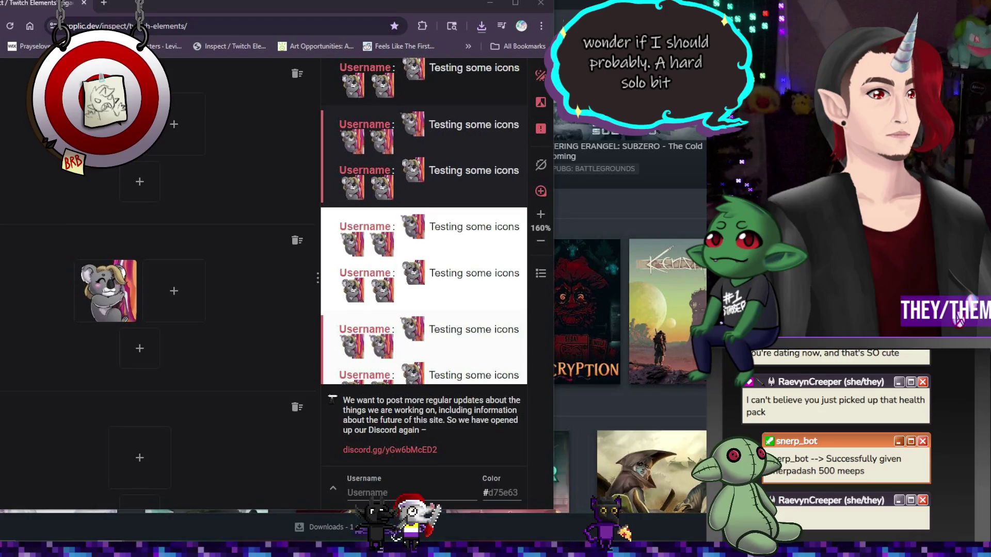
Add a second koala emote to the middle set and clear the bottom and top sets' emotes
{"action": "scroll", "coordinate": [208, 260], "scroll_direction": "down", "scroll_amount": 1}
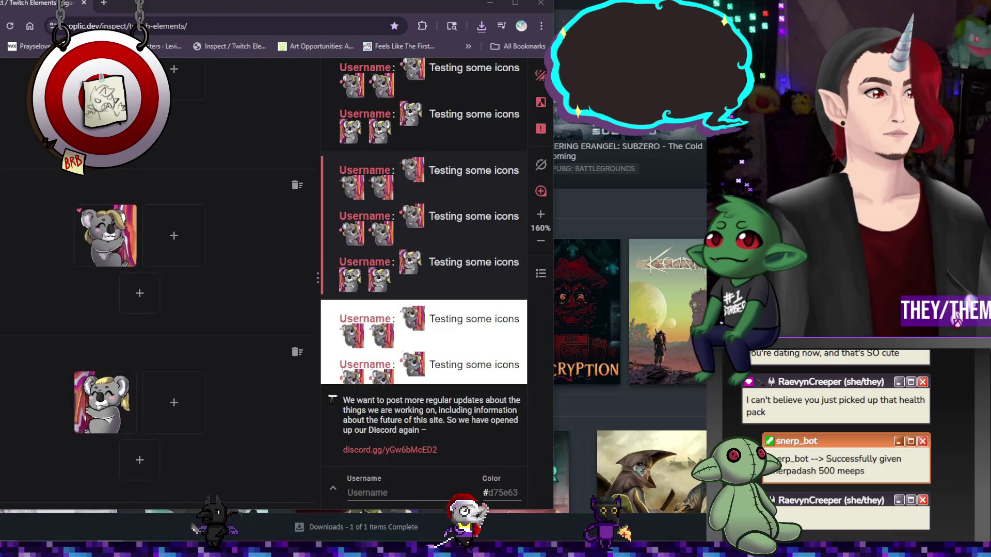
{"action": "left_click_drag", "start_coordinate": [3, 237], "coordinate": [174, 235]}
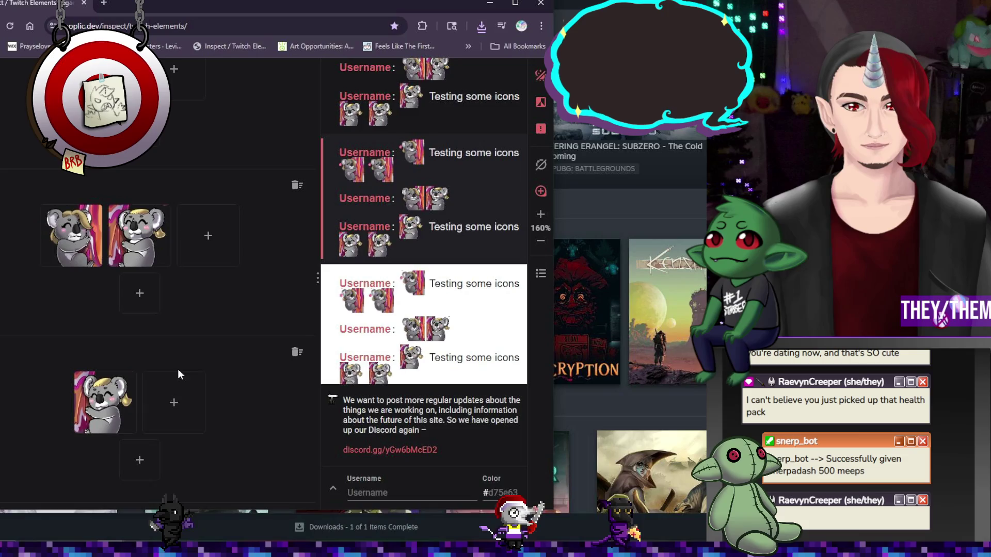
{"action": "left_click", "coordinate": [294, 353]}
{"action": "scroll", "coordinate": [247, 243], "scroll_direction": "up", "scroll_amount": 1}
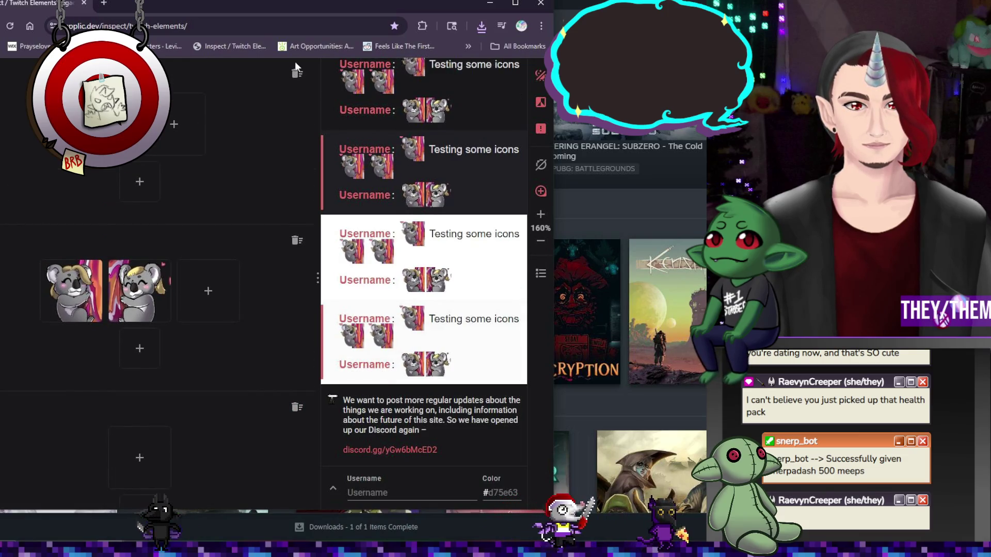
{"action": "left_click", "coordinate": [296, 73]}
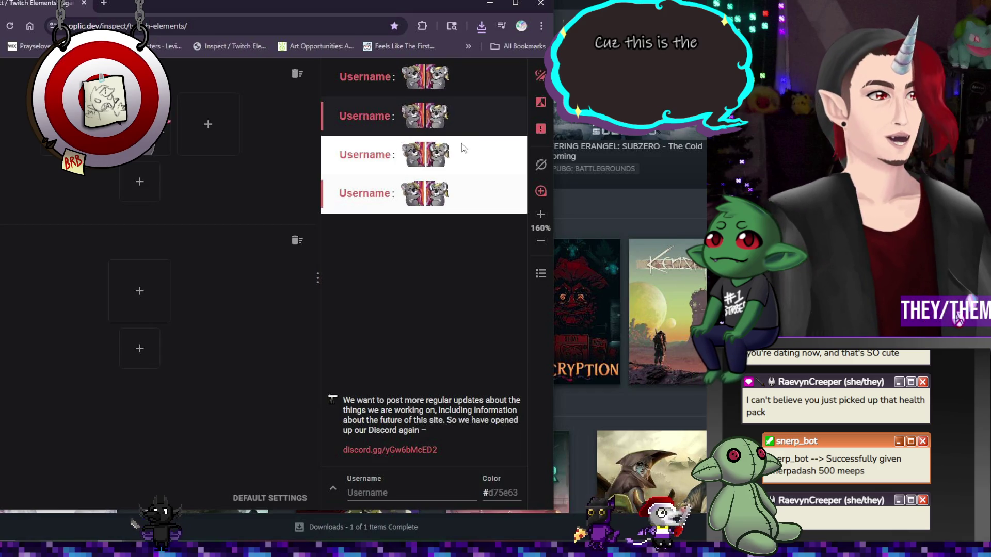
{"action": "scroll", "coordinate": [422, 155], "scroll_direction": "up", "scroll_amount": 3}
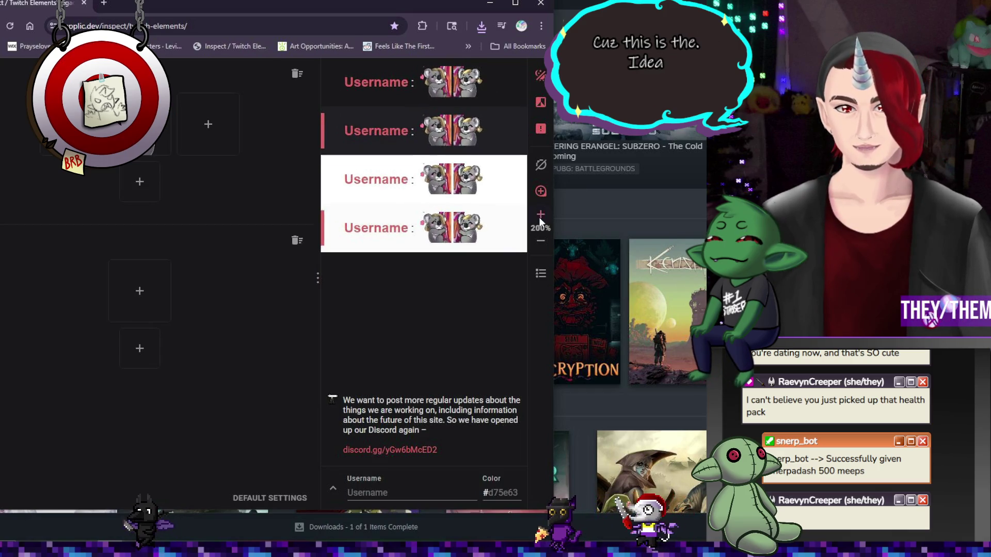
Nudge the browser window and shrink the chat preview from 160% to 120%, then to normal size
{"action": "mouse_move", "coordinate": [349, 4]}
{"action": "left_mouse_down"}
{"action": "mouse_move", "coordinate": [238, 7]}
{"action": "mouse_move", "coordinate": [535, 43]}
{"action": "mouse_move", "coordinate": [258, 15]}
{"action": "left_mouse_up"}
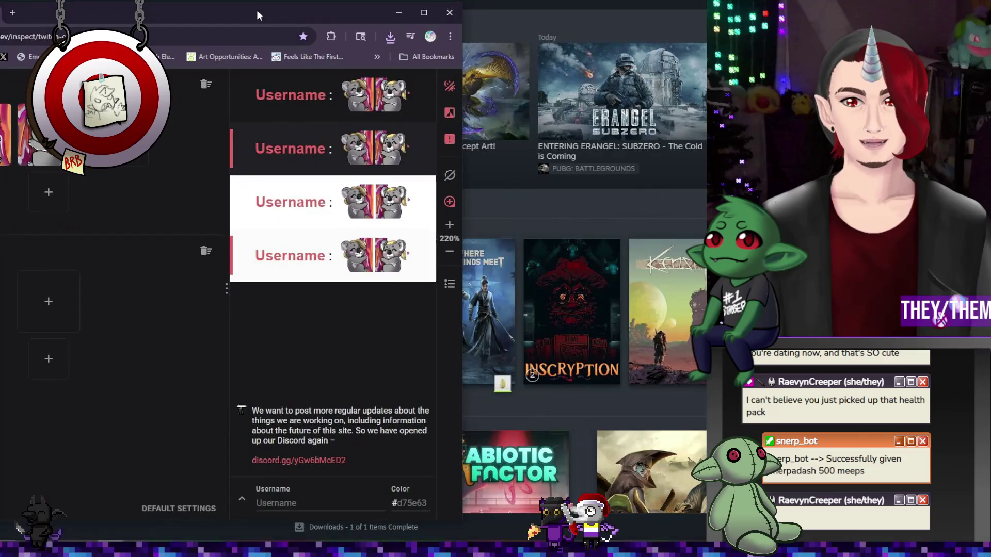
{"action": "left_click", "coordinate": [449, 254]}
{"action": "left_click", "coordinate": [449, 254]}
{"action": "left_click", "coordinate": [449, 254]}
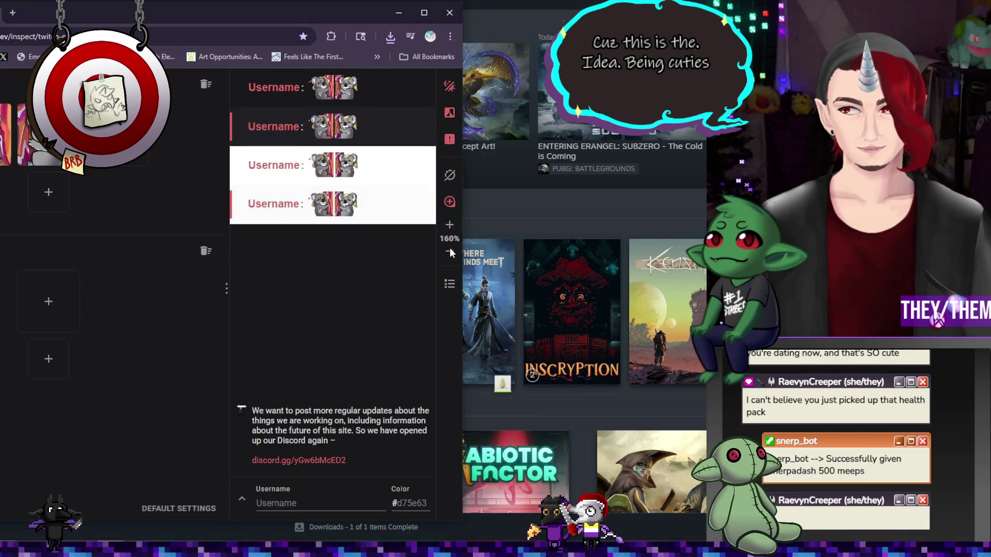
{"action": "left_click", "coordinate": [449, 253]}
{"action": "left_click", "coordinate": [449, 254]}
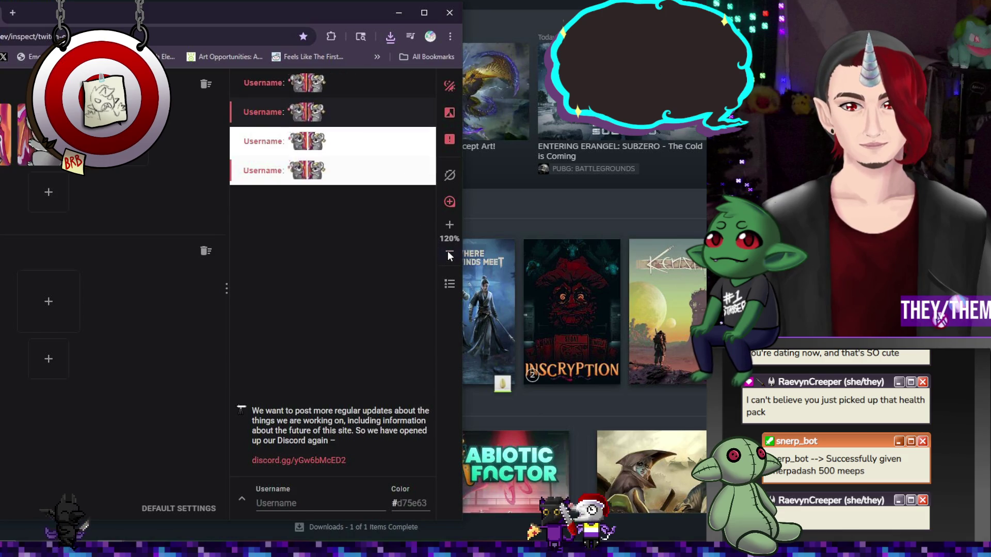
{"action": "left_click", "coordinate": [449, 254]}
Move the browser window aside to glimpse Steam, return it, then close the emote tester window
{"action": "left_click_drag", "start_coordinate": [317, 20], "coordinate": [525, 65]}
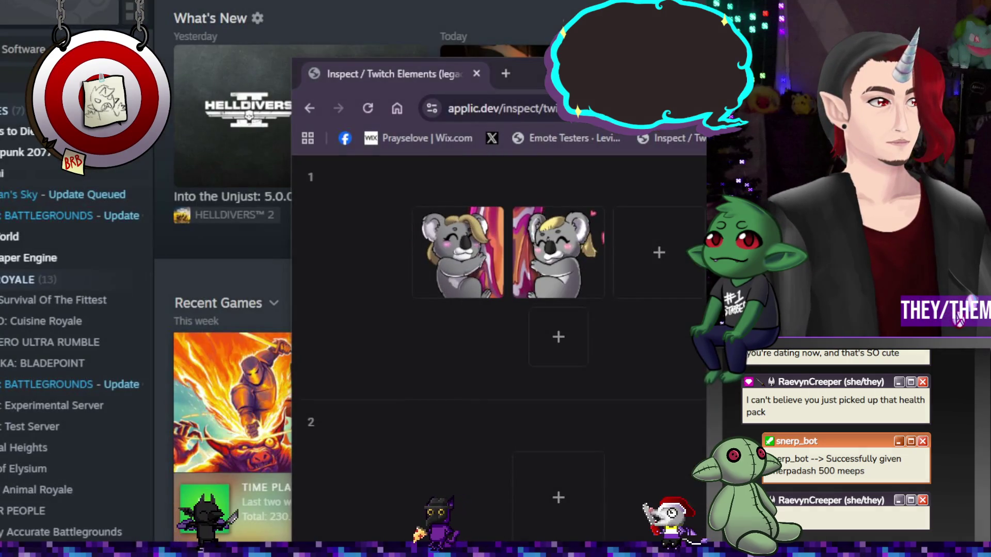
{"action": "left_click_drag", "start_coordinate": [527, 74], "coordinate": [307, 27]}
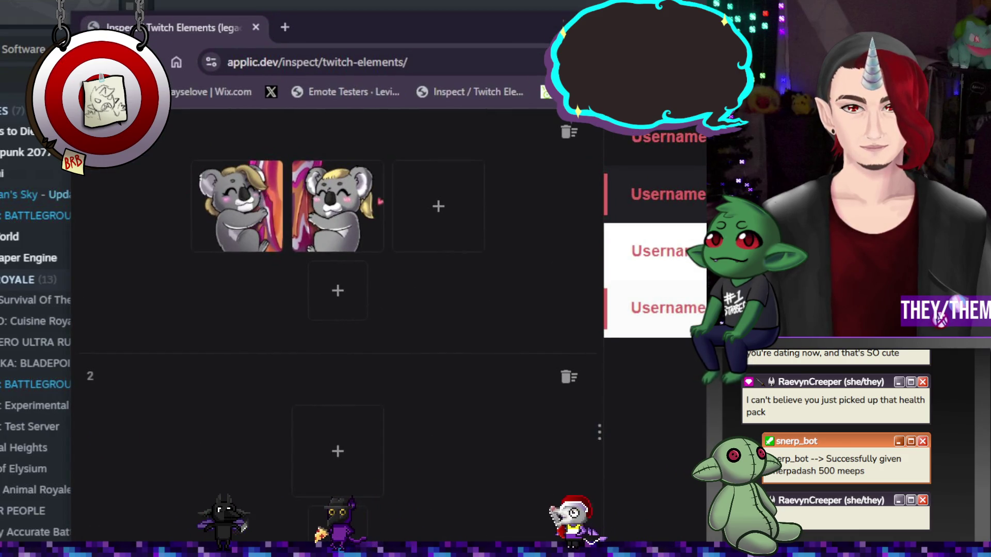
{"action": "left_click_drag", "start_coordinate": [306, 28], "coordinate": [283, 21]}
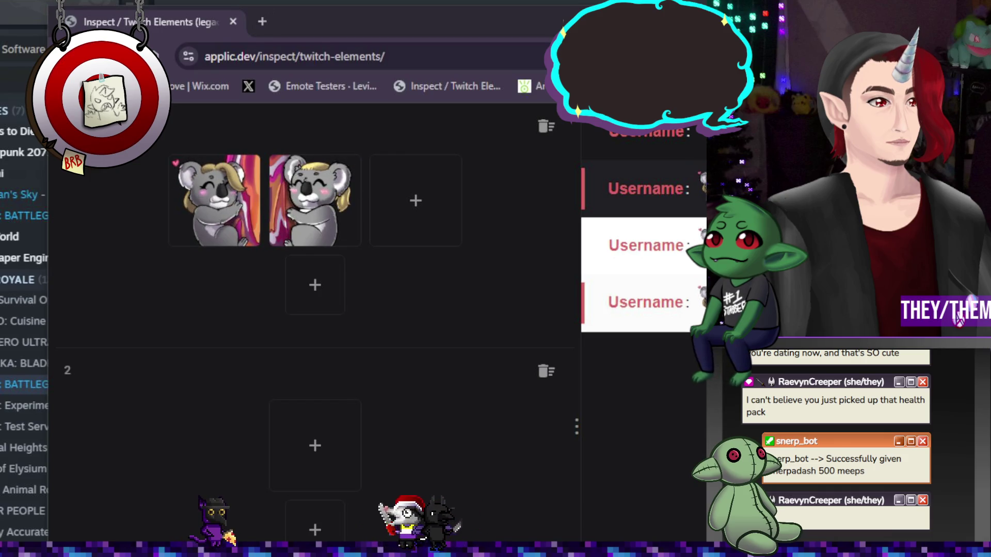
{"action": "left_click", "coordinate": [635, 8]}
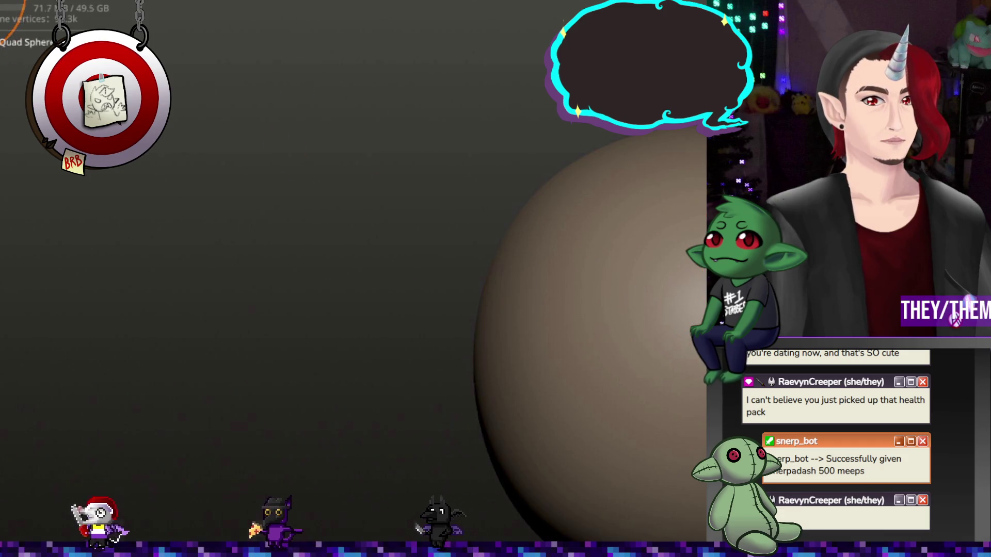
Open the saved jackfruitdragon project and close the File panel to view the sculpt
{"action": "left_click", "coordinate": [4, 10]}
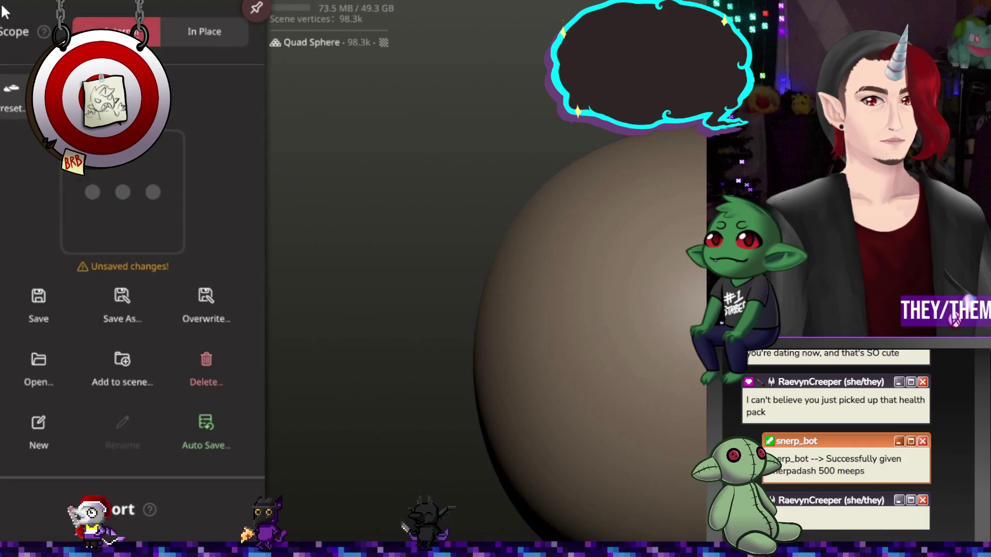
{"action": "left_click", "coordinate": [26, 369]}
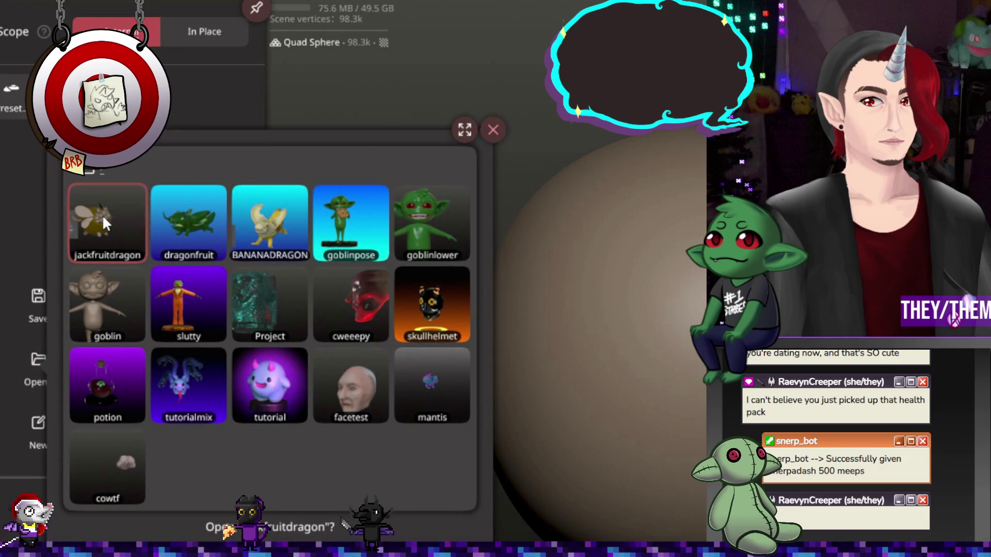
{"action": "left_click", "coordinate": [137, 196]}
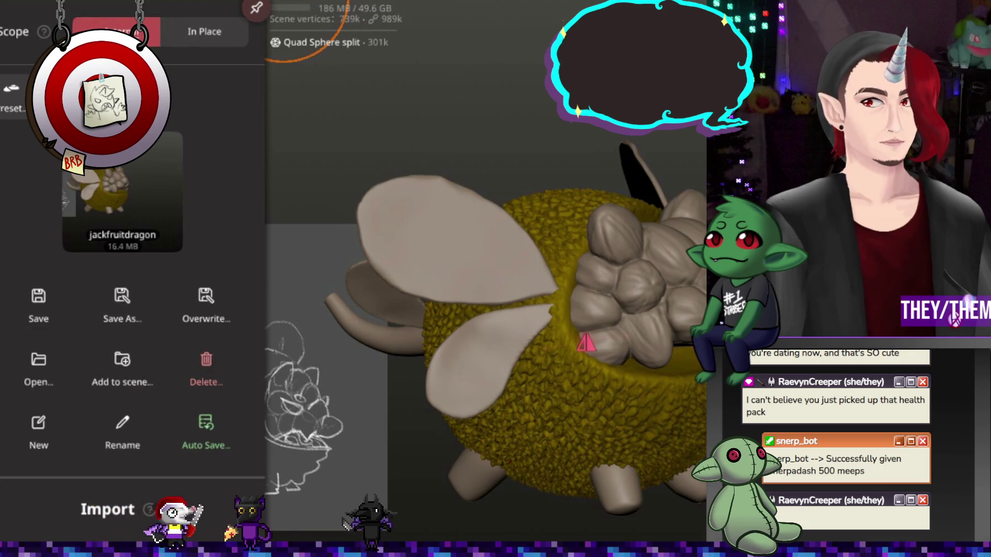
{"action": "left_click", "coordinate": [310, 16]}
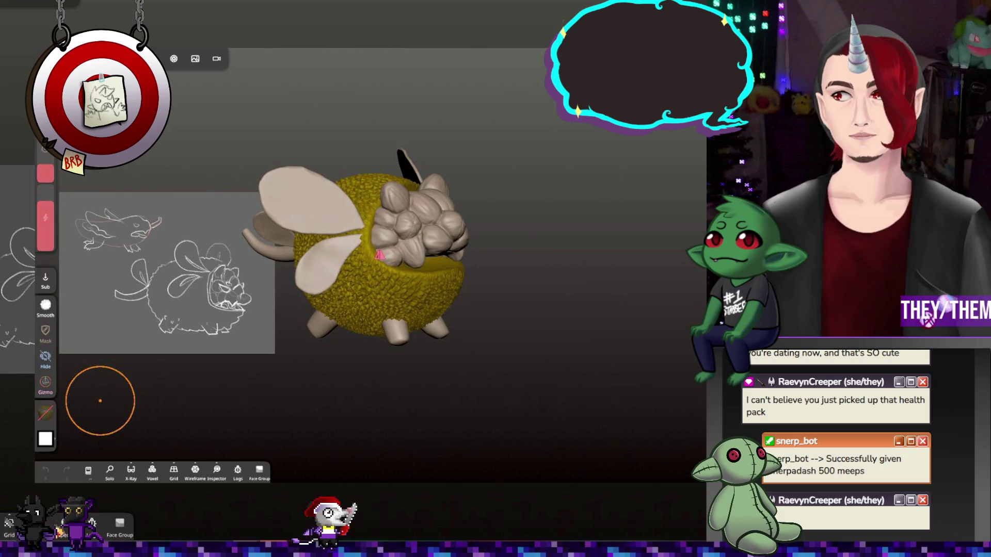
Orbit and zoom around the dragon's wings and feet, select the upper wing, and open the Scene list
{"action": "mouse_move", "coordinate": [509, 281]}
{"action": "left_mouse_down"}
{"action": "mouse_move", "coordinate": [598, 301]}
{"action": "mouse_move", "coordinate": [537, 295]}
{"action": "mouse_move", "coordinate": [491, 343]}
{"action": "mouse_move", "coordinate": [478, 315]}
{"action": "mouse_move", "coordinate": [451, 325]}
{"action": "mouse_move", "coordinate": [472, 339]}
{"action": "mouse_move", "coordinate": [496, 264]}
{"action": "left_mouse_up"}
{"action": "scroll", "coordinate": [498, 264], "scroll_direction": "up", "scroll_amount": 3}
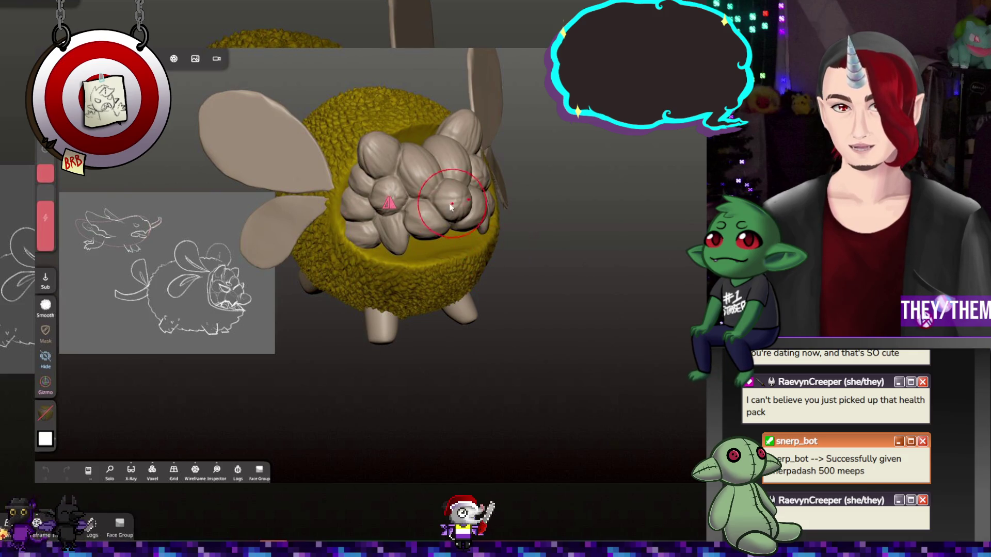
{"action": "scroll", "coordinate": [435, 303], "scroll_direction": "up", "scroll_amount": 3}
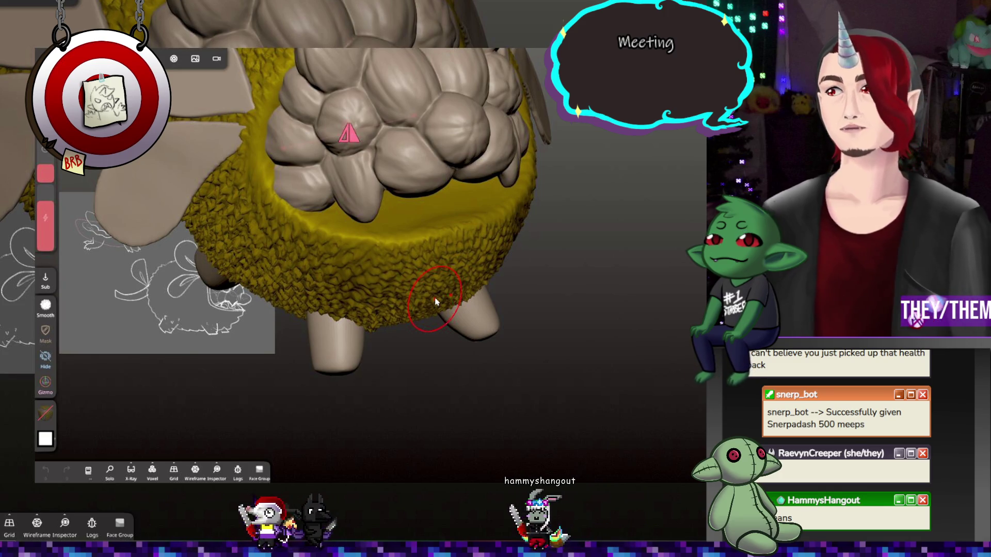
{"action": "mouse_move", "coordinate": [306, 309]}
{"action": "left_mouse_down"}
{"action": "mouse_move", "coordinate": [328, 339]}
{"action": "mouse_move", "coordinate": [434, 342]}
{"action": "mouse_move", "coordinate": [478, 361]}
{"action": "mouse_move", "coordinate": [441, 329]}
{"action": "mouse_move", "coordinate": [499, 369]}
{"action": "left_mouse_up"}
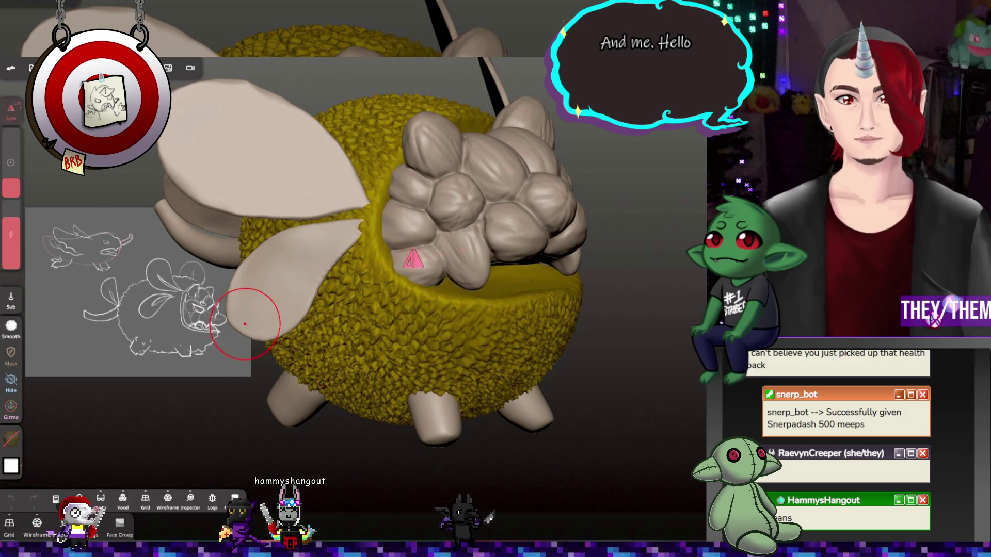
{"action": "left_click_drag", "start_coordinate": [387, 288], "coordinate": [421, 264]}
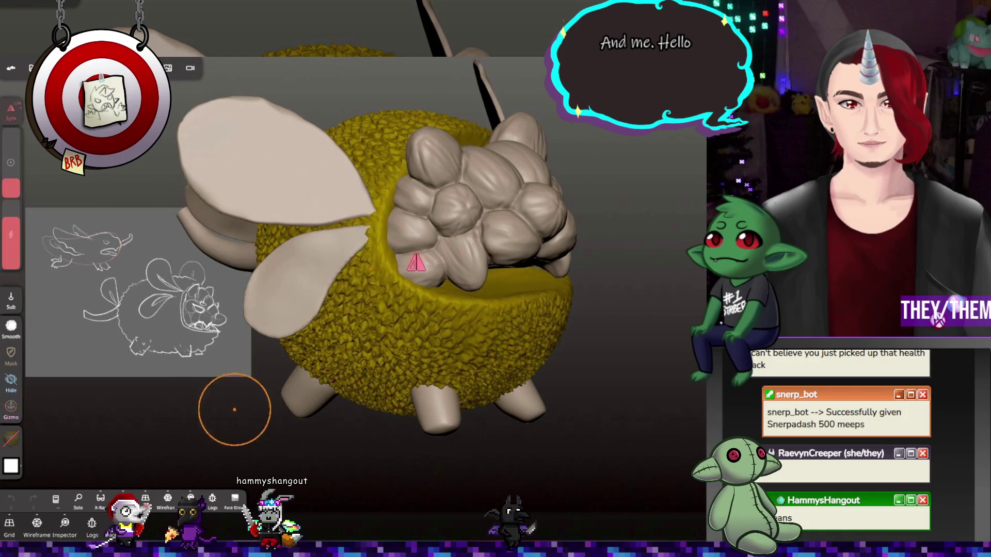
{"action": "left_click_drag", "start_coordinate": [233, 405], "coordinate": [328, 444]}
{"action": "left_click", "coordinate": [262, 215]}
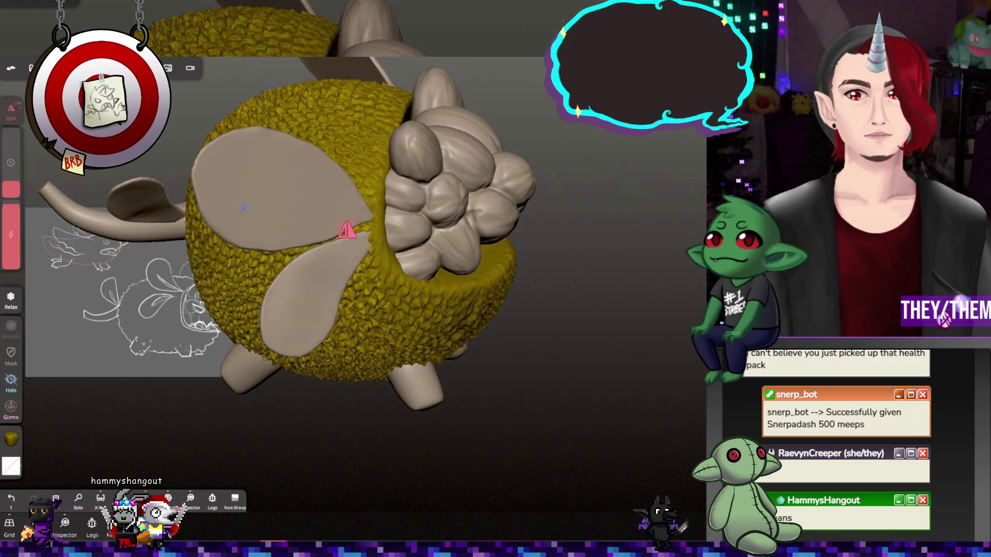
{"action": "mouse_move", "coordinate": [204, 289]}
{"action": "left_mouse_down"}
{"action": "mouse_move", "coordinate": [401, 256]}
{"action": "mouse_move", "coordinate": [401, 276]}
{"action": "mouse_move", "coordinate": [91, 296]}
{"action": "mouse_move", "coordinate": [270, 277]}
{"action": "mouse_move", "coordinate": [562, 345]}
{"action": "mouse_move", "coordinate": [509, 388]}
{"action": "mouse_move", "coordinate": [511, 369]}
{"action": "mouse_move", "coordinate": [581, 378]}
{"action": "mouse_move", "coordinate": [364, 216]}
{"action": "left_mouse_up"}
{"action": "left_click", "coordinate": [31, 67]}
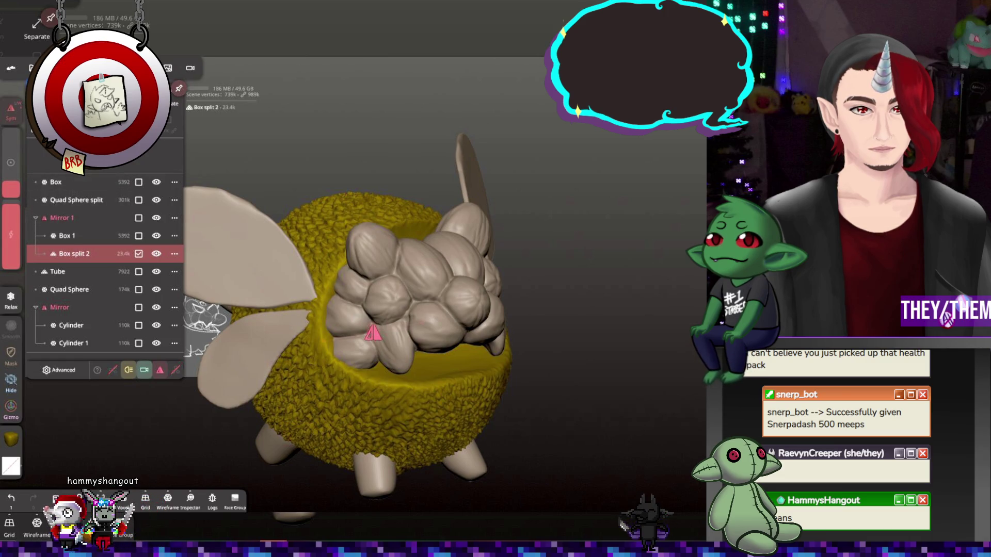
Add a UV Sphere, scale it up, subdivide it once, and validate the primitive
{"action": "left_click", "coordinate": [138, 163]}
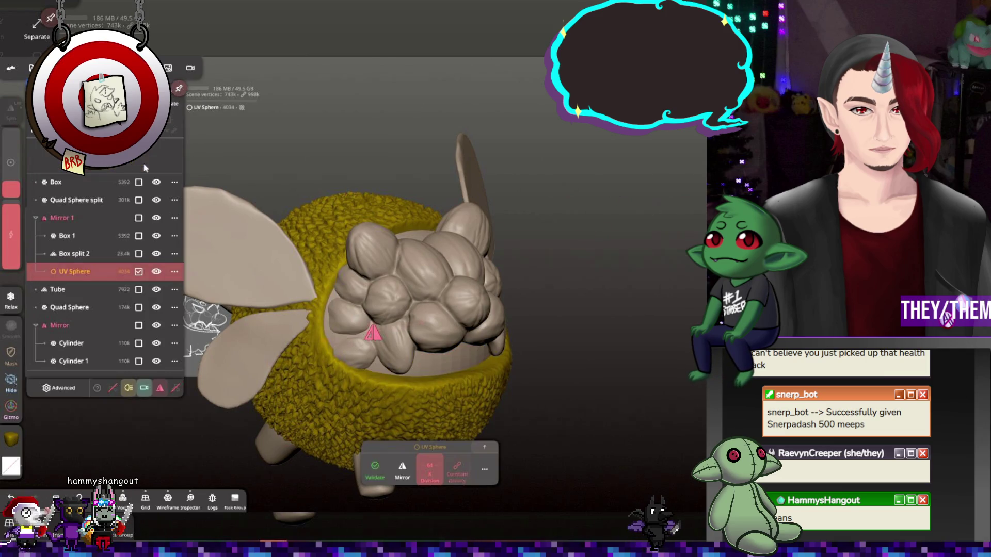
{"action": "key", "text": "g"}
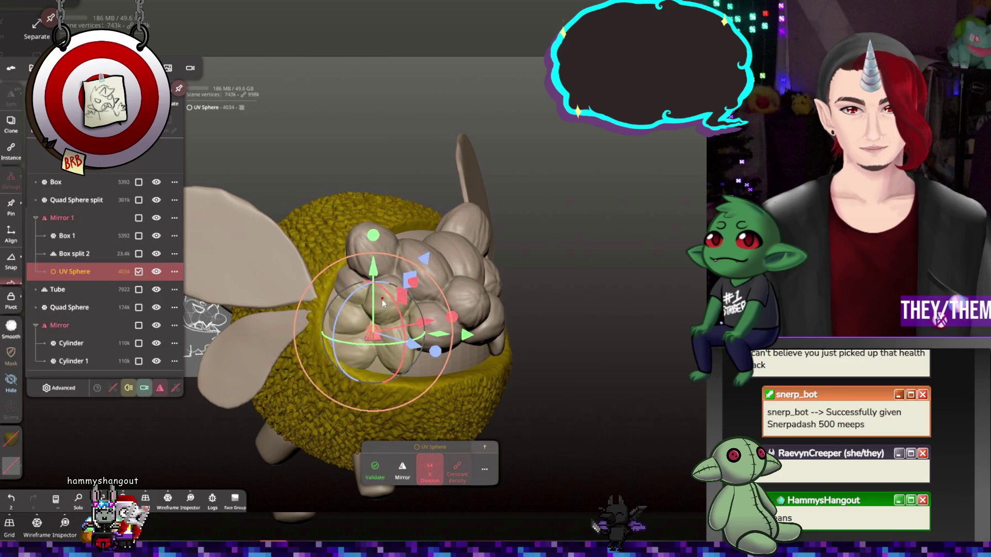
{"action": "mouse_move", "coordinate": [397, 341]}
{"action": "left_mouse_down"}
{"action": "mouse_move", "coordinate": [432, 321]}
{"action": "mouse_move", "coordinate": [565, 303]}
{"action": "mouse_move", "coordinate": [643, 374]}
{"action": "mouse_move", "coordinate": [726, 369]}
{"action": "left_mouse_up"}
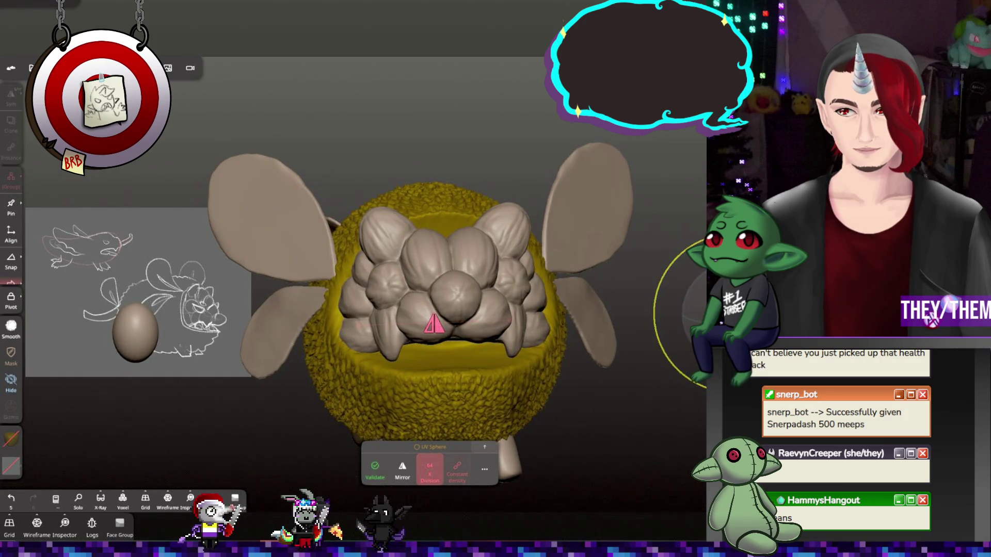
{"action": "middle_click_drag", "start_coordinate": [636, 335], "coordinate": [549, 326]}
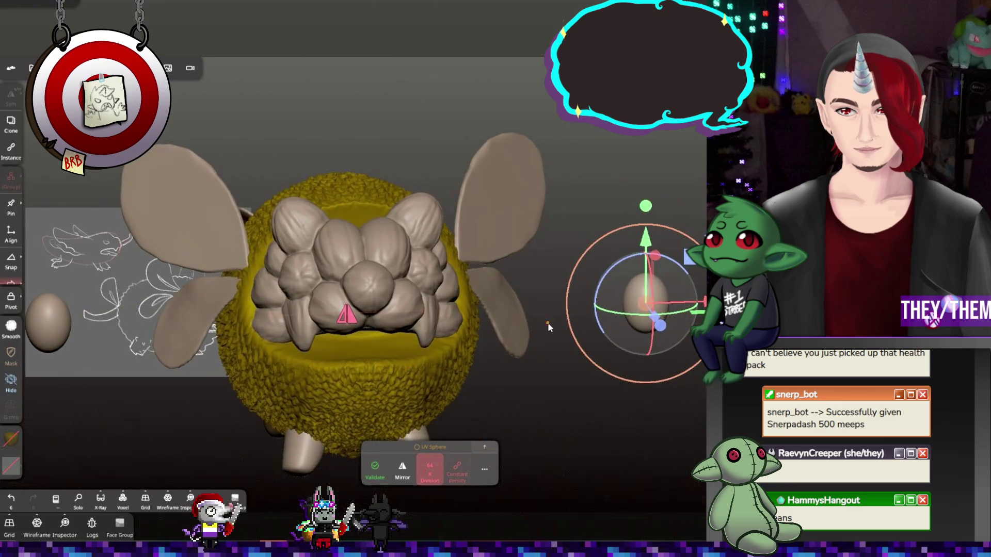
{"action": "left_click", "coordinate": [486, 470]}
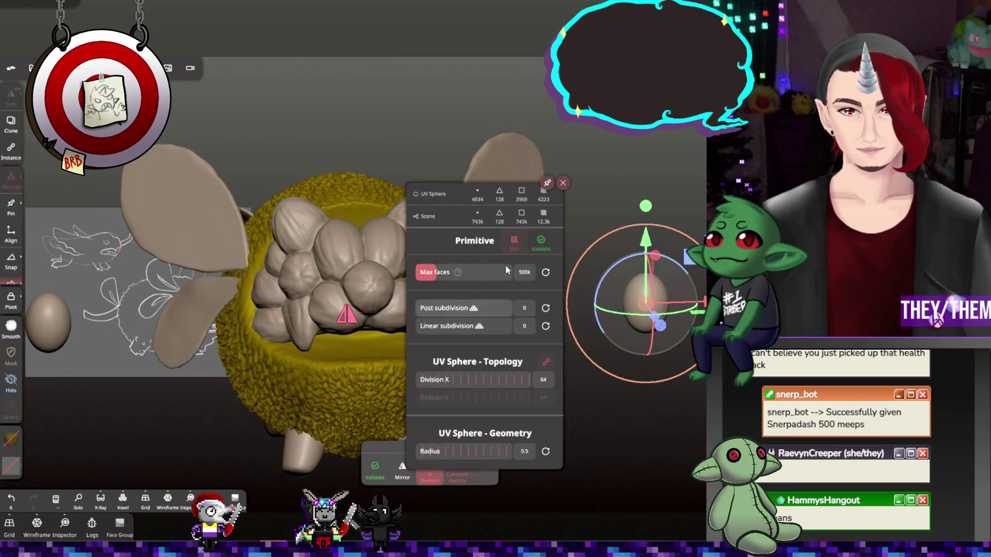
{"action": "left_click", "coordinate": [450, 308]}
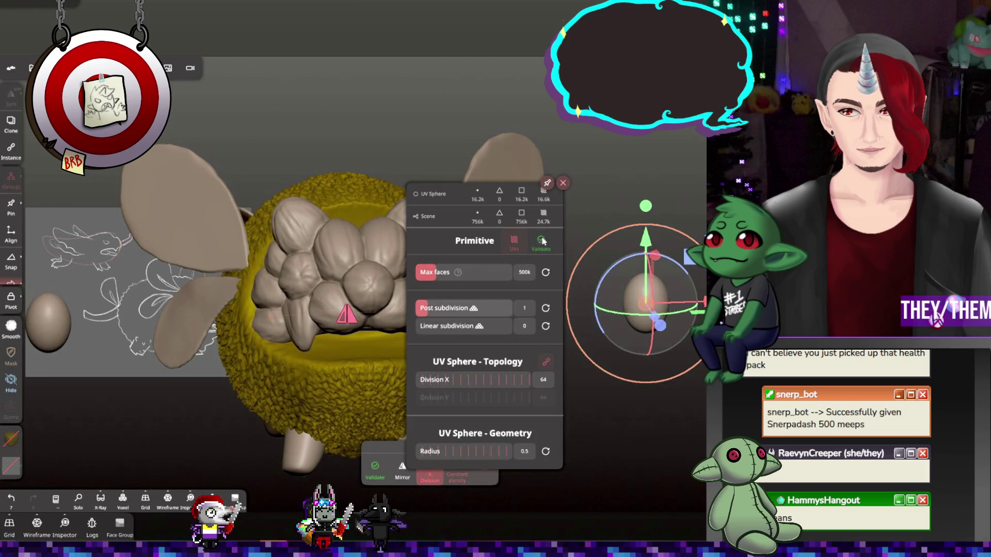
{"action": "left_click", "coordinate": [564, 184]}
{"action": "left_click", "coordinate": [376, 467]}
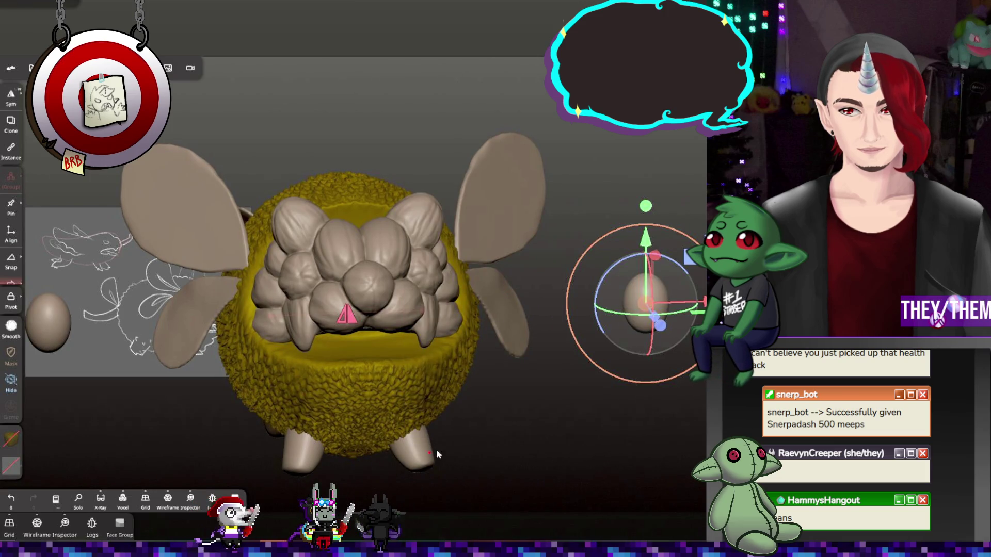
Slide the mirrored egg sideways and tilt it, then view it side-on
{"action": "left_click_drag", "start_coordinate": [693, 303], "coordinate": [644, 303]}
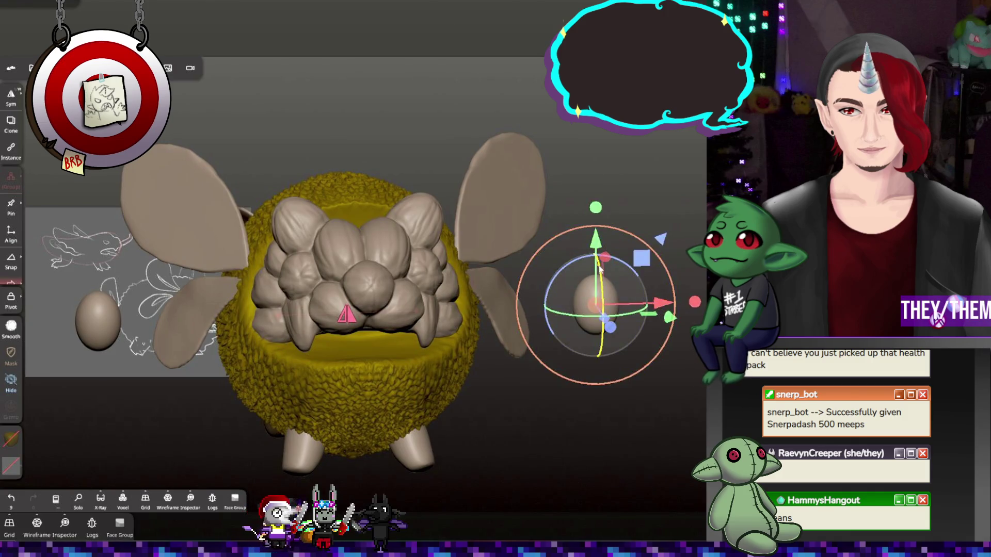
{"action": "left_click_drag", "start_coordinate": [600, 269], "coordinate": [603, 368]}
{"action": "left_click_drag", "start_coordinate": [647, 511], "coordinate": [574, 224]}
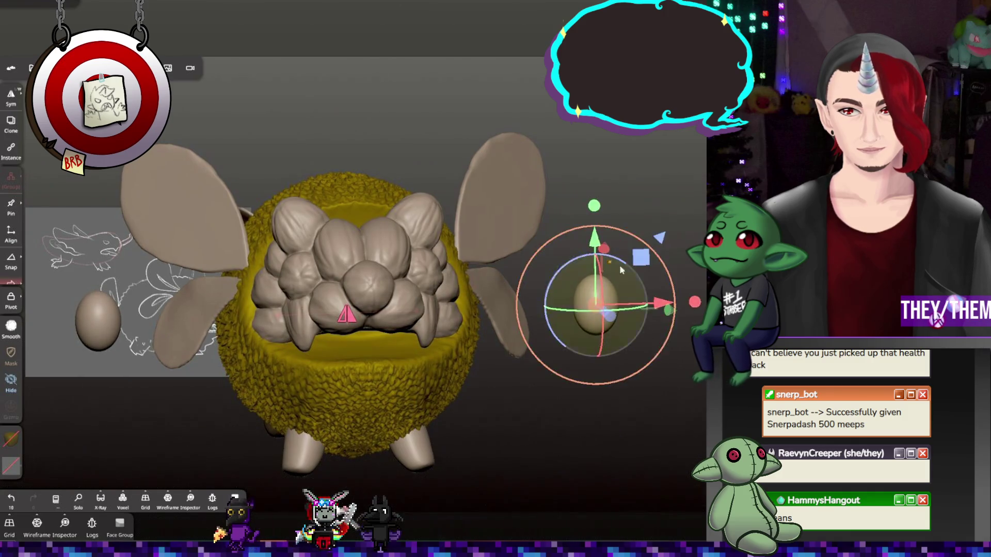
{"action": "scroll", "coordinate": [649, 345], "scroll_direction": "up", "scroll_amount": 3}
{"action": "mouse_move", "coordinate": [510, 332]}
{"action": "left_mouse_down"}
{"action": "mouse_move", "coordinate": [538, 395]}
{"action": "mouse_move", "coordinate": [436, 376]}
{"action": "mouse_move", "coordinate": [443, 375]}
{"action": "left_mouse_up"}
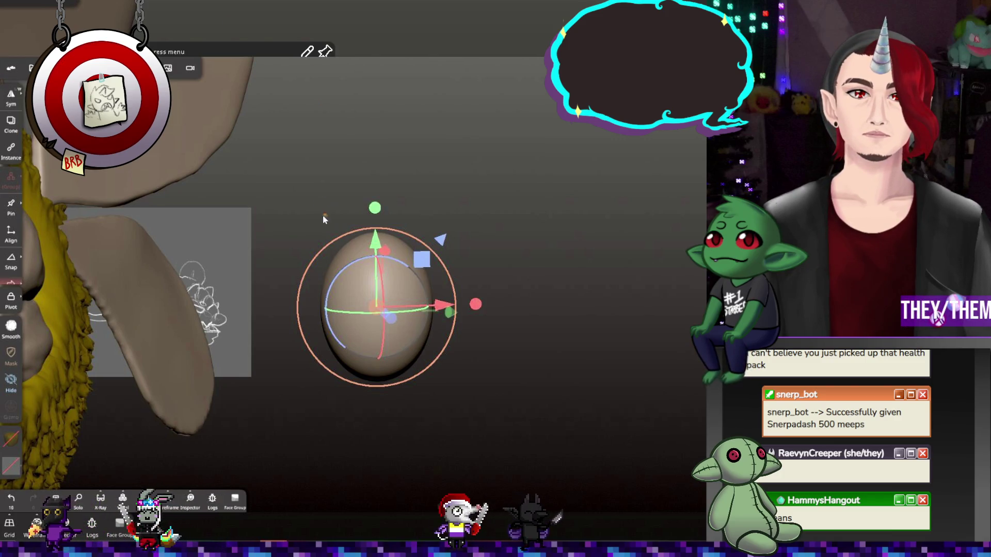
Carve vertical grooves down the egg from several sides with a sculpt brush
{"action": "key", "text": "c"}
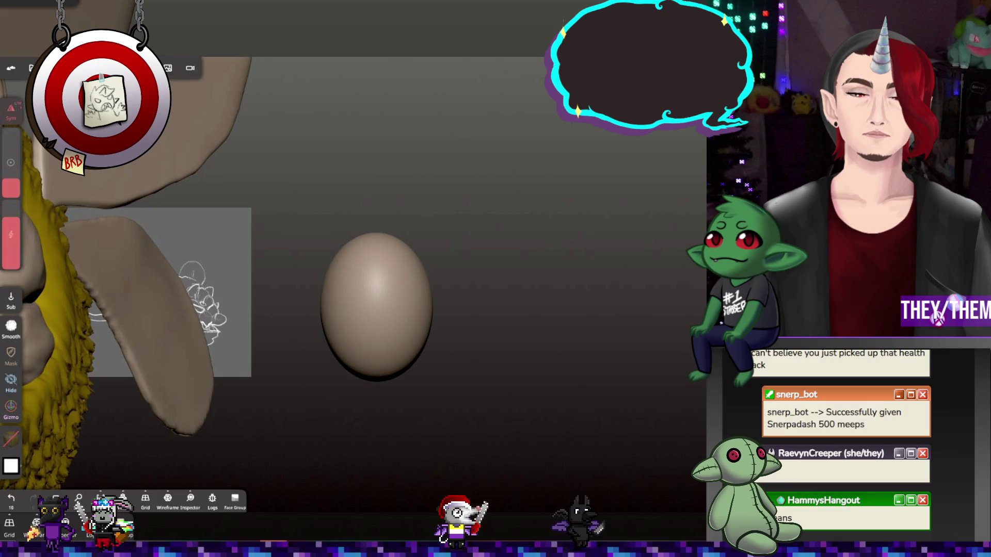
{"action": "left_click_drag", "start_coordinate": [384, 268], "coordinate": [392, 330]}
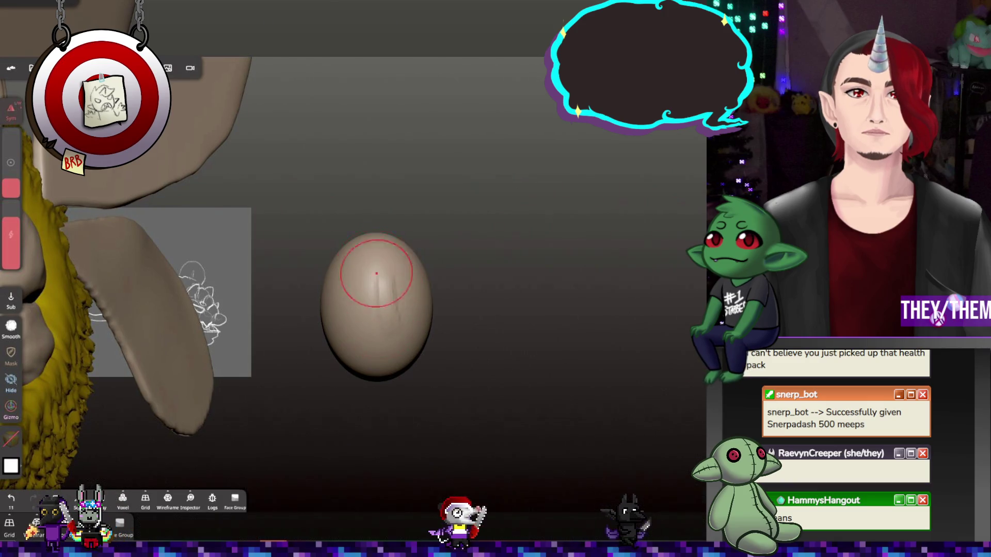
{"action": "left_click_drag", "start_coordinate": [377, 273], "coordinate": [360, 341]}
{"action": "left_click_drag", "start_coordinate": [465, 289], "coordinate": [378, 284]}
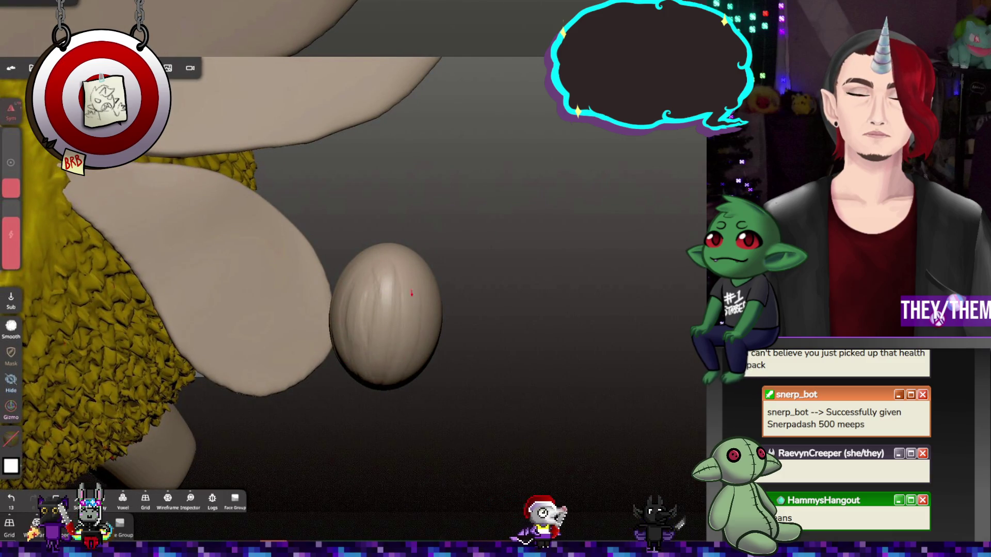
{"action": "left_click_drag", "start_coordinate": [419, 333], "coordinate": [398, 378]}
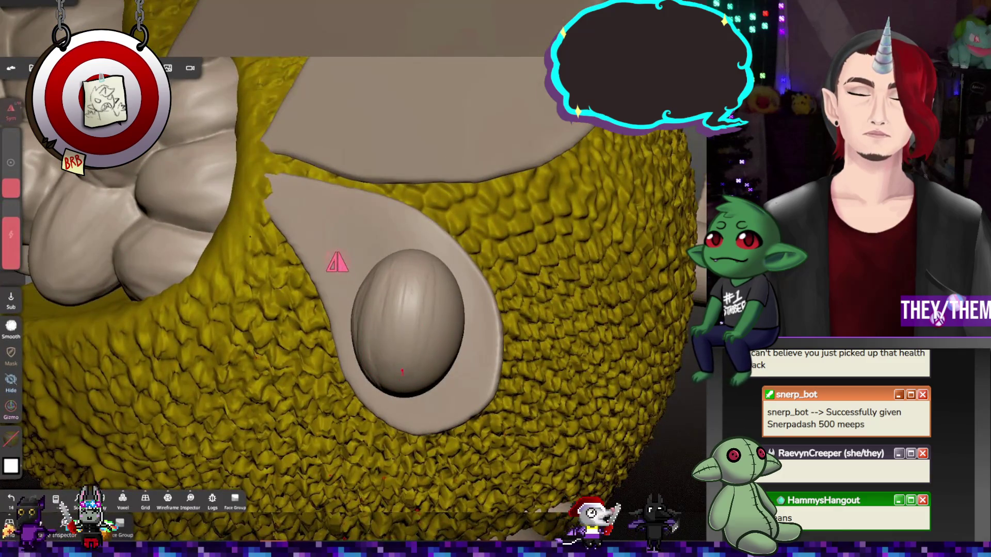
{"action": "left_click_drag", "start_coordinate": [338, 263], "coordinate": [83, 221]}
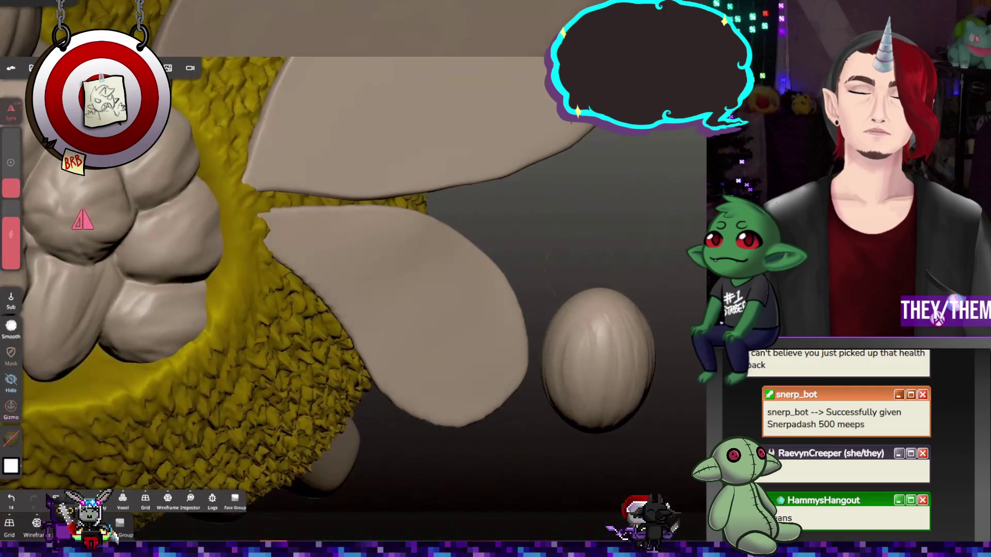
{"action": "left_click_drag", "start_coordinate": [601, 294], "coordinate": [605, 292]}
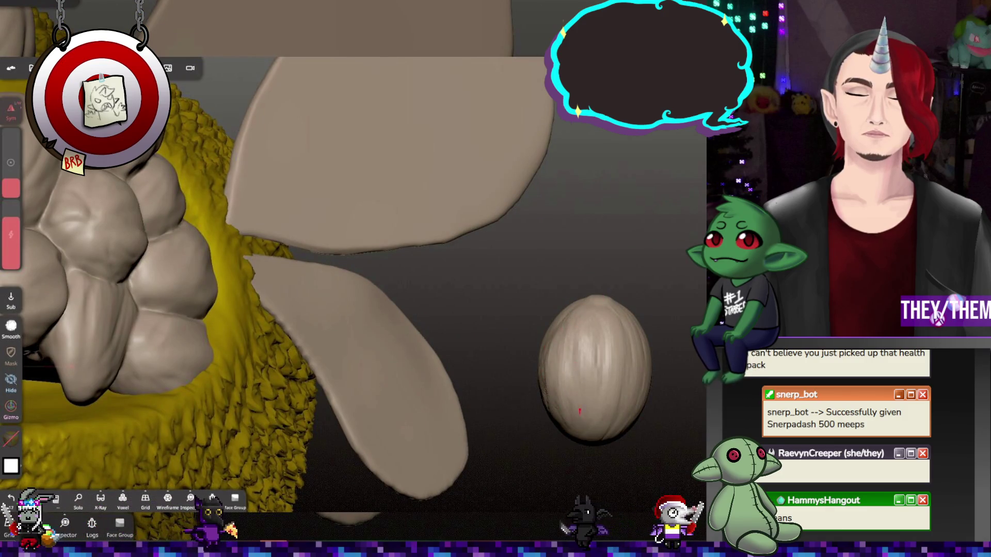
{"action": "mouse_move", "coordinate": [565, 403]}
{"action": "left_mouse_down"}
{"action": "mouse_move", "coordinate": [276, 294]}
{"action": "mouse_move", "coordinate": [601, 402]}
{"action": "mouse_move", "coordinate": [689, 372]}
{"action": "left_mouse_up"}
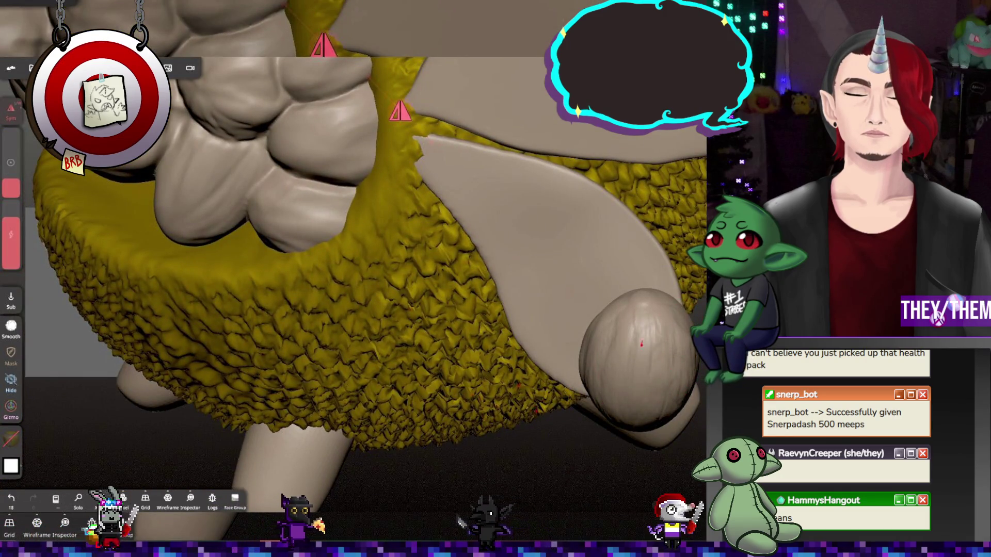
Switch to the Smooth brush and turn the model so the mouth faces forward
{"action": "left_click", "coordinate": [11, 326]}
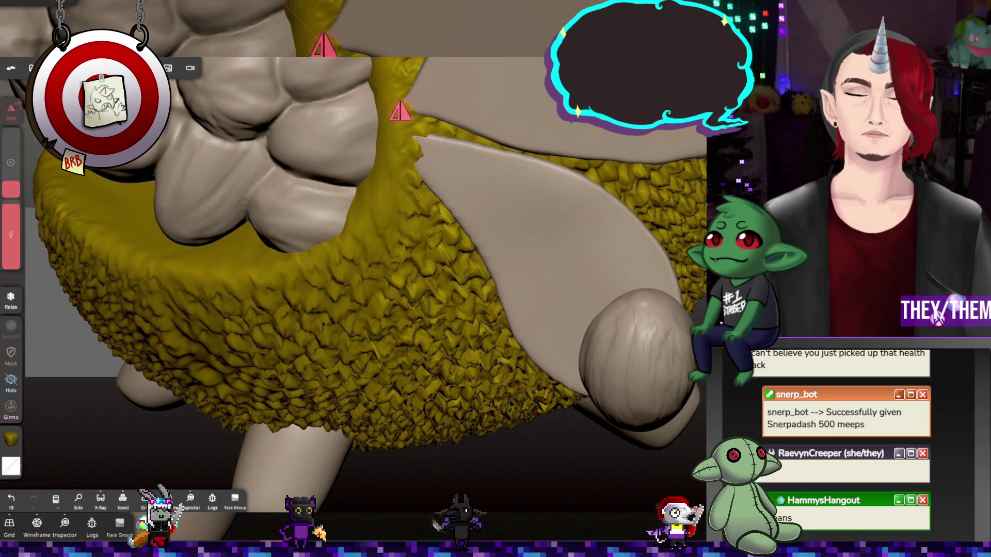
{"action": "mouse_move", "coordinate": [678, 331]}
{"action": "left_mouse_down"}
{"action": "mouse_move", "coordinate": [694, 384]}
{"action": "mouse_move", "coordinate": [652, 384]}
{"action": "mouse_move", "coordinate": [643, 333]}
{"action": "left_mouse_up"}
{"action": "mouse_move", "coordinate": [542, 243]}
{"action": "left_mouse_down"}
{"action": "mouse_move", "coordinate": [500, 166]}
{"action": "mouse_move", "coordinate": [526, 188]}
{"action": "mouse_move", "coordinate": [535, 213]}
{"action": "left_mouse_up"}
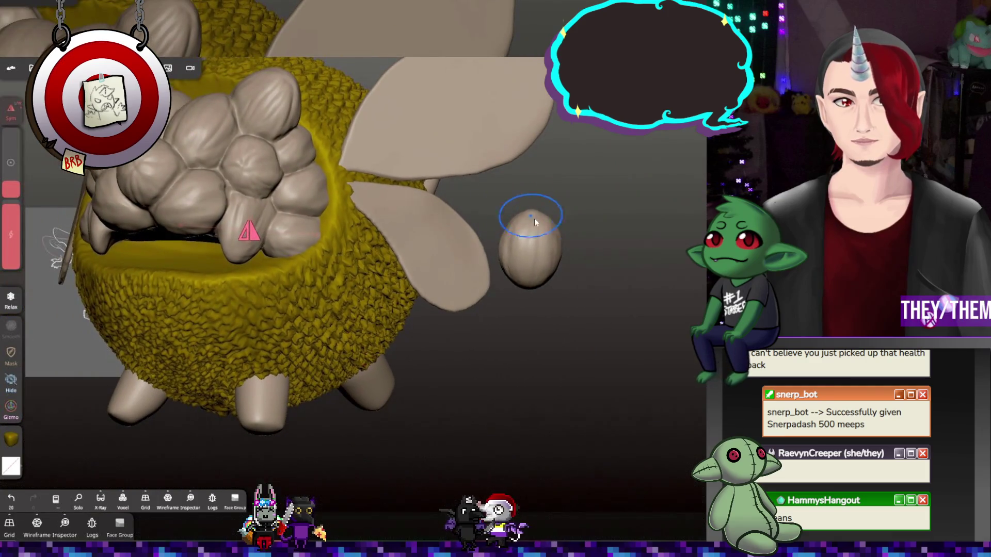
{"action": "mouse_move", "coordinate": [518, 260]}
{"action": "left_mouse_down"}
{"action": "mouse_move", "coordinate": [608, 279]}
{"action": "mouse_move", "coordinate": [497, 277]}
{"action": "left_mouse_up"}
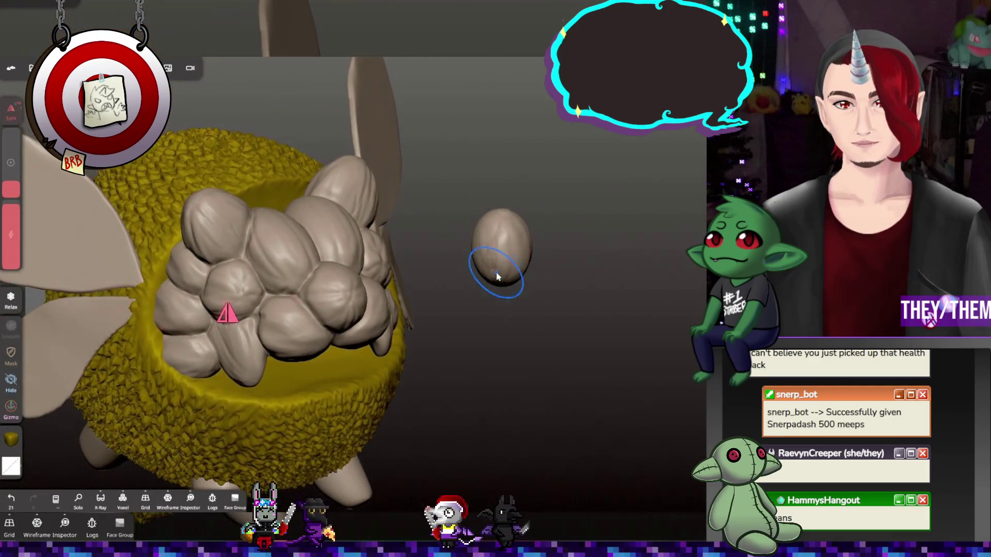
{"action": "left_click_drag", "start_coordinate": [584, 297], "coordinate": [537, 258]}
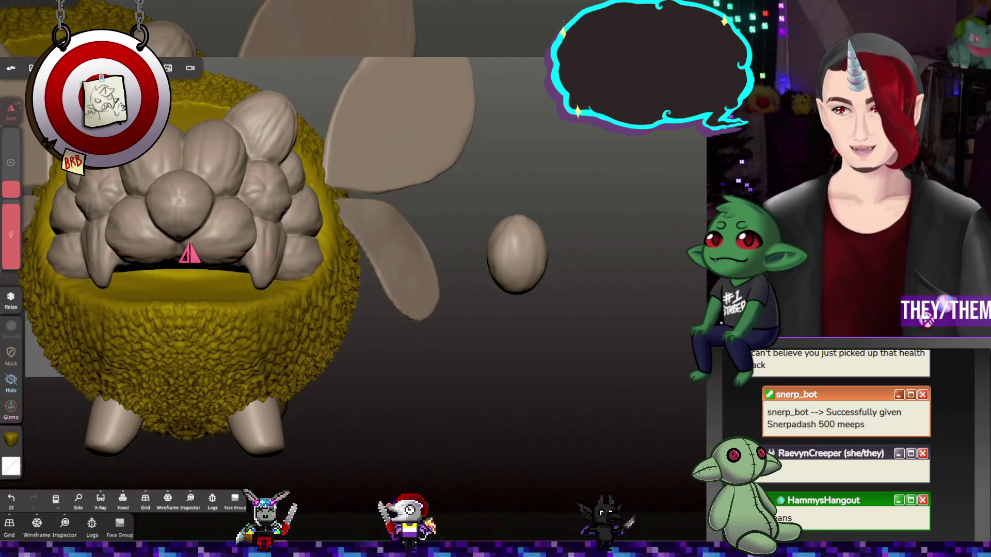
Move the grooved egg over to the mouth and lower it inside
{"action": "key", "text": "g"}
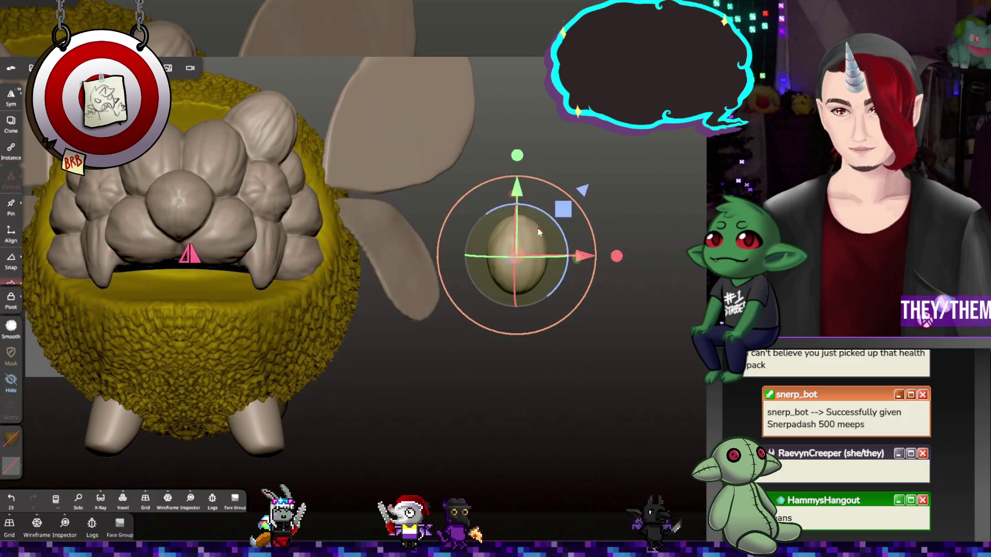
{"action": "mouse_move", "coordinate": [522, 256]}
{"action": "left_mouse_down"}
{"action": "mouse_move", "coordinate": [246, 258]}
{"action": "mouse_move", "coordinate": [364, 292]}
{"action": "mouse_move", "coordinate": [368, 148]}
{"action": "mouse_move", "coordinate": [315, 181]}
{"action": "mouse_move", "coordinate": [217, 202]}
{"action": "mouse_move", "coordinate": [242, 192]}
{"action": "left_mouse_up"}
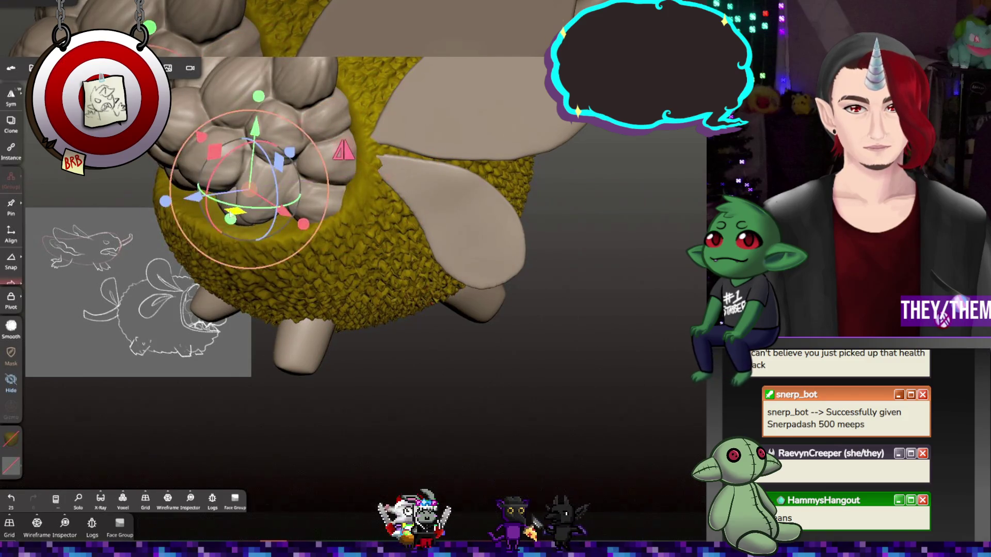
{"action": "mouse_move", "coordinate": [413, 248]}
{"action": "left_mouse_down"}
{"action": "mouse_move", "coordinate": [383, 220]}
{"action": "mouse_move", "coordinate": [236, 150]}
{"action": "mouse_move", "coordinate": [191, 475]}
{"action": "left_mouse_up"}
{"action": "left_click_drag", "start_coordinate": [231, 168], "coordinate": [241, 202]}
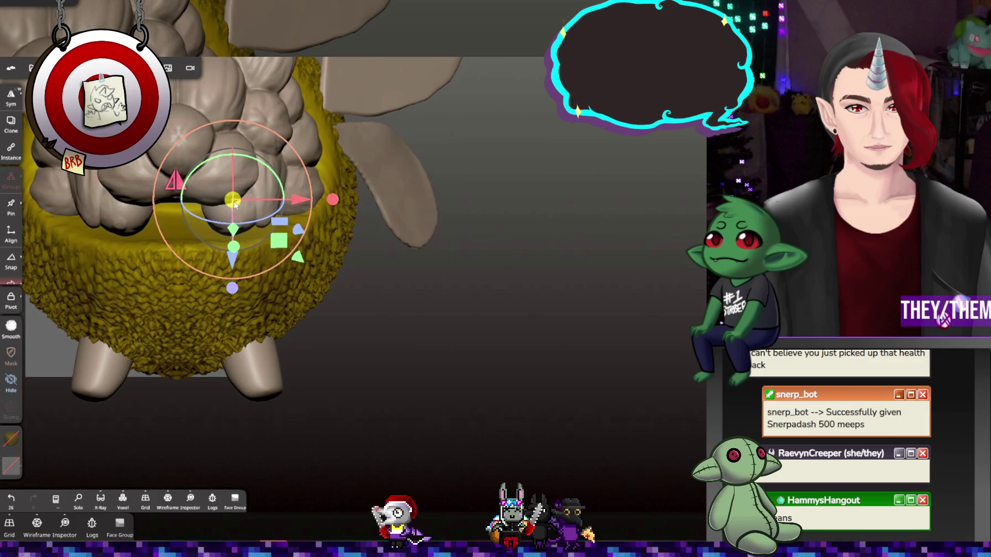
{"action": "left_click_drag", "start_coordinate": [258, 276], "coordinate": [323, 271]}
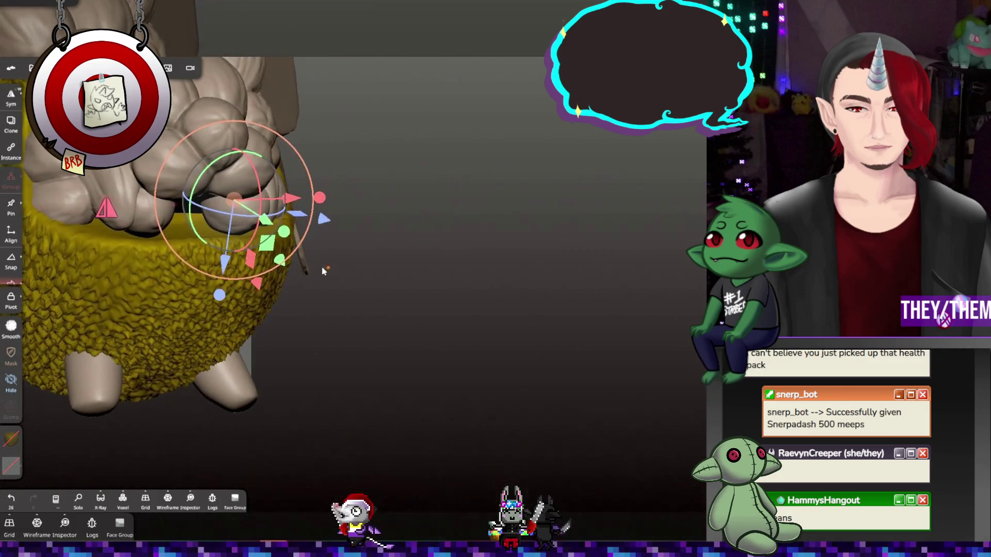
{"action": "left_click_drag", "start_coordinate": [225, 261], "coordinate": [224, 291]}
Rotate and fine-tune the egg among the seed bumps, then open the scene's object list
{"action": "mouse_move", "coordinate": [202, 208]}
{"action": "left_mouse_down"}
{"action": "mouse_move", "coordinate": [203, 198]}
{"action": "mouse_move", "coordinate": [148, 239]}
{"action": "mouse_move", "coordinate": [175, 233]}
{"action": "mouse_move", "coordinate": [126, 260]}
{"action": "left_mouse_up"}
{"action": "left_click_drag", "start_coordinate": [259, 257], "coordinate": [232, 248]}
{"action": "left_click_drag", "start_coordinate": [214, 197], "coordinate": [222, 231]}
{"action": "left_click_drag", "start_coordinate": [289, 300], "coordinate": [336, 243]}
{"action": "left_click_drag", "start_coordinate": [263, 250], "coordinate": [256, 246]}
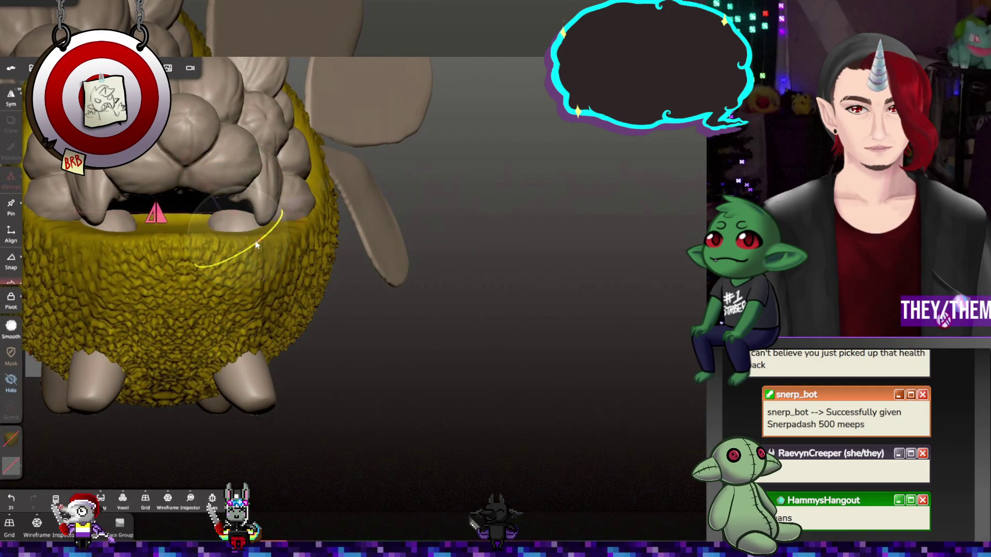
{"action": "left_click_drag", "start_coordinate": [156, 253], "coordinate": [196, 290]}
{"action": "mouse_move", "coordinate": [437, 240]}
{"action": "left_mouse_down"}
{"action": "mouse_move", "coordinate": [423, 287]}
{"action": "mouse_move", "coordinate": [445, 259]}
{"action": "mouse_move", "coordinate": [435, 267]}
{"action": "mouse_move", "coordinate": [439, 248]}
{"action": "left_mouse_up"}
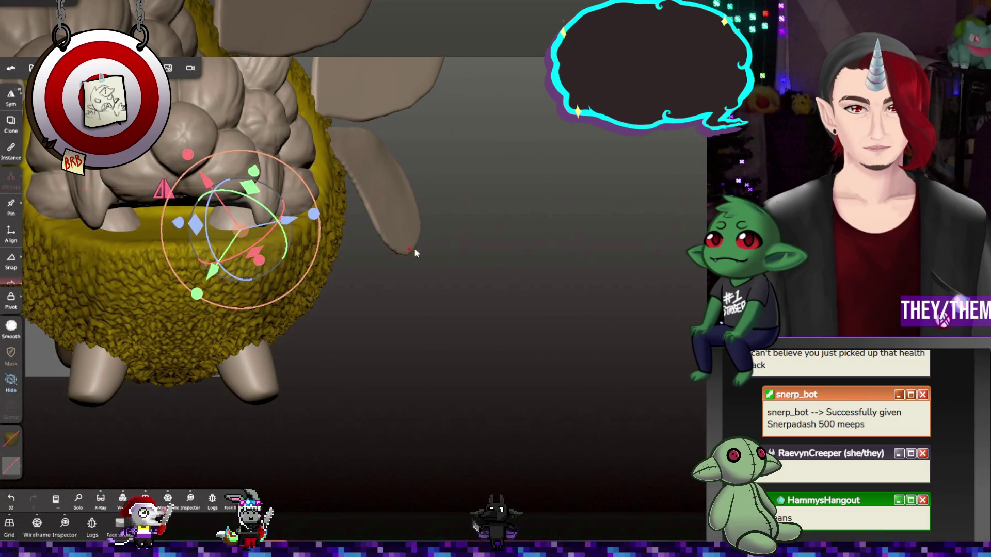
{"action": "mouse_move", "coordinate": [358, 232]}
{"action": "left_mouse_down"}
{"action": "mouse_move", "coordinate": [222, 230]}
{"action": "mouse_move", "coordinate": [231, 243]}
{"action": "mouse_move", "coordinate": [266, 247]}
{"action": "left_mouse_up"}
{"action": "mouse_move", "coordinate": [253, 178]}
{"action": "left_mouse_down"}
{"action": "mouse_move", "coordinate": [228, 204]}
{"action": "mouse_move", "coordinate": [250, 183]}
{"action": "left_mouse_up"}
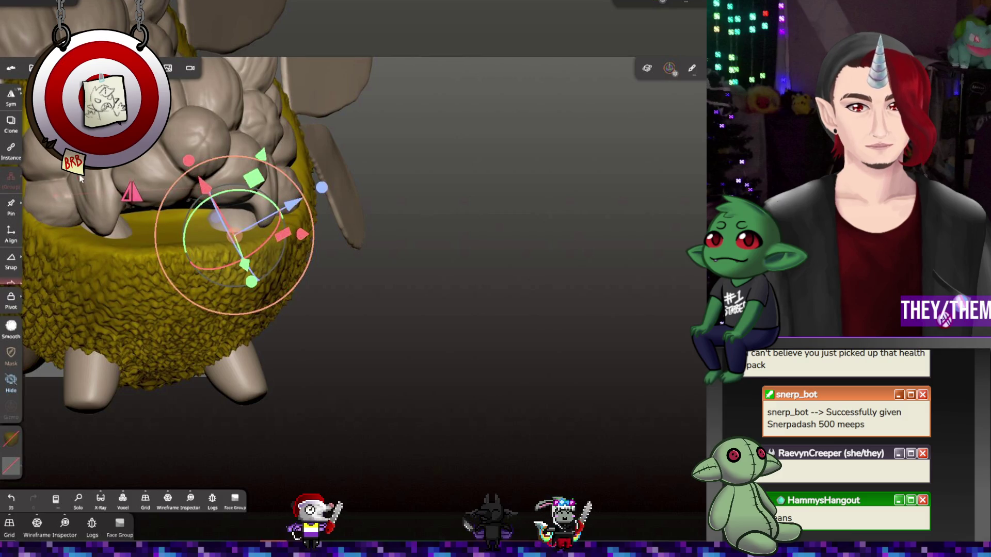
{"action": "left_click", "coordinate": [78, 67]}
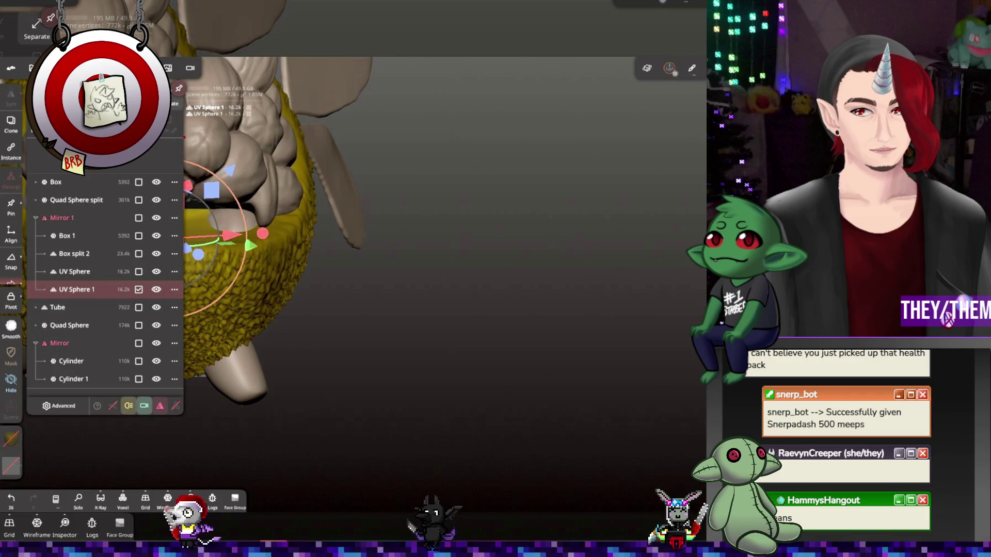
Move the egg sphere along single axes to adjust its height in the mouth
{"action": "left_click", "coordinate": [289, 240]}
{"action": "left_click_drag", "start_coordinate": [207, 239], "coordinate": [160, 253]}
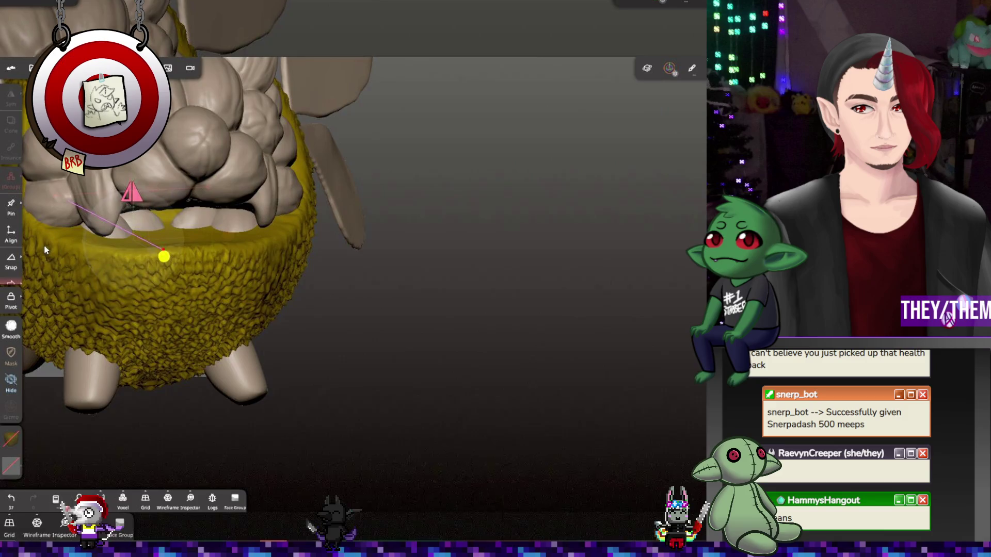
{"action": "left_click", "coordinate": [160, 253]}
{"action": "mouse_move", "coordinate": [145, 255]}
{"action": "left_mouse_down"}
{"action": "mouse_move", "coordinate": [145, 241]}
{"action": "mouse_move", "coordinate": [156, 248]}
{"action": "mouse_move", "coordinate": [141, 246]}
{"action": "mouse_move", "coordinate": [154, 238]}
{"action": "mouse_move", "coordinate": [142, 256]}
{"action": "mouse_move", "coordinate": [162, 280]}
{"action": "left_mouse_up"}
{"action": "left_click", "coordinate": [153, 246]}
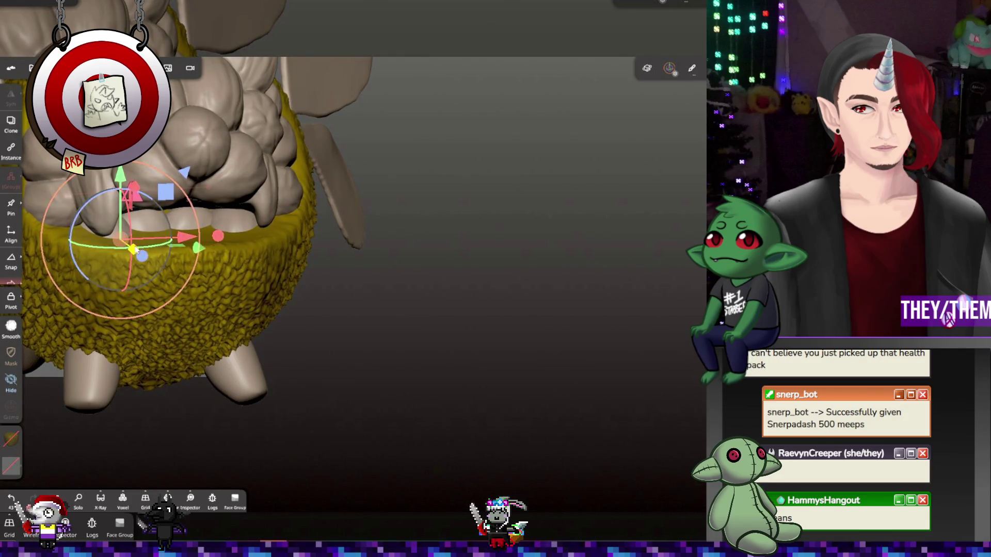
{"action": "mouse_move", "coordinate": [132, 244]}
{"action": "middle_mouse_down"}
{"action": "mouse_move", "coordinate": [337, 255]}
{"action": "mouse_move", "coordinate": [265, 246]}
{"action": "middle_mouse_up"}
Duplicate UV Sphere 1 as UV Sphere 2 and move the copy upward
{"action": "left_click", "coordinate": [32, 67]}
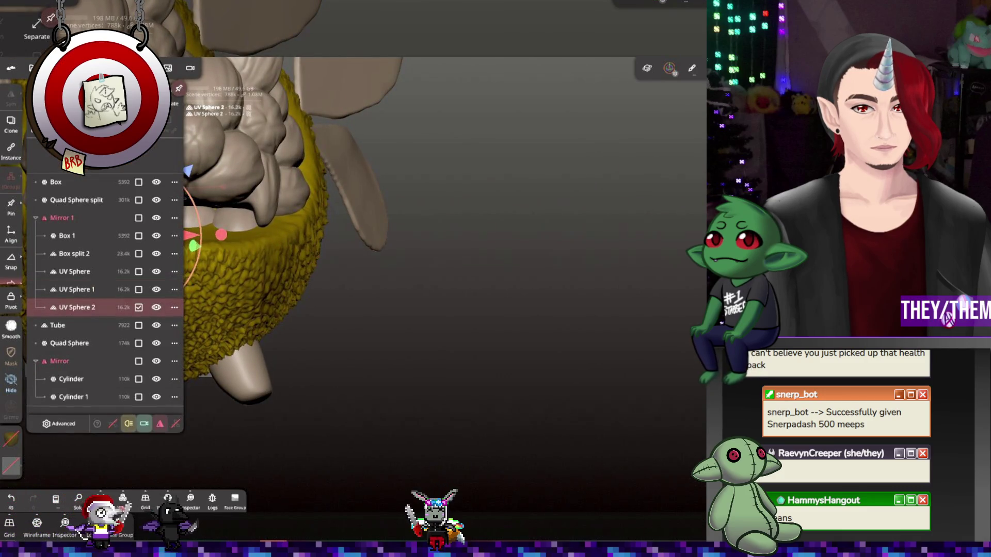
{"action": "key", "text": "ctrl+d"}
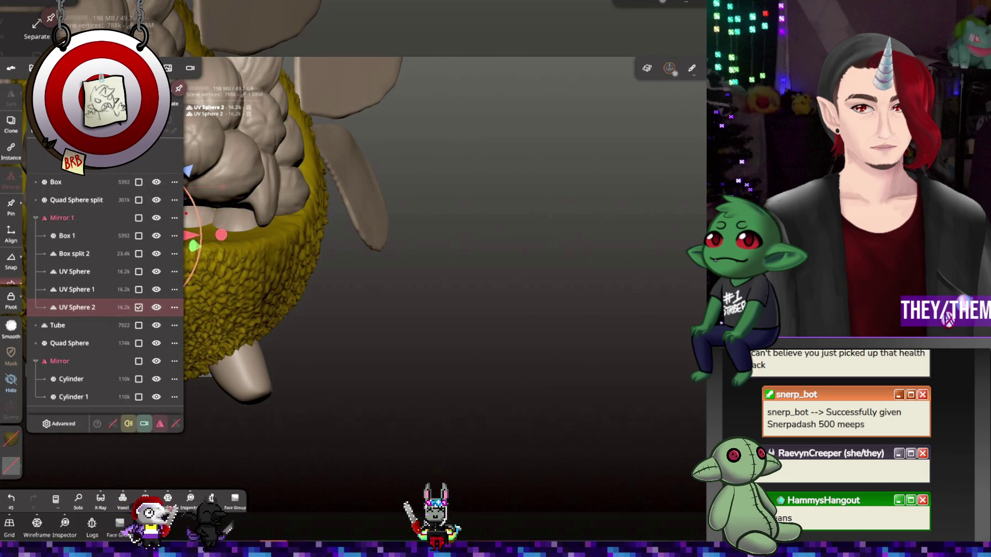
{"action": "left_click", "coordinate": [139, 223]}
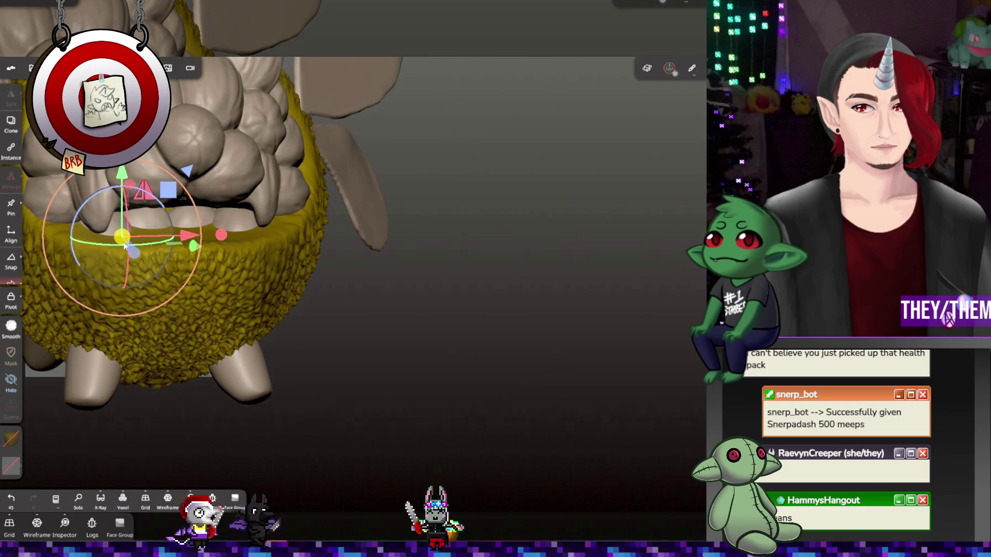
{"action": "mouse_move", "coordinate": [131, 252]}
{"action": "right_mouse_down"}
{"action": "mouse_move", "coordinate": [212, 277]}
{"action": "mouse_move", "coordinate": [131, 252]}
{"action": "right_mouse_up"}
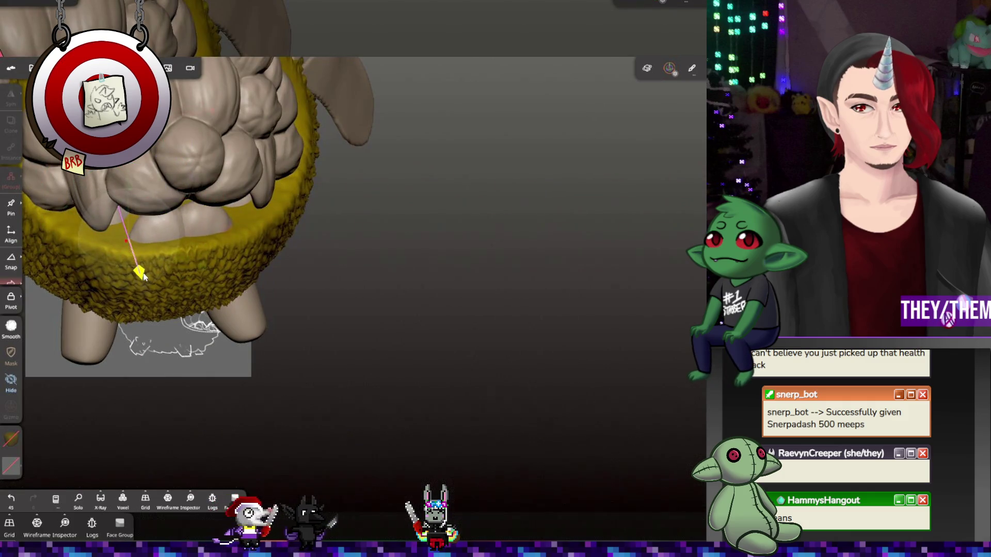
{"action": "mouse_move", "coordinate": [131, 252]}
{"action": "left_mouse_down"}
{"action": "mouse_move", "coordinate": [132, 223]}
{"action": "mouse_move", "coordinate": [146, 346]}
{"action": "left_mouse_up"}
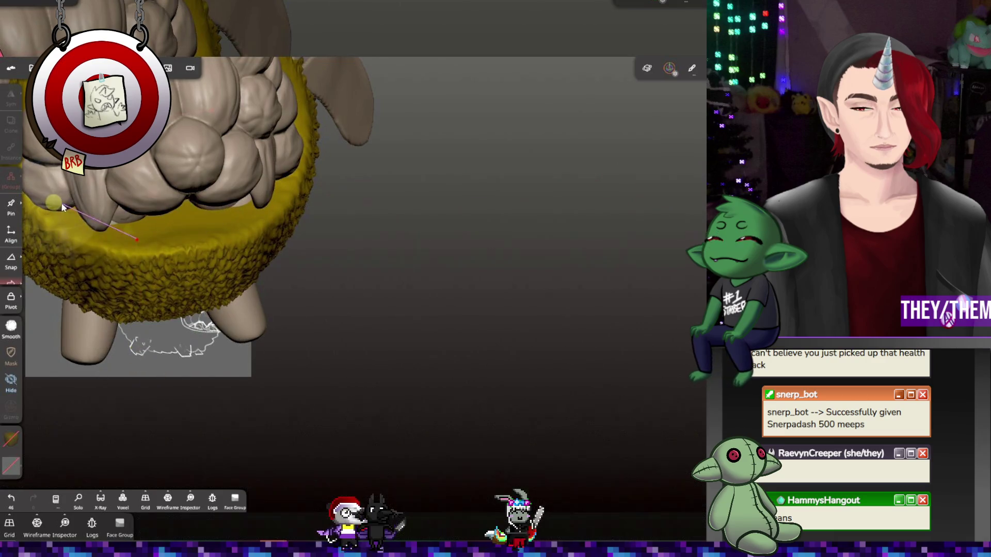
Drag the lower bulb down into the seed-pod mouth and start editing the pivot
{"action": "left_click", "coordinate": [73, 229]}
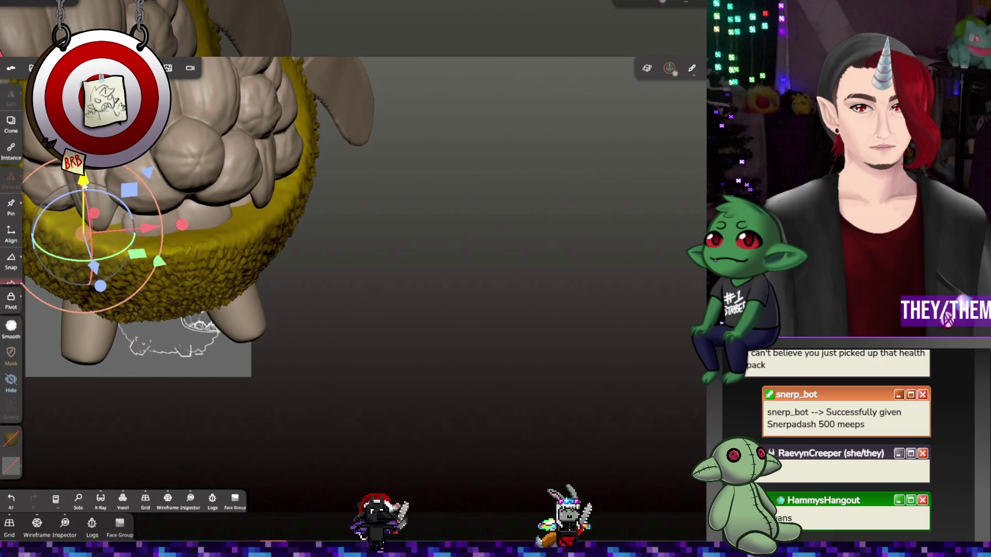
{"action": "mouse_move", "coordinate": [85, 188]}
{"action": "left_mouse_down"}
{"action": "mouse_move", "coordinate": [95, 257]}
{"action": "mouse_move", "coordinate": [106, 263]}
{"action": "mouse_move", "coordinate": [99, 188]}
{"action": "mouse_move", "coordinate": [135, 194]}
{"action": "left_mouse_up"}
{"action": "left_click_drag", "start_coordinate": [120, 183], "coordinate": [416, 272]}
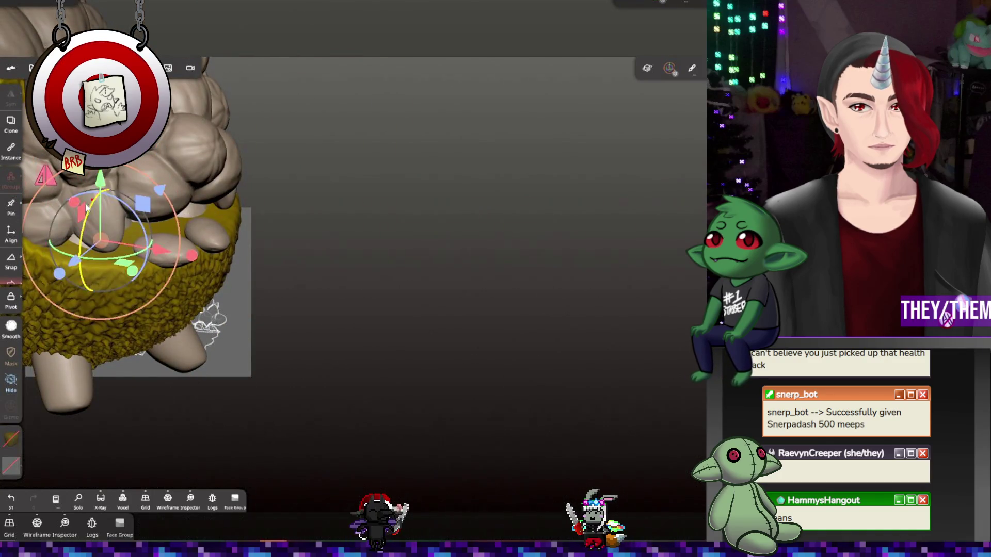
{"action": "left_click", "coordinate": [11, 298]}
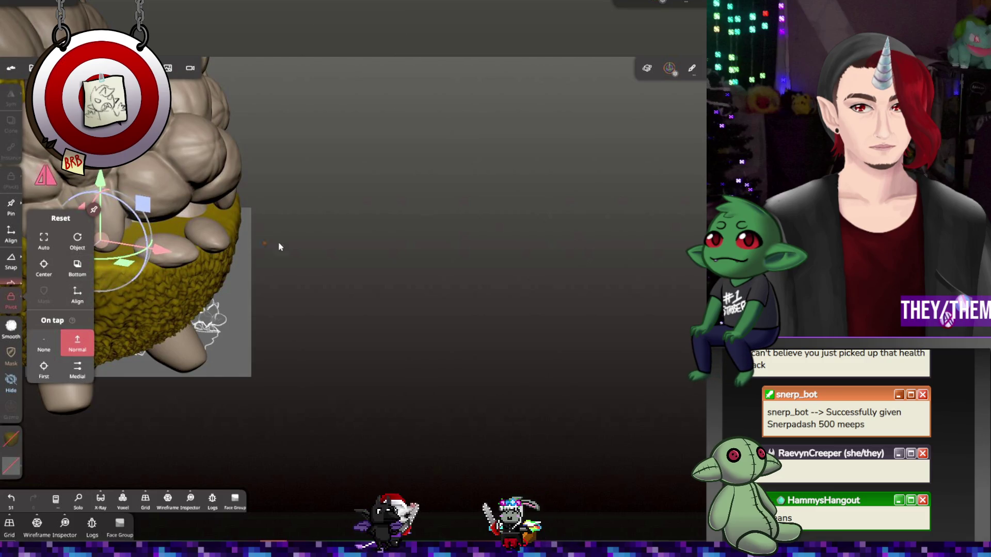
Set the pivot on the lower bulbs and rotate them into position under the seed cluster
{"action": "mouse_move", "coordinate": [278, 246]}
{"action": "left_mouse_down"}
{"action": "mouse_move", "coordinate": [283, 279]}
{"action": "mouse_move", "coordinate": [160, 248]}
{"action": "mouse_move", "coordinate": [175, 263]}
{"action": "mouse_move", "coordinate": [146, 235]}
{"action": "mouse_move", "coordinate": [153, 245]}
{"action": "left_mouse_up"}
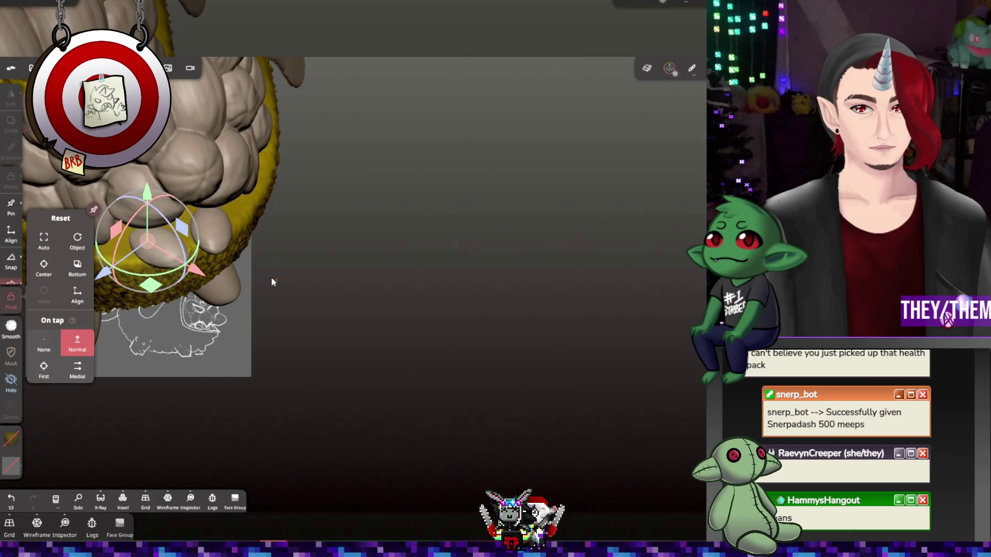
{"action": "left_click", "coordinate": [11, 304]}
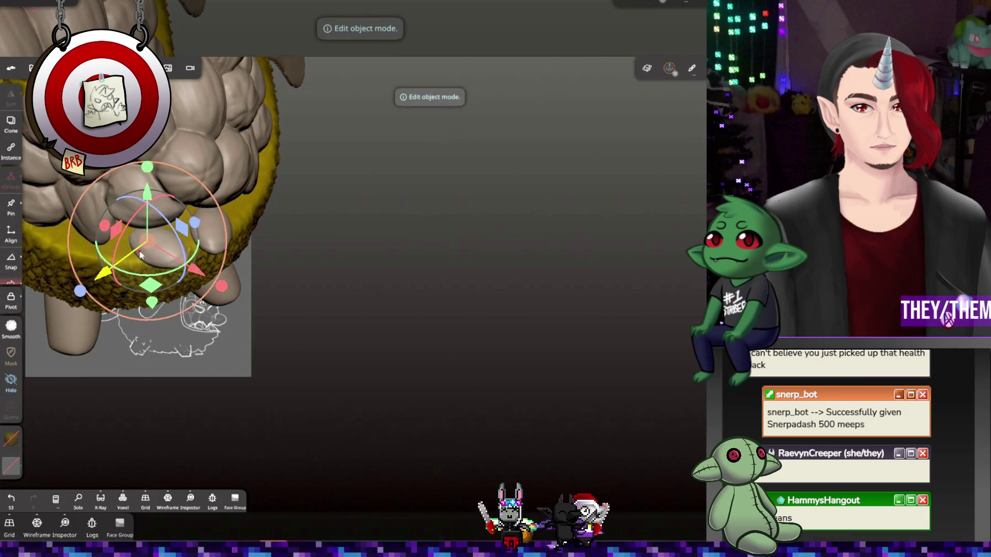
{"action": "mouse_move", "coordinate": [154, 234]}
{"action": "left_mouse_down"}
{"action": "mouse_move", "coordinate": [133, 226]}
{"action": "mouse_move", "coordinate": [160, 247]}
{"action": "mouse_move", "coordinate": [202, 220]}
{"action": "mouse_move", "coordinate": [139, 205]}
{"action": "left_mouse_up"}
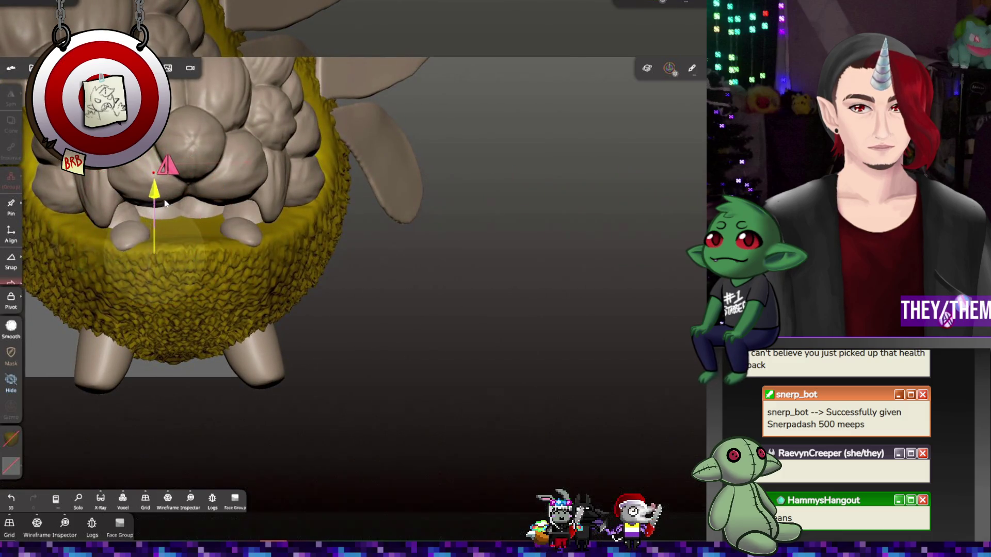
{"action": "mouse_move", "coordinate": [155, 250]}
{"action": "left_mouse_down"}
{"action": "mouse_move", "coordinate": [184, 240]}
{"action": "mouse_move", "coordinate": [190, 209]}
{"action": "left_mouse_up"}
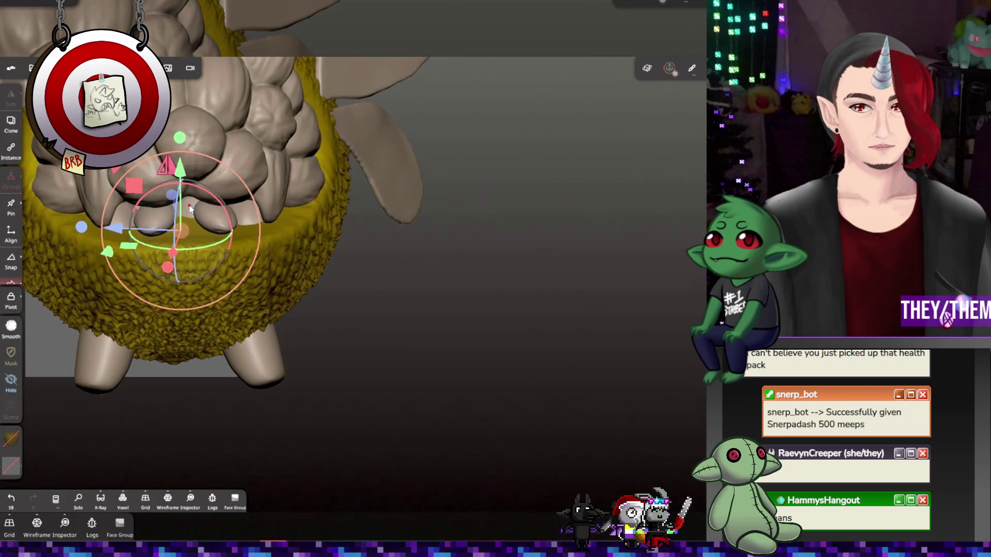
{"action": "left_click_drag", "start_coordinate": [177, 252], "coordinate": [184, 248]}
{"action": "left_click_drag", "start_coordinate": [259, 245], "coordinate": [269, 237]}
{"action": "left_click_drag", "start_coordinate": [211, 247], "coordinate": [234, 247]}
{"action": "left_click_drag", "start_coordinate": [136, 243], "coordinate": [134, 241]}
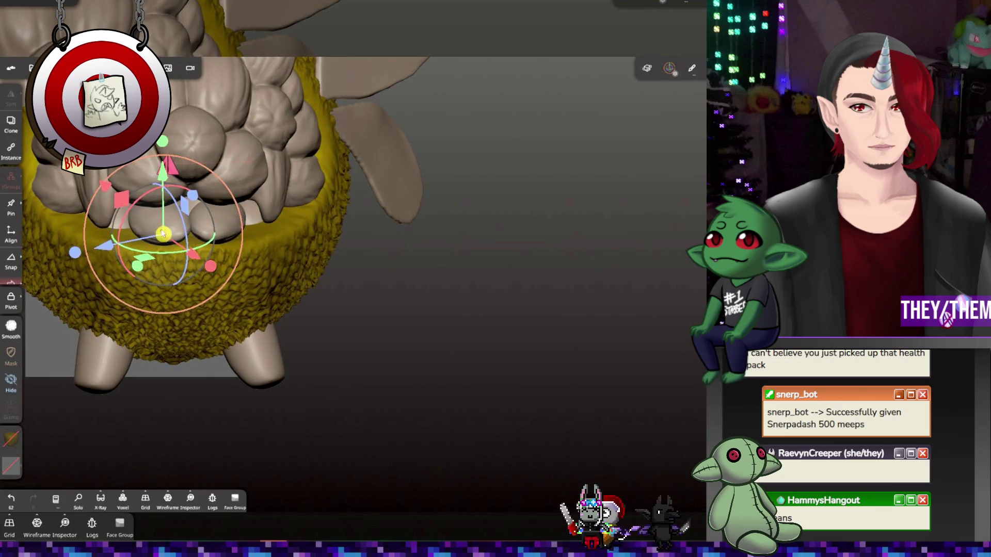
Rotate the lower bulbs further toward the right and reselect a lower bulb
{"action": "mouse_move", "coordinate": [175, 255]}
{"action": "middle_mouse_down"}
{"action": "mouse_move", "coordinate": [255, 325]}
{"action": "mouse_move", "coordinate": [217, 289]}
{"action": "middle_mouse_up"}
{"action": "left_click_drag", "start_coordinate": [150, 227], "coordinate": [137, 187]}
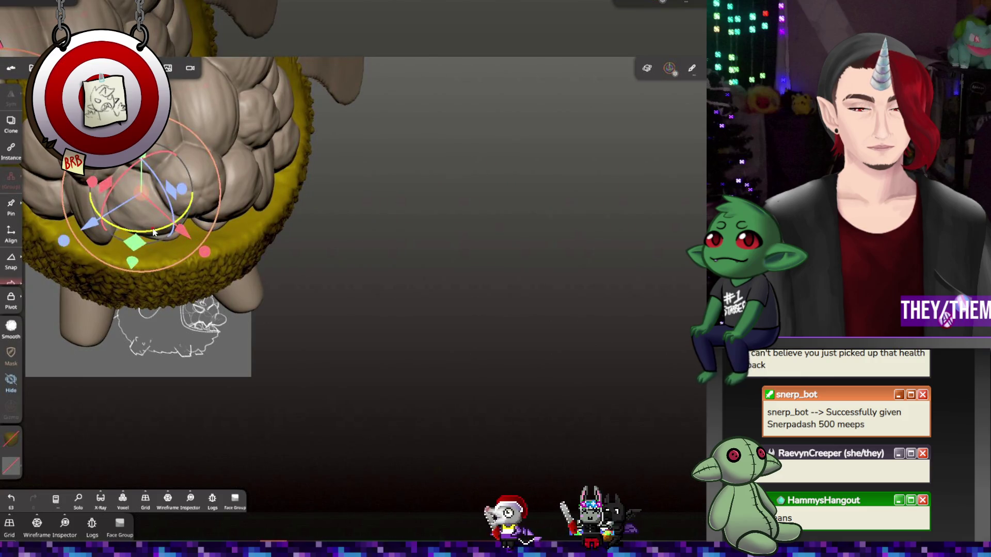
{"action": "mouse_move", "coordinate": [153, 232]}
{"action": "left_mouse_down"}
{"action": "mouse_move", "coordinate": [177, 233]}
{"action": "mouse_move", "coordinate": [148, 231]}
{"action": "left_mouse_up"}
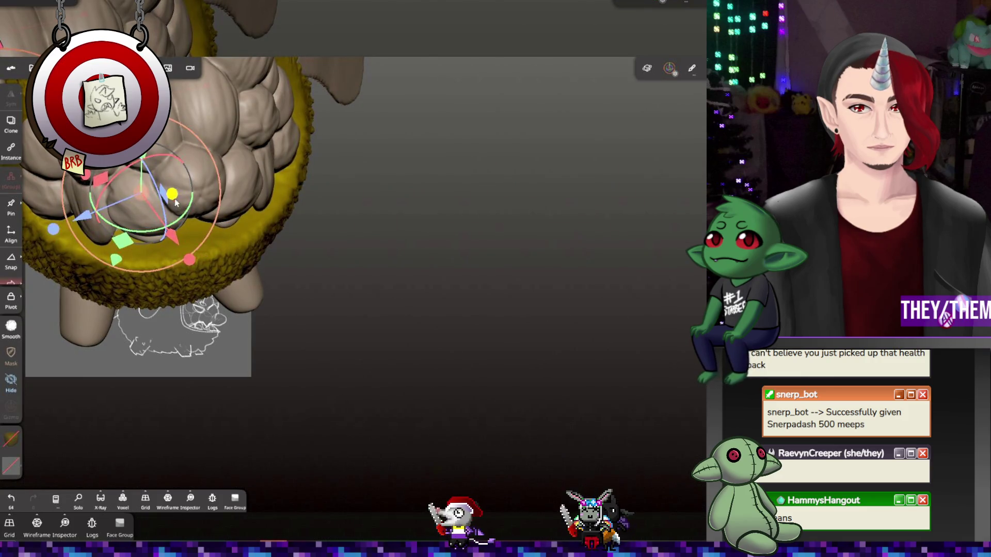
{"action": "left_click", "coordinate": [54, 229]}
{"action": "left_click", "coordinate": [144, 223]}
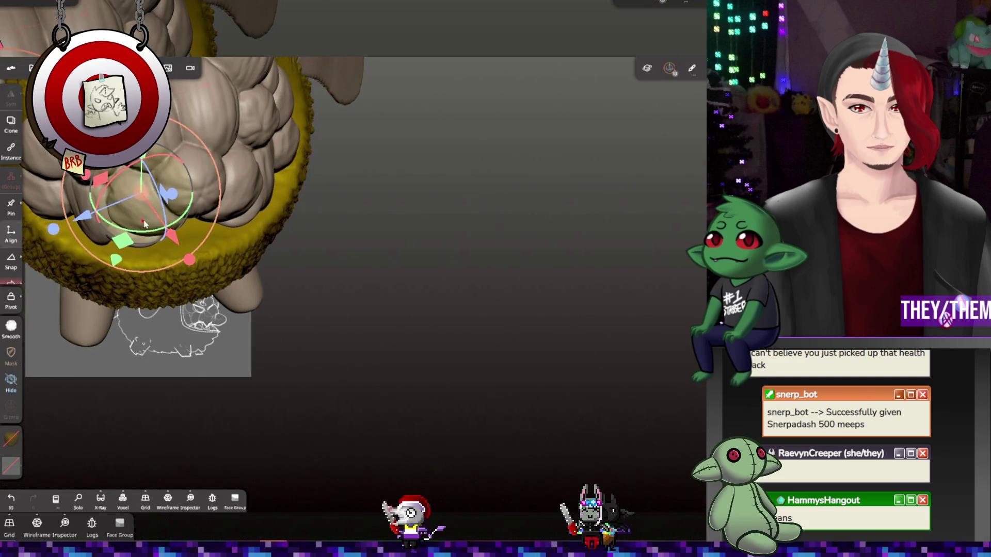
{"action": "left_click", "coordinate": [160, 191]}
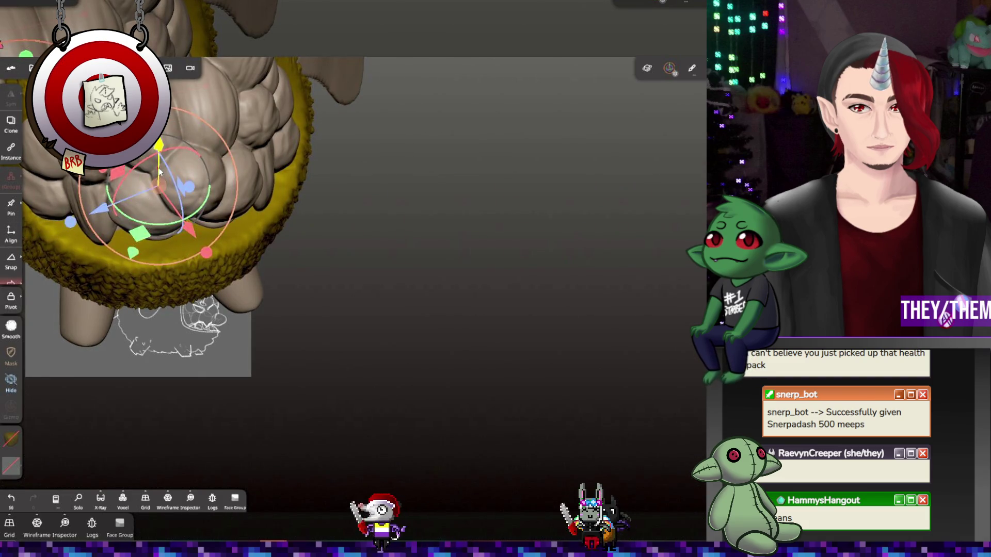
{"action": "left_click", "coordinate": [272, 234]}
Raise the lower bulb slightly, then zoom out to view the whole sculpt
{"action": "mouse_move", "coordinate": [272, 234]}
{"action": "left_mouse_down"}
{"action": "mouse_move", "coordinate": [274, 181]}
{"action": "mouse_move", "coordinate": [279, 200]}
{"action": "left_mouse_up"}
{"action": "left_click_drag", "start_coordinate": [177, 190], "coordinate": [185, 197]}
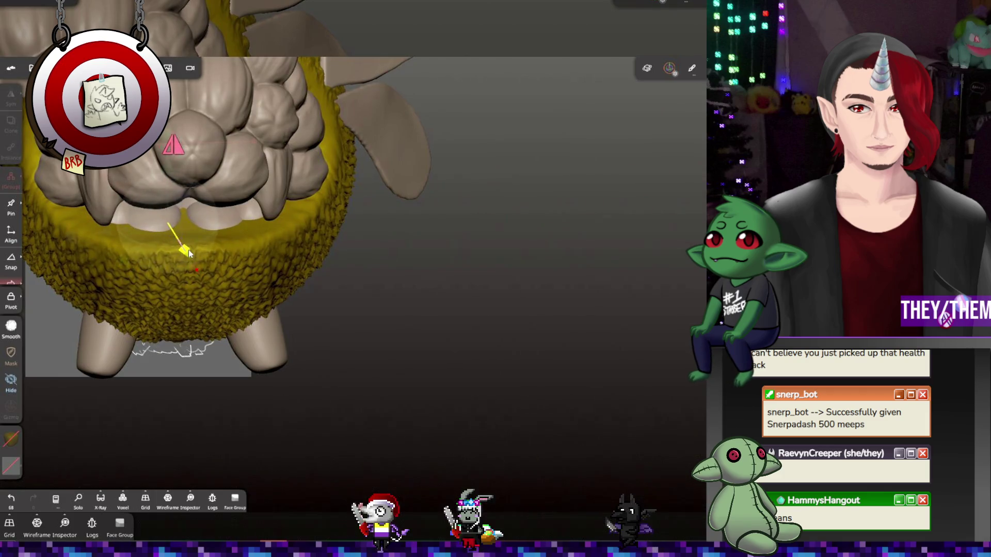
{"action": "left_click", "coordinate": [165, 250]}
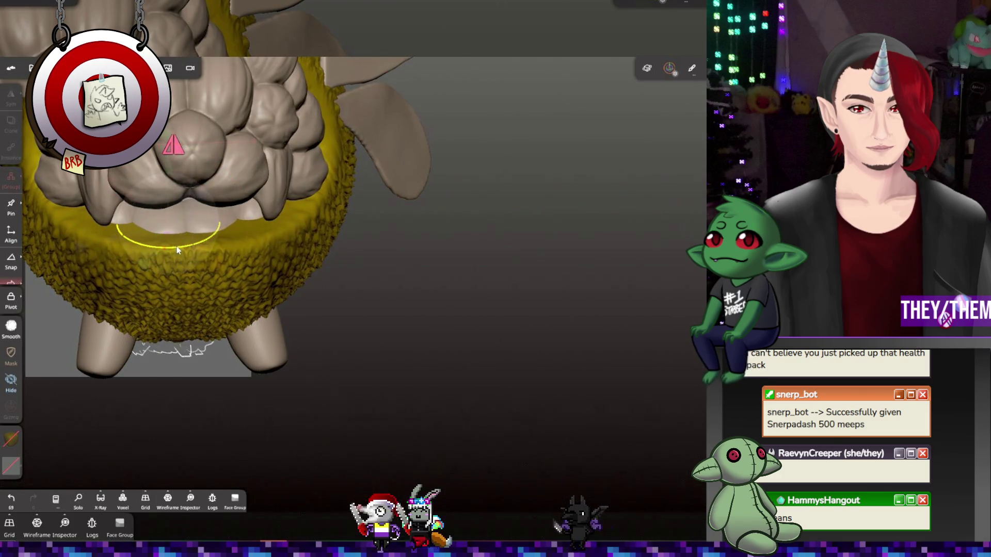
{"action": "left_click", "coordinate": [177, 250]}
{"action": "mouse_move", "coordinate": [413, 222]}
{"action": "left_mouse_down"}
{"action": "mouse_move", "coordinate": [484, 248]}
{"action": "mouse_move", "coordinate": [379, 218]}
{"action": "mouse_move", "coordinate": [505, 337]}
{"action": "left_mouse_up"}
{"action": "scroll", "coordinate": [364, 210], "scroll_direction": "down", "scroll_amount": 5}
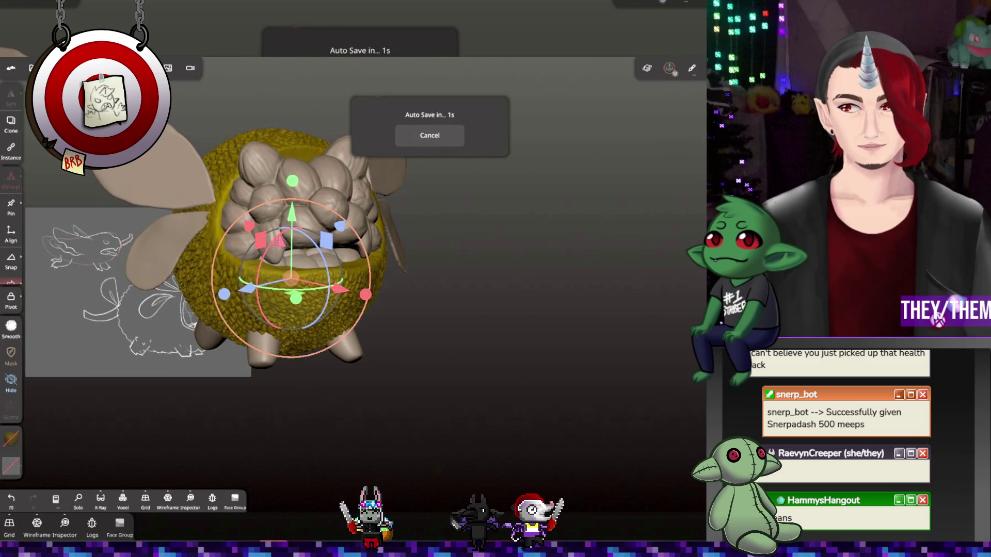
{"action": "left_click_drag", "start_coordinate": [590, 216], "coordinate": [512, 236]}
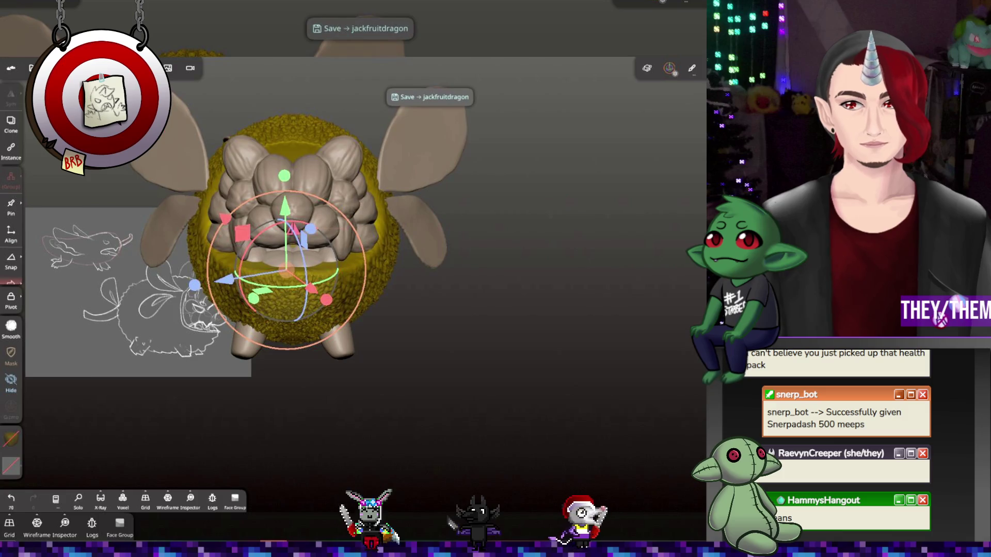
{"action": "left_click", "coordinate": [32, 68]}
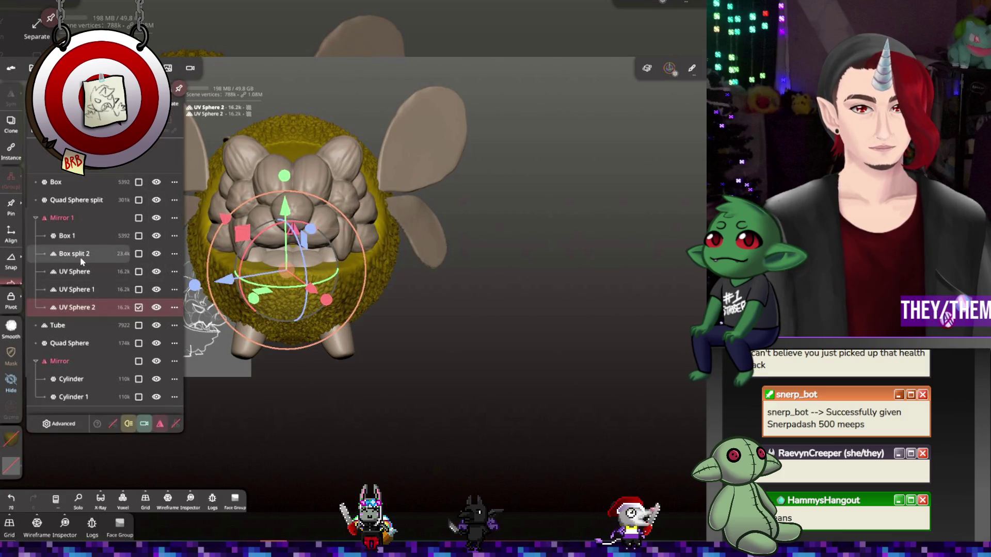
{"action": "left_click", "coordinate": [78, 272]}
{"action": "left_click", "coordinate": [77, 290]}
{"action": "left_click", "coordinate": [75, 309]}
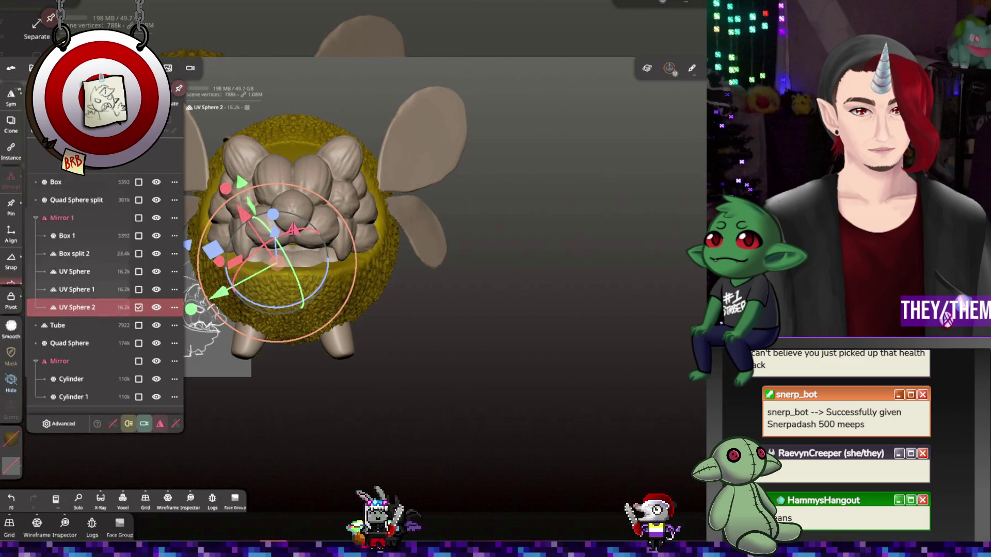
{"action": "left_click", "coordinate": [10, 124]}
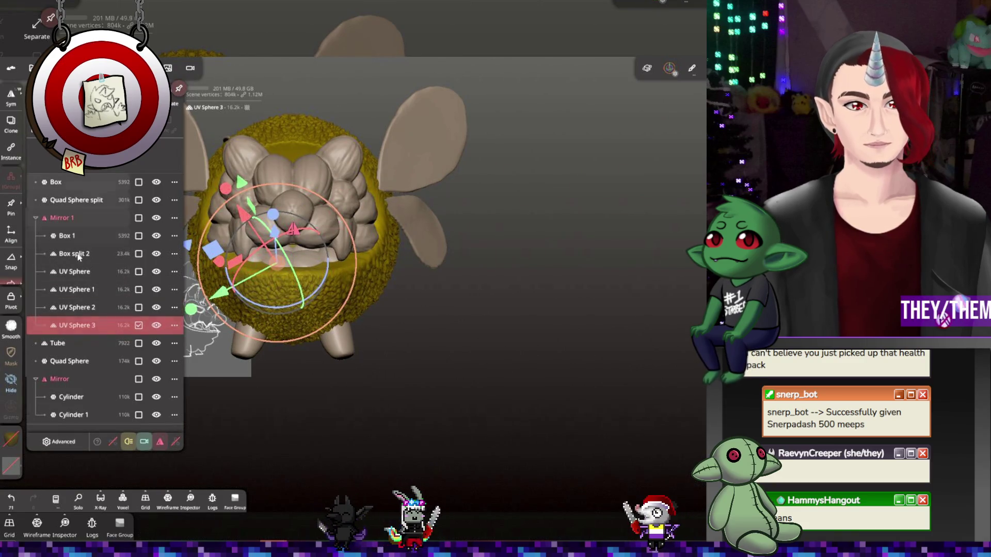
{"action": "mouse_move", "coordinate": [79, 325]}
{"action": "left_mouse_down"}
{"action": "mouse_move", "coordinate": [81, 356]}
{"action": "mouse_move", "coordinate": [94, 330]}
{"action": "left_mouse_up"}
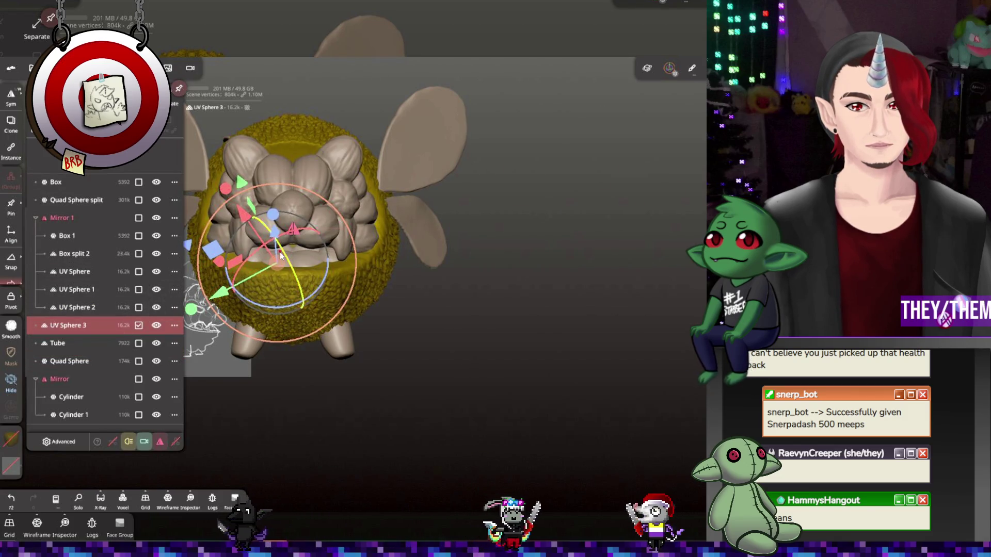
{"action": "mouse_move", "coordinate": [277, 254]}
{"action": "left_mouse_down"}
{"action": "mouse_move", "coordinate": [292, 137]}
{"action": "mouse_move", "coordinate": [290, 147]}
{"action": "left_mouse_up"}
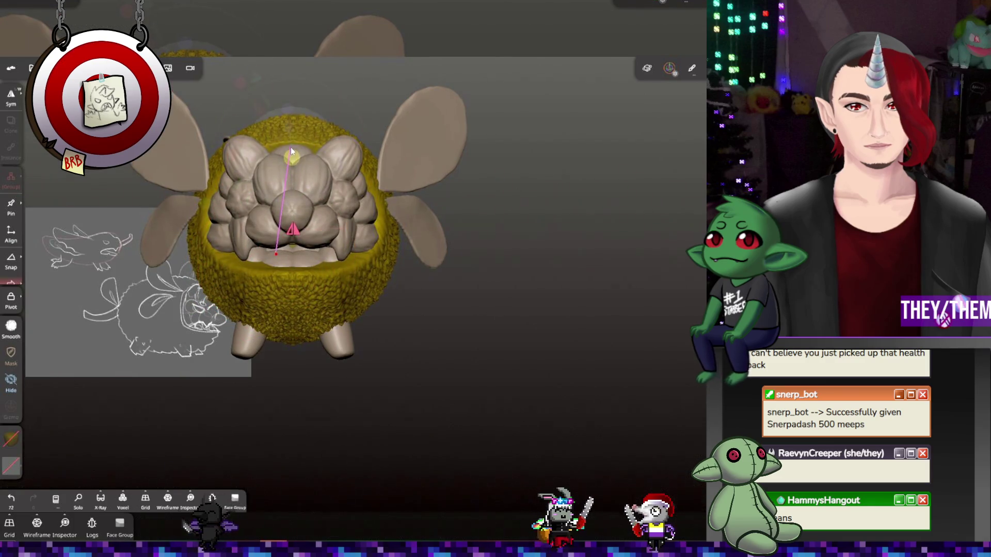
{"action": "left_click_drag", "start_coordinate": [392, 155], "coordinate": [459, 144]}
{"action": "left_click_drag", "start_coordinate": [361, 119], "coordinate": [380, 106]}
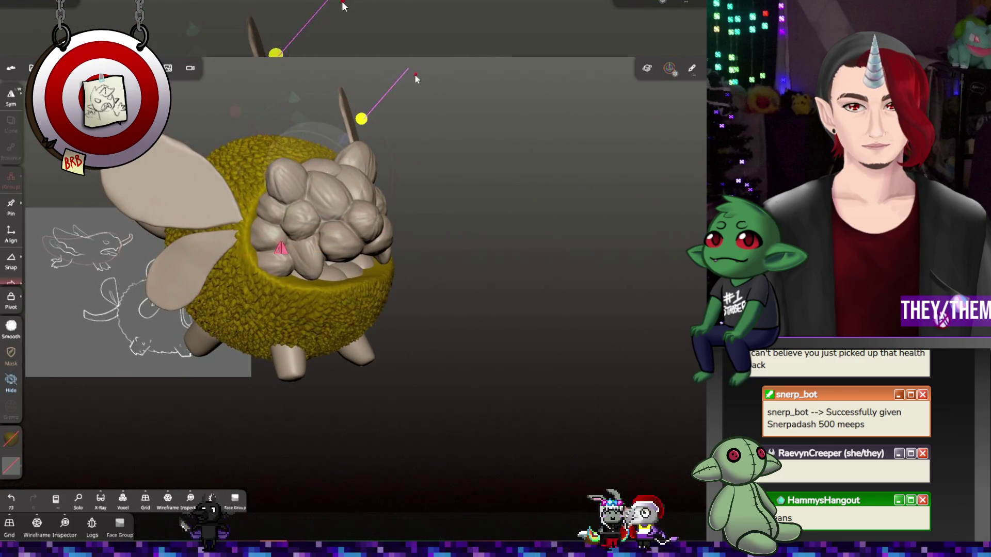
{"action": "left_click_drag", "start_coordinate": [415, 75], "coordinate": [416, 75]}
{"action": "mouse_move", "coordinate": [362, 237]}
{"action": "left_mouse_down"}
{"action": "mouse_move", "coordinate": [284, 147]}
{"action": "mouse_move", "coordinate": [294, 192]}
{"action": "mouse_move", "coordinate": [292, 171]}
{"action": "mouse_move", "coordinate": [337, 171]}
{"action": "mouse_move", "coordinate": [303, 158]}
{"action": "mouse_move", "coordinate": [285, 134]}
{"action": "mouse_move", "coordinate": [316, 115]}
{"action": "mouse_move", "coordinate": [318, 126]}
{"action": "mouse_move", "coordinate": [295, 129]}
{"action": "mouse_move", "coordinate": [308, 158]}
{"action": "mouse_move", "coordinate": [296, 154]}
{"action": "mouse_move", "coordinate": [305, 114]}
{"action": "left_mouse_up"}
{"action": "scroll", "coordinate": [287, 146], "scroll_direction": "up", "scroll_amount": 5}
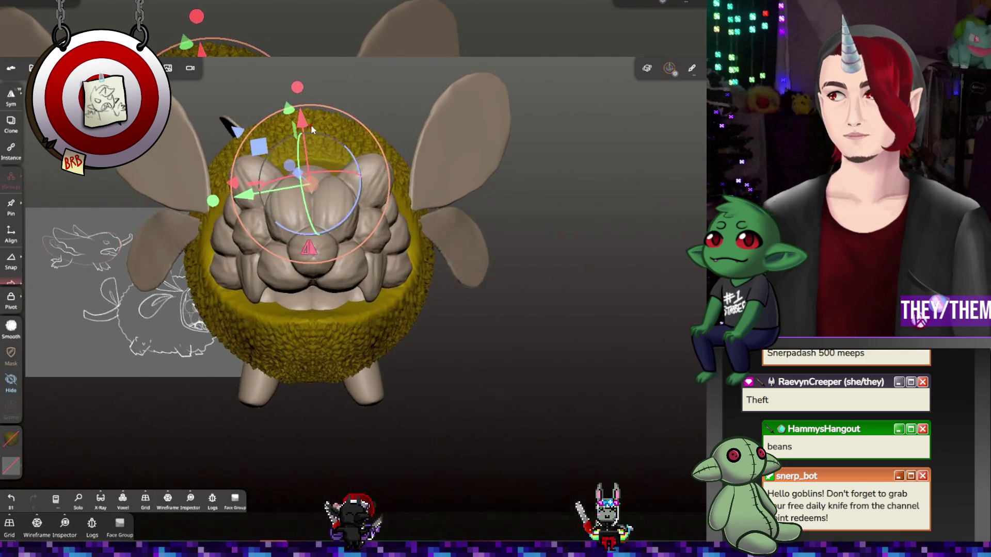
{"action": "left_click", "coordinate": [288, 146]}
{"action": "mouse_move", "coordinate": [287, 146]}
{"action": "right_mouse_down"}
{"action": "mouse_move", "coordinate": [212, 134]}
{"action": "mouse_move", "coordinate": [316, 148]}
{"action": "right_mouse_up"}
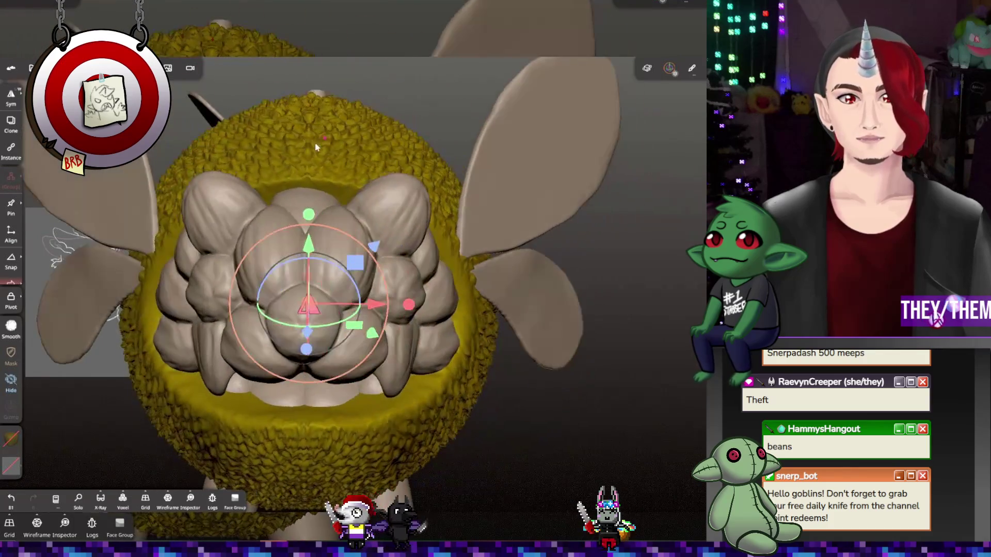
{"action": "left_click", "coordinate": [305, 205]}
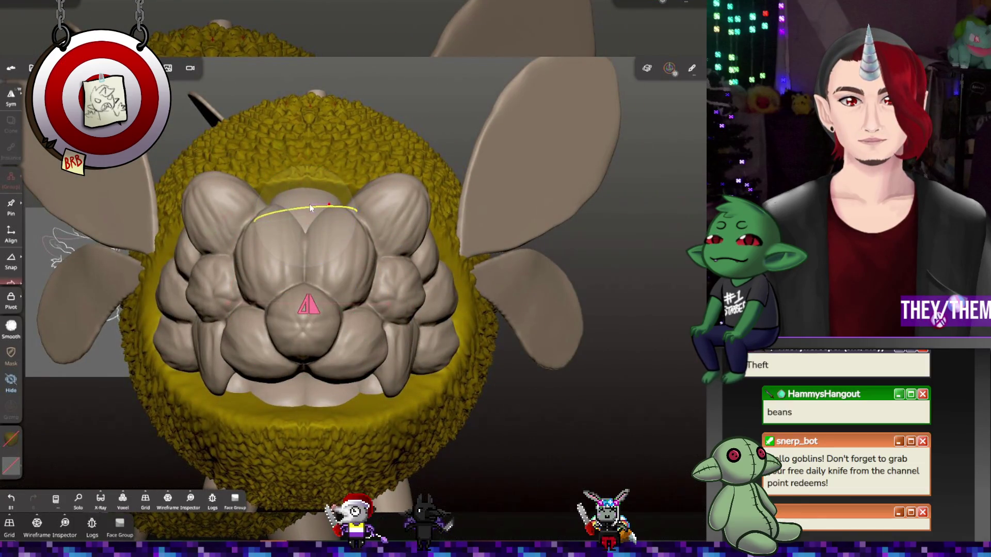
{"action": "scroll", "coordinate": [357, 209], "scroll_direction": "down", "scroll_amount": 3}
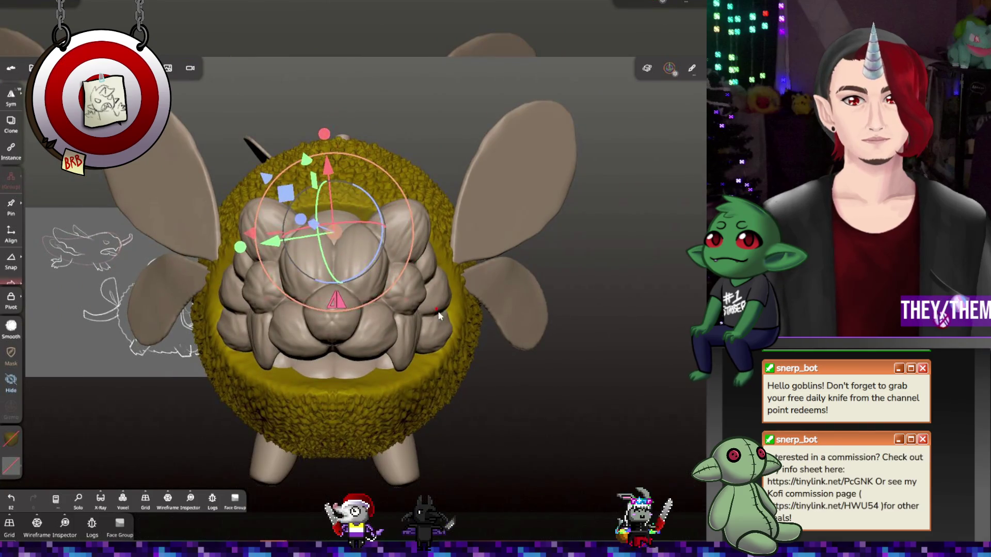
{"action": "mouse_move", "coordinate": [438, 312]}
{"action": "right_mouse_down"}
{"action": "mouse_move", "coordinate": [444, 350]}
{"action": "mouse_move", "coordinate": [441, 308]}
{"action": "mouse_move", "coordinate": [455, 321]}
{"action": "mouse_move", "coordinate": [459, 363]}
{"action": "right_mouse_up"}
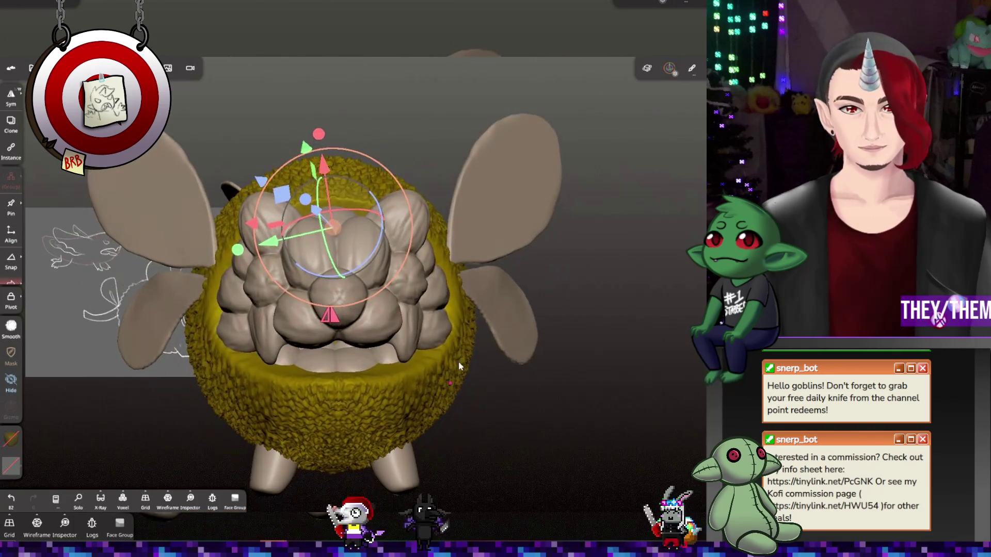
{"action": "left_click", "coordinate": [335, 354]}
{"action": "left_click", "coordinate": [32, 68]}
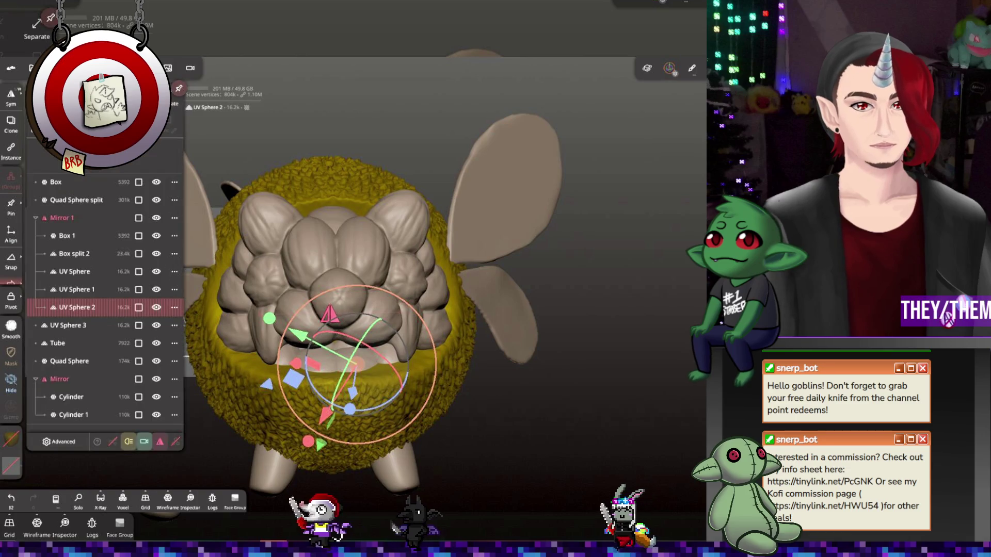
{"action": "left_click", "coordinate": [73, 271]}
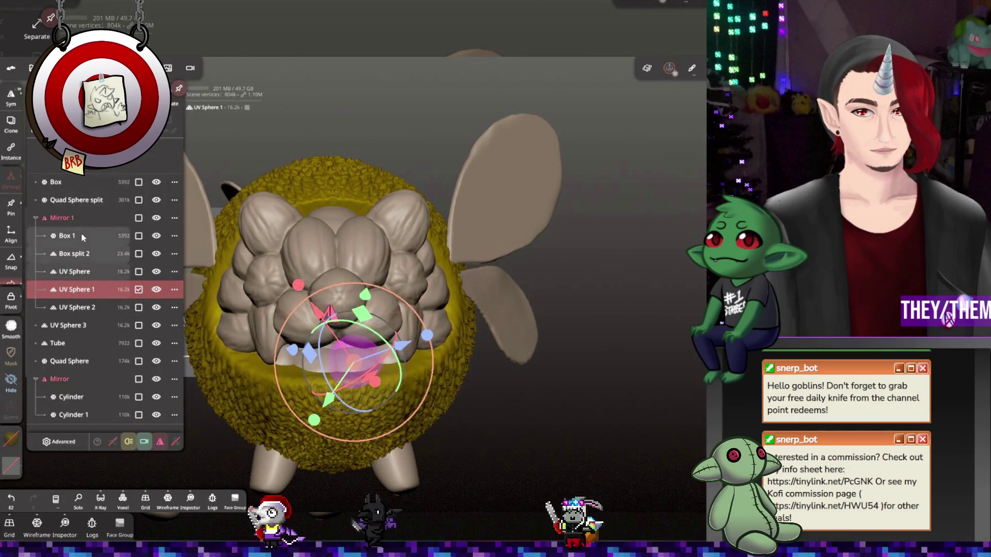
{"action": "left_click", "coordinate": [80, 236]}
Click through Box split 2, Box 1 and the UV Sphere parts in the scene list
{"action": "left_click", "coordinate": [77, 253]}
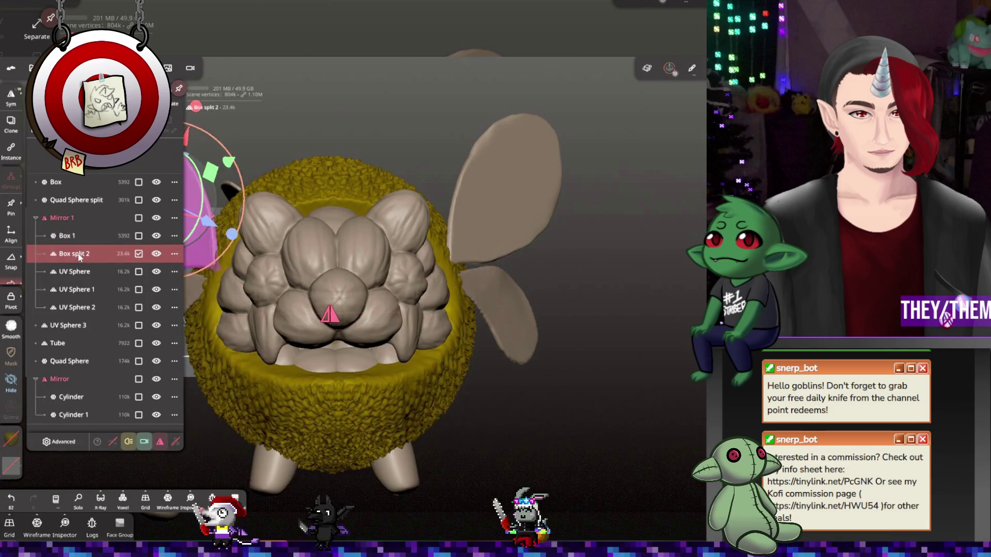
{"action": "left_click", "coordinate": [76, 272]}
{"action": "left_click", "coordinate": [75, 290]}
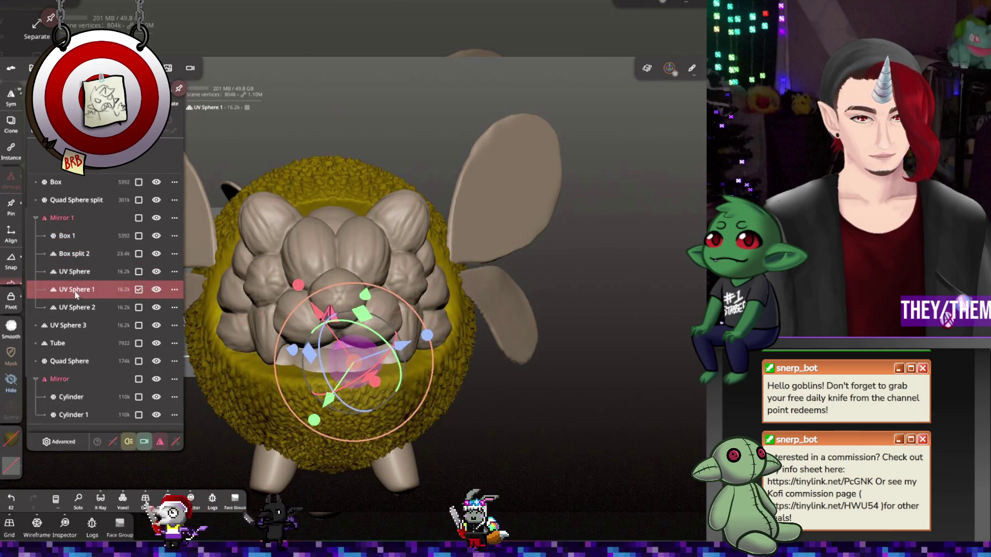
{"action": "left_click", "coordinate": [71, 309]}
{"action": "left_click", "coordinate": [75, 289]}
{"action": "left_click", "coordinate": [82, 253]}
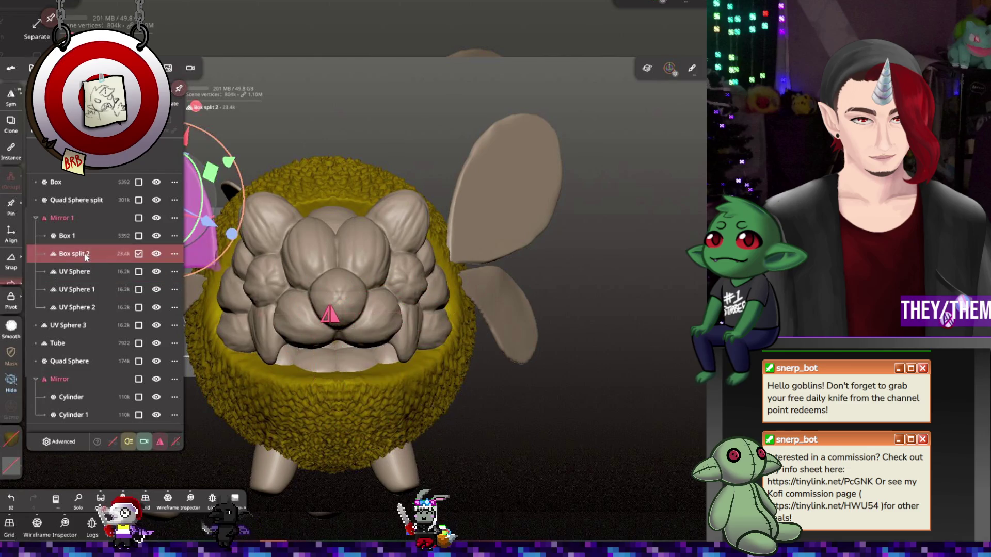
{"action": "left_click", "coordinate": [76, 272]}
{"action": "left_click", "coordinate": [78, 237]}
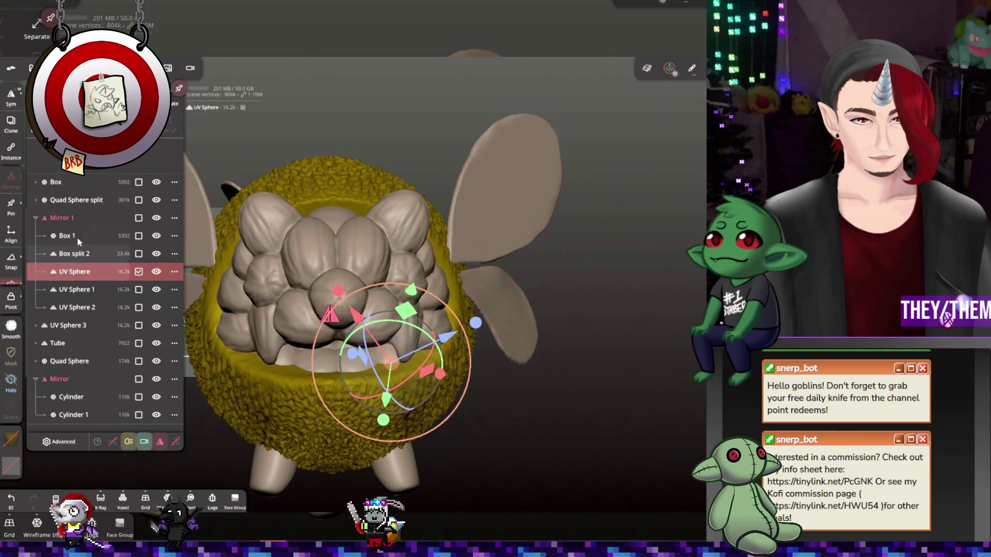
Join UV Sphere, UV Sphere 1 and UV Sphere 2 into one object and add a Mirror repeater
{"action": "left_click", "coordinate": [77, 253]}
{"action": "left_click", "coordinate": [76, 271]}
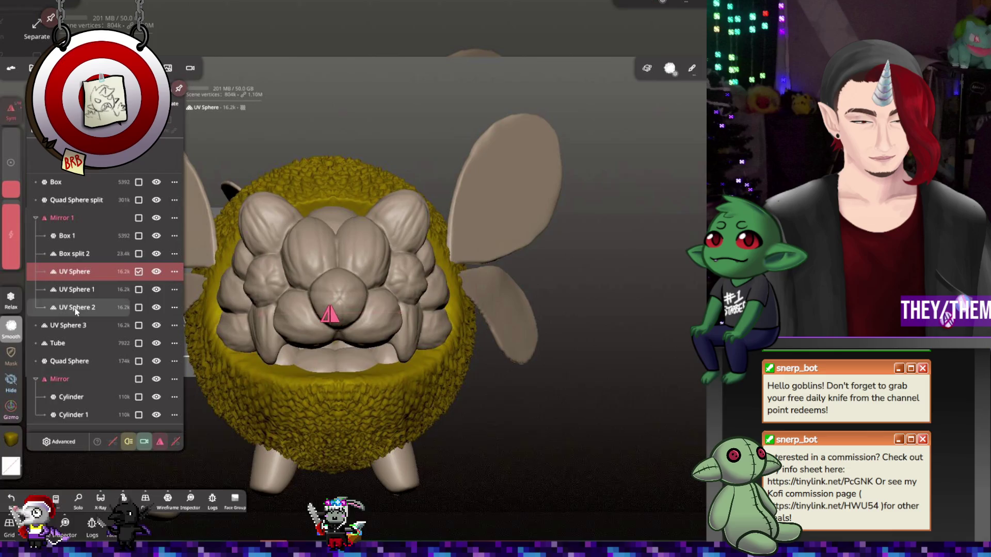
{"action": "left_click", "coordinate": [75, 309], "text": "shift"}
{"action": "key", "text": "g"}
{"action": "left_click", "coordinate": [91, 272]}
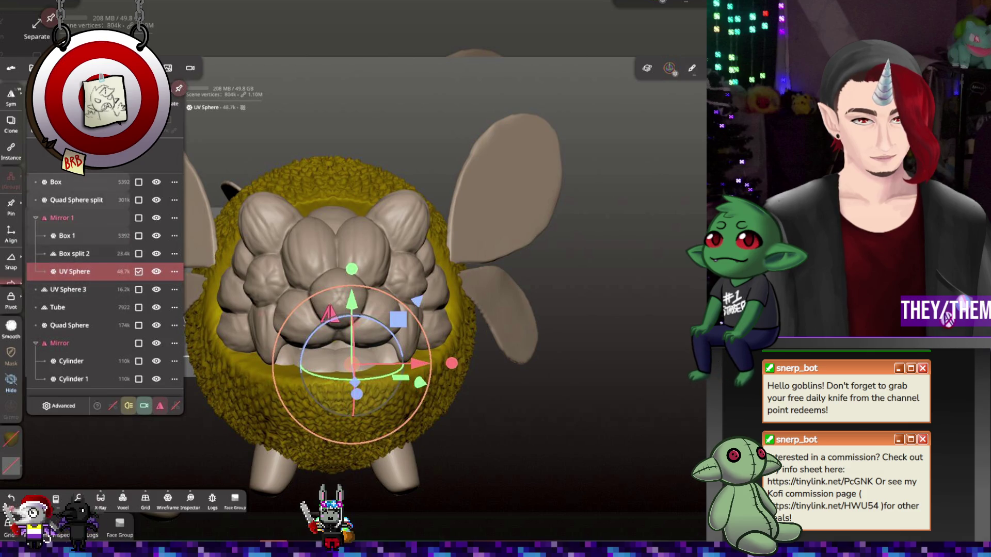
{"action": "left_click", "coordinate": [78, 155]}
Check the mirrored mouth sphere, then join Mirror 2 and its UV Sphere into one object
{"action": "left_click", "coordinate": [166, 335]}
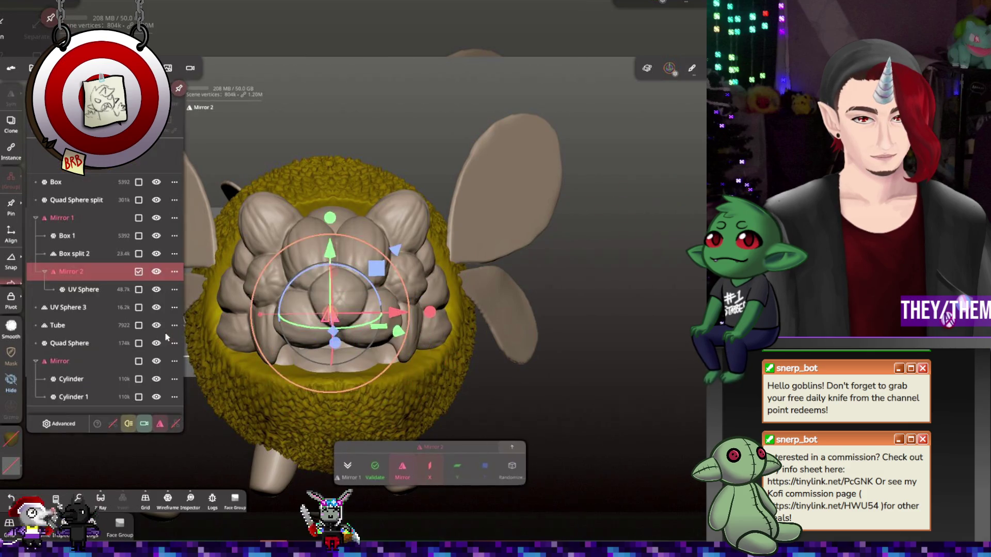
{"action": "left_click_drag", "start_coordinate": [91, 290], "coordinate": [90, 282]}
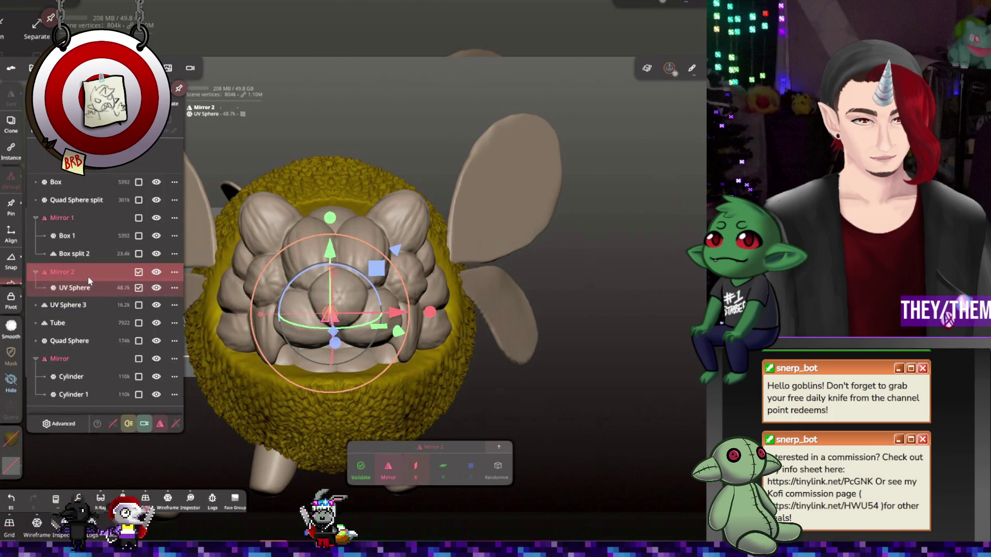
{"action": "left_click", "coordinate": [155, 272]}
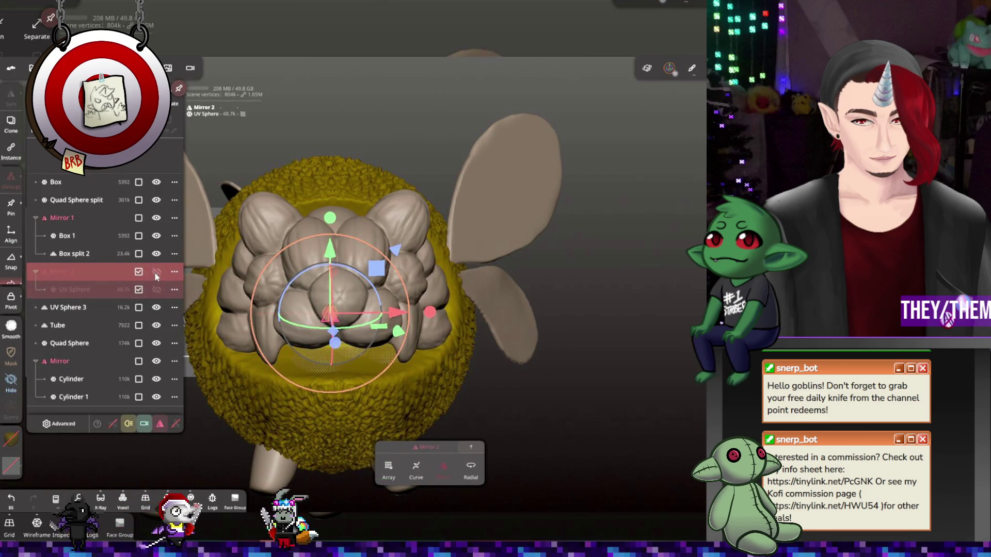
{"action": "left_click", "coordinate": [156, 272]}
{"action": "left_click", "coordinate": [533, 346]}
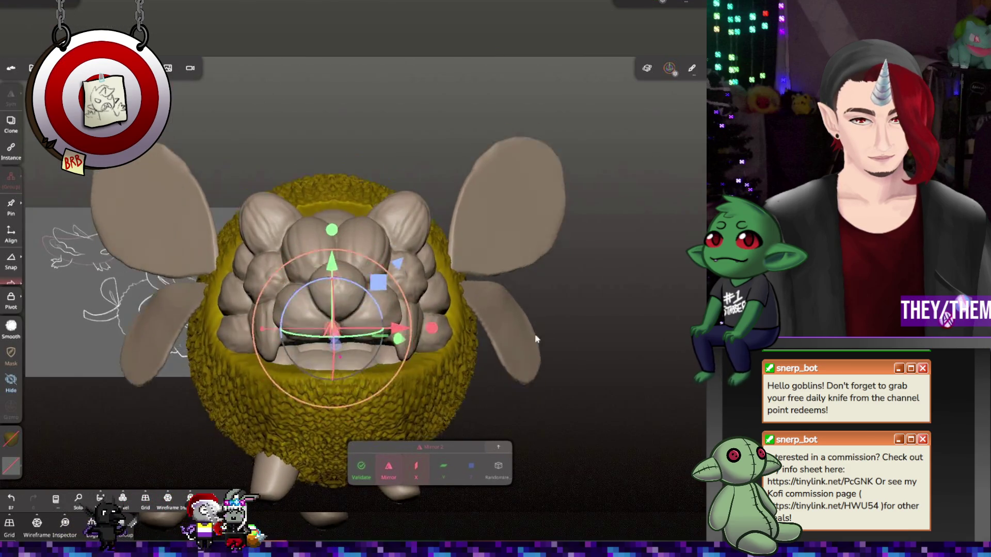
{"action": "left_click", "coordinate": [31, 67]}
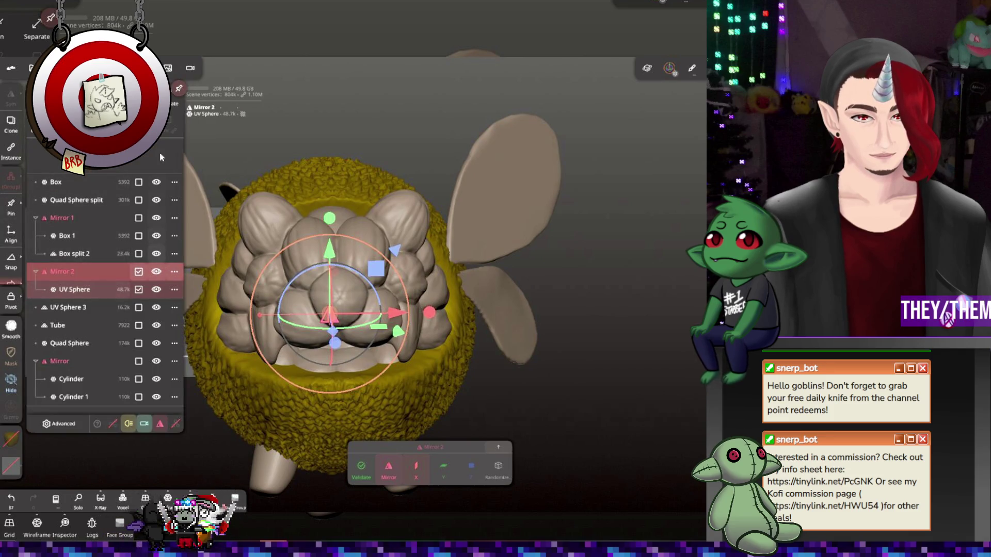
{"action": "left_click", "coordinate": [2, 27]}
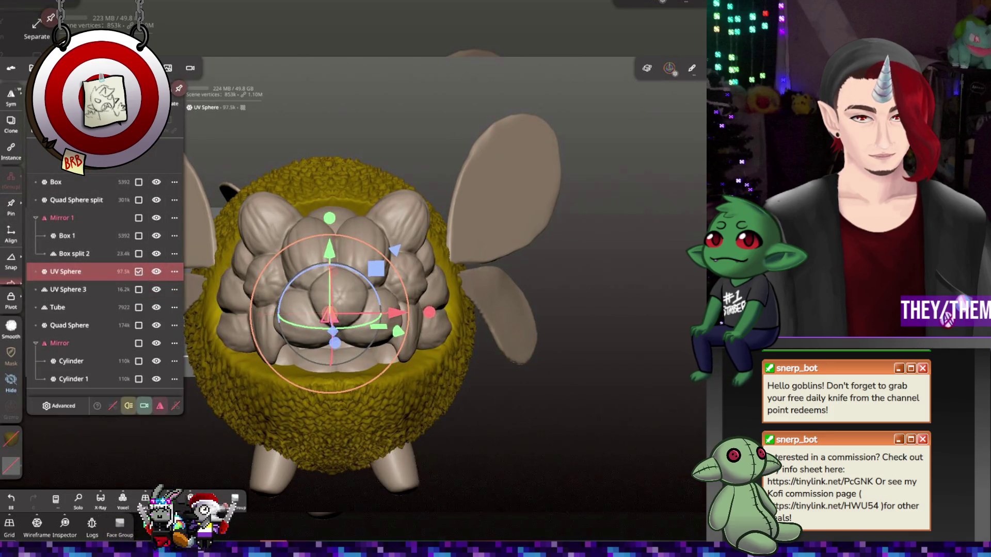
{"action": "left_click", "coordinate": [85, 218]}
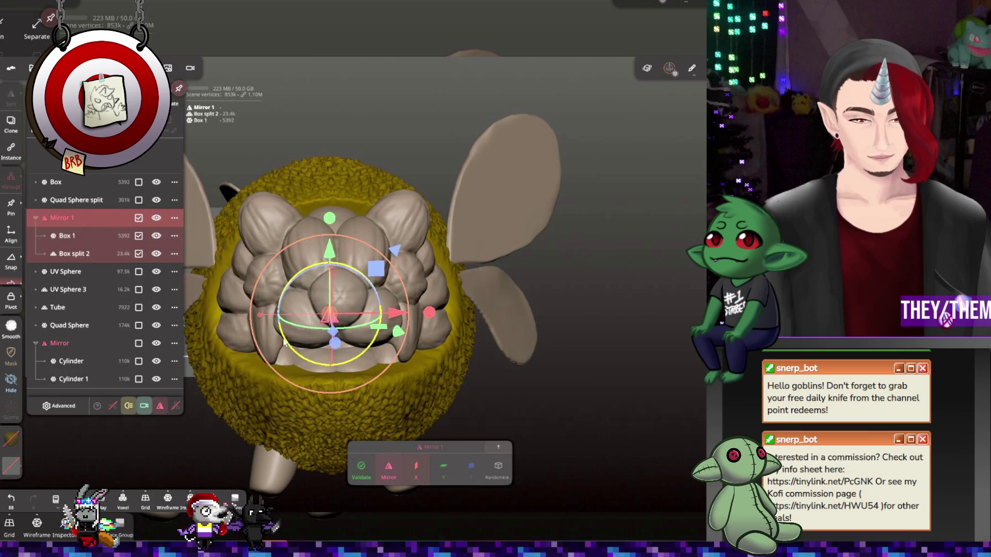
Orbit to a three-quarter view and then below the dragon to see its legs
{"action": "left_click_drag", "start_coordinate": [283, 342], "coordinate": [379, 302]}
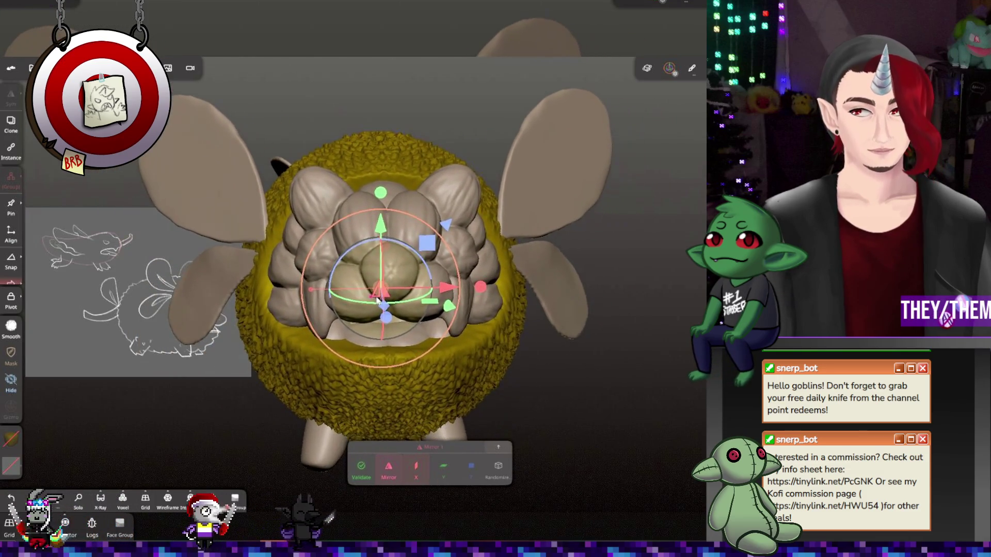
{"action": "mouse_move", "coordinate": [378, 300]}
{"action": "right_mouse_down"}
{"action": "mouse_move", "coordinate": [278, 359]}
{"action": "mouse_move", "coordinate": [392, 339]}
{"action": "mouse_move", "coordinate": [379, 351]}
{"action": "mouse_move", "coordinate": [373, 277]}
{"action": "mouse_move", "coordinate": [332, 311]}
{"action": "mouse_move", "coordinate": [338, 338]}
{"action": "mouse_move", "coordinate": [305, 392]}
{"action": "mouse_move", "coordinate": [314, 372]}
{"action": "right_mouse_up"}
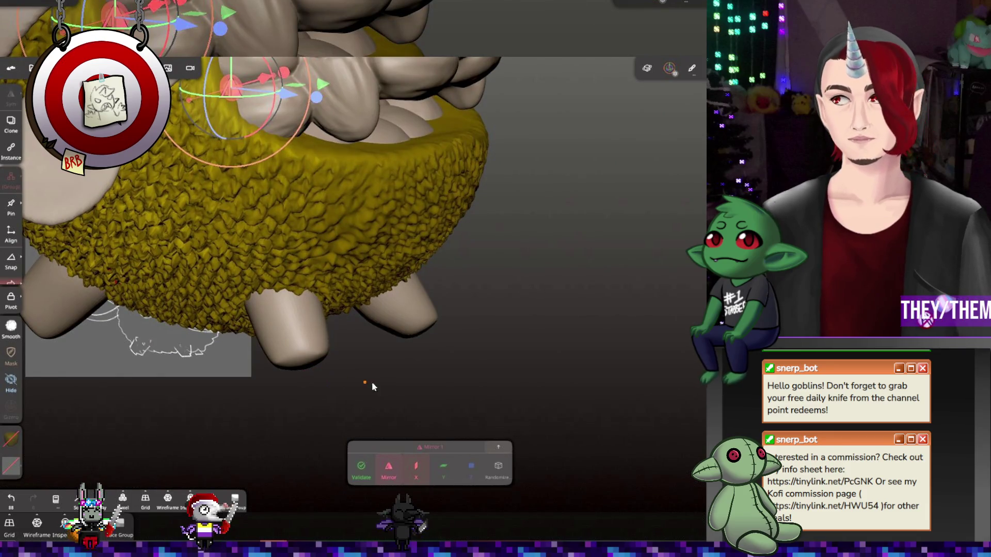
{"action": "mouse_move", "coordinate": [371, 382]}
{"action": "right_mouse_down"}
{"action": "mouse_move", "coordinate": [430, 373]}
{"action": "mouse_move", "coordinate": [347, 369]}
{"action": "mouse_move", "coordinate": [400, 343]}
{"action": "mouse_move", "coordinate": [418, 354]}
{"action": "mouse_move", "coordinate": [299, 325]}
{"action": "right_mouse_up"}
Focus on a leg, switch to a sculpt brush and stamp a pebbled alpha texture onto both feet
{"action": "double_click", "coordinate": [298, 330]}
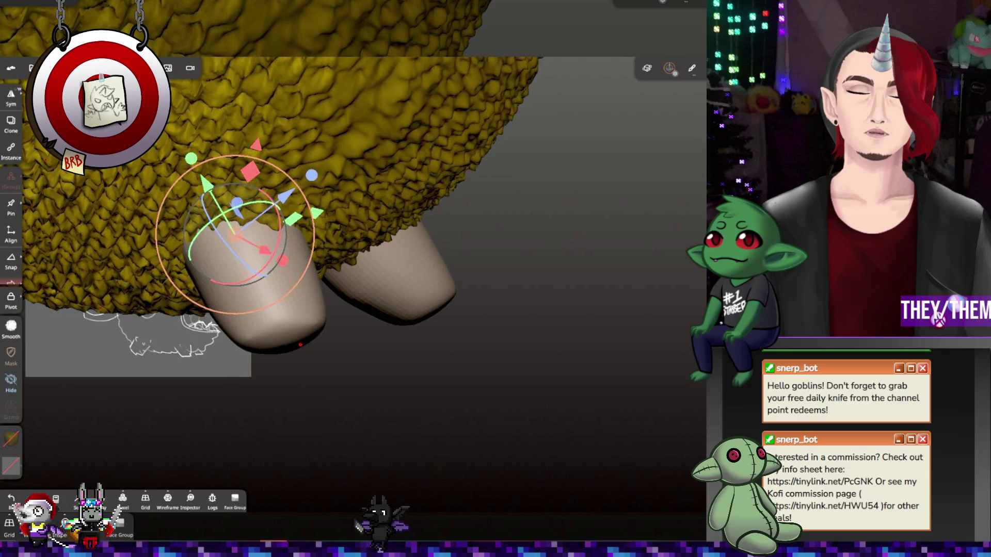
{"action": "key", "text": "c"}
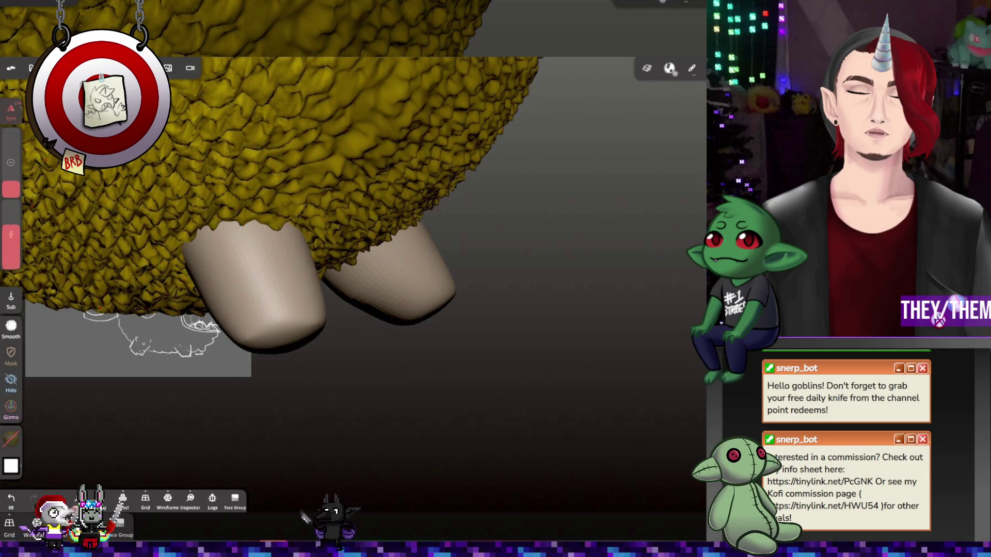
{"action": "left_click", "coordinate": [10, 467]}
{"action": "scroll", "coordinate": [105, 408], "scroll_direction": "down", "scroll_amount": 3}
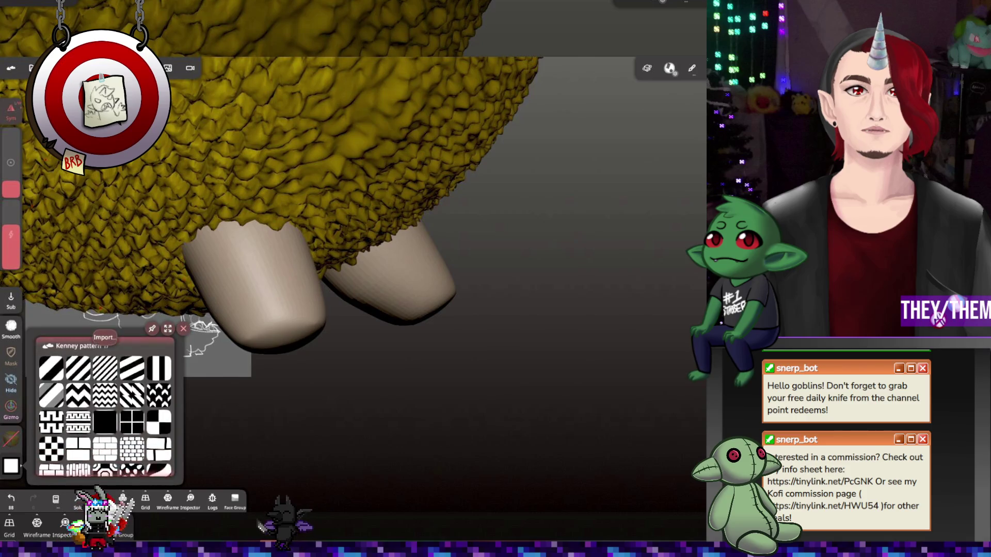
{"action": "scroll", "coordinate": [105, 408], "scroll_direction": "down", "scroll_amount": 5}
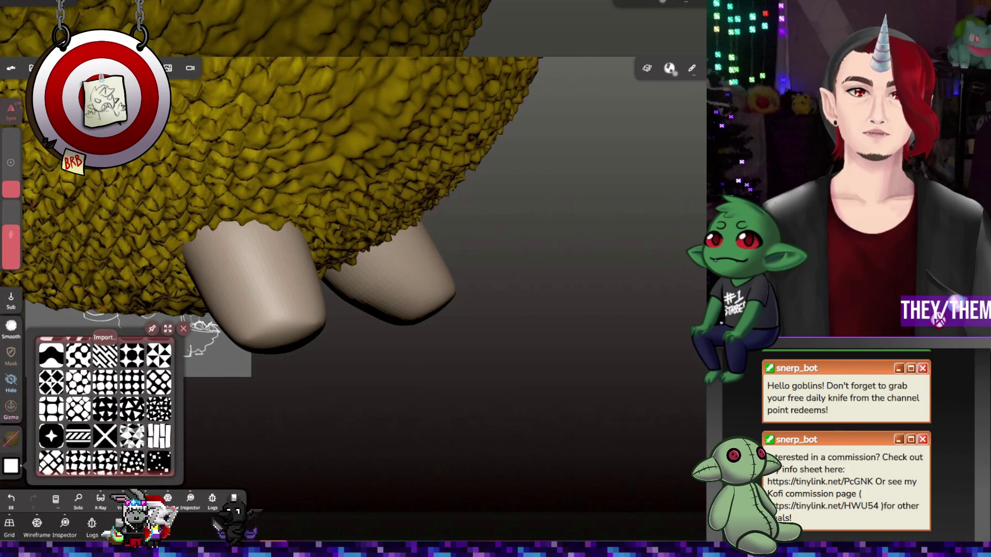
{"action": "scroll", "coordinate": [105, 408], "scroll_direction": "down", "scroll_amount": 5}
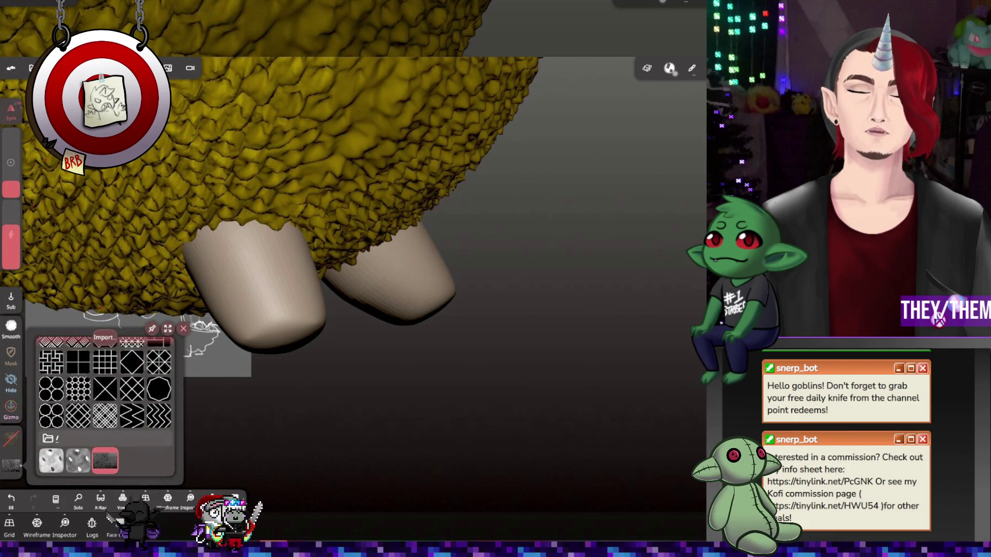
{"action": "left_click", "coordinate": [271, 284]}
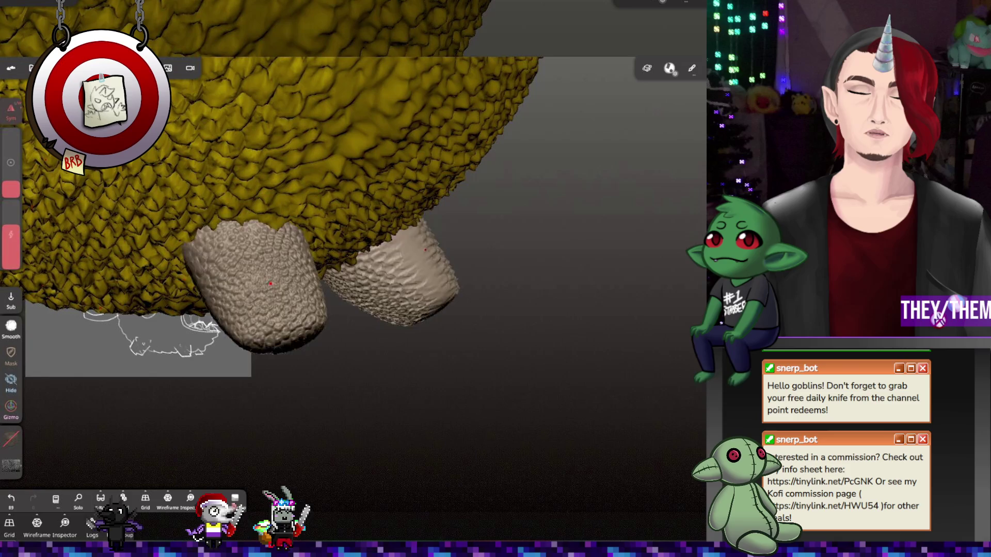
Lower the brush intensity and enlarge its radius while facing both legs
{"action": "left_click_drag", "start_coordinate": [278, 467], "coordinate": [377, 460]}
{"action": "left_click_drag", "start_coordinate": [270, 283], "coordinate": [334, 290]}
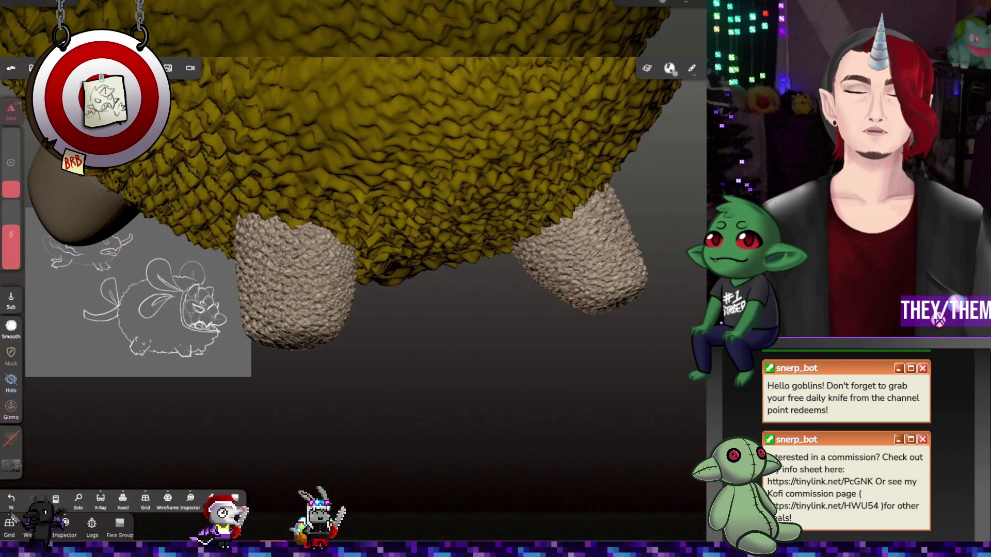
{"action": "left_click_drag", "start_coordinate": [10, 207], "coordinate": [11, 225]}
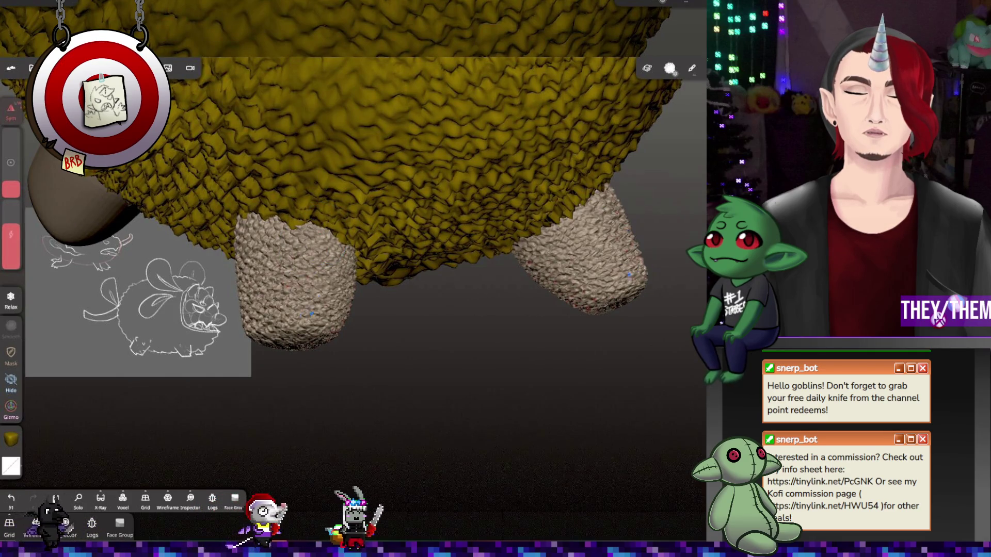
{"action": "left_click_drag", "start_coordinate": [11, 183], "coordinate": [11, 159]}
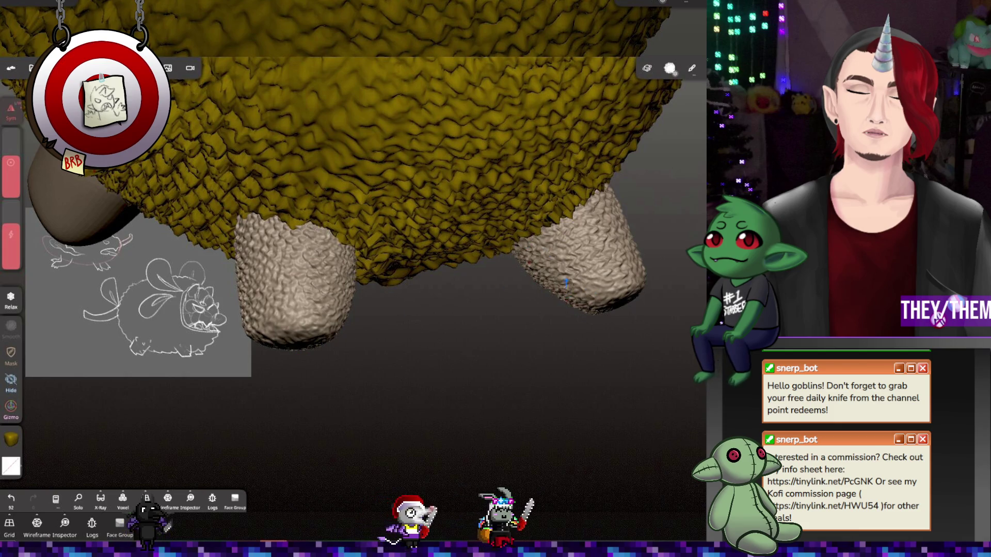
Smooth the soles of both feet from below, shrinking the brush radius for a second pass
{"action": "left_click_drag", "start_coordinate": [465, 413], "coordinate": [464, 248]}
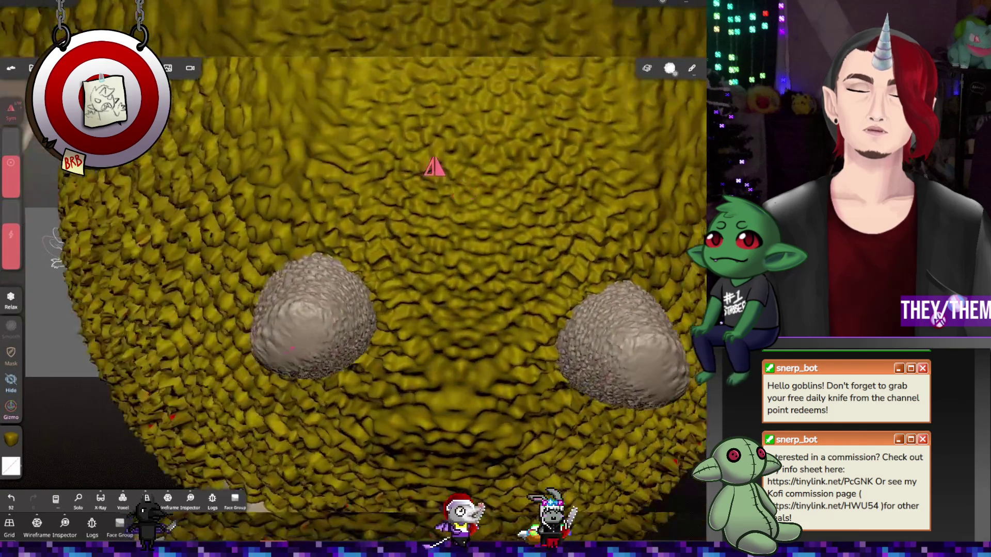
{"action": "left_click_drag", "start_coordinate": [292, 349], "coordinate": [313, 378]}
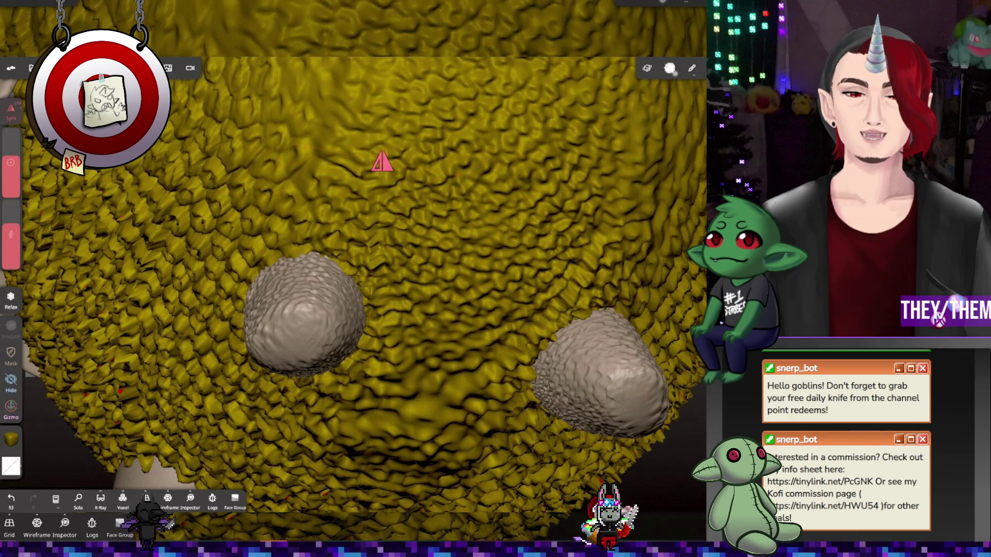
{"action": "left_click_drag", "start_coordinate": [288, 313], "coordinate": [305, 287]}
{"action": "left_click_drag", "start_coordinate": [11, 178], "coordinate": [11, 187]}
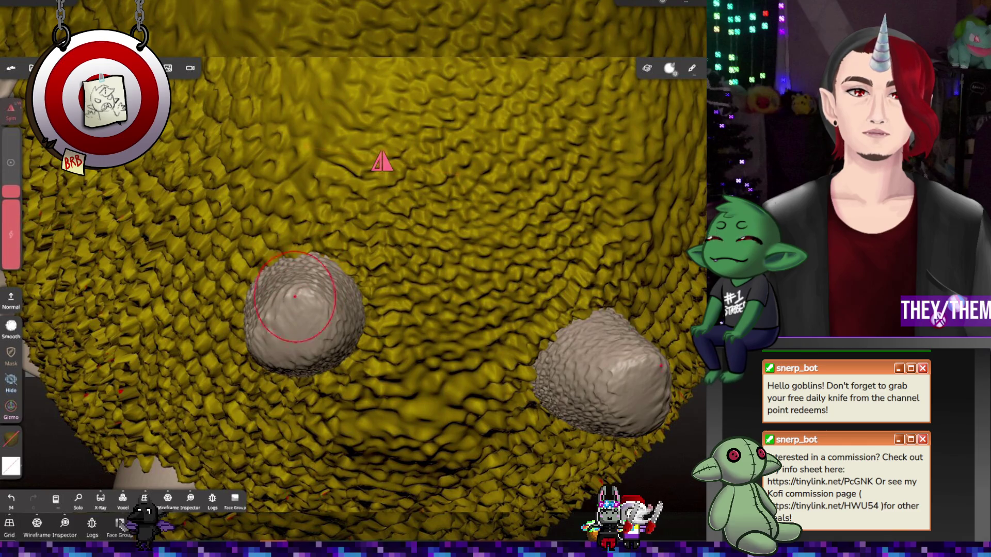
{"action": "mouse_move", "coordinate": [295, 296]}
{"action": "left_mouse_down"}
{"action": "mouse_move", "coordinate": [326, 285]}
{"action": "mouse_move", "coordinate": [350, 306]}
{"action": "mouse_move", "coordinate": [322, 275]}
{"action": "left_mouse_up"}
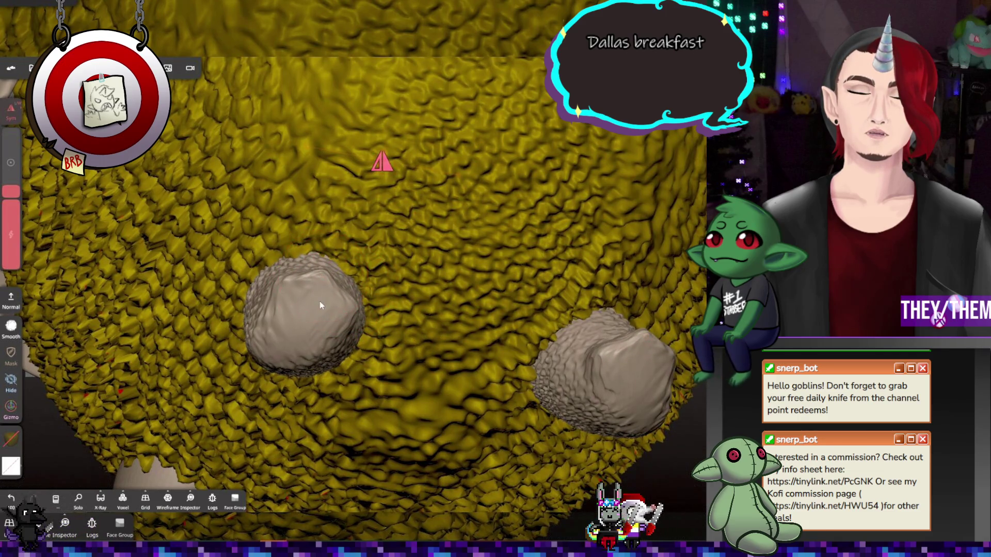
Pull the first foot's lower edge into a pointed toe-like tip
{"action": "right_click_drag", "start_coordinate": [337, 254], "coordinate": [336, 336]}
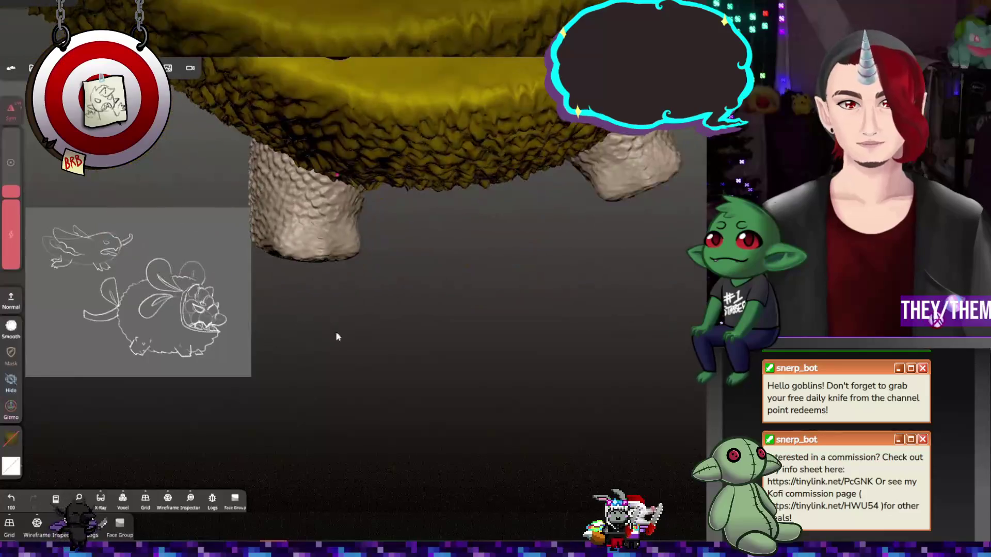
{"action": "mouse_move", "coordinate": [290, 268]}
{"action": "right_mouse_down"}
{"action": "mouse_move", "coordinate": [324, 327]}
{"action": "mouse_move", "coordinate": [219, 236]}
{"action": "right_mouse_up"}
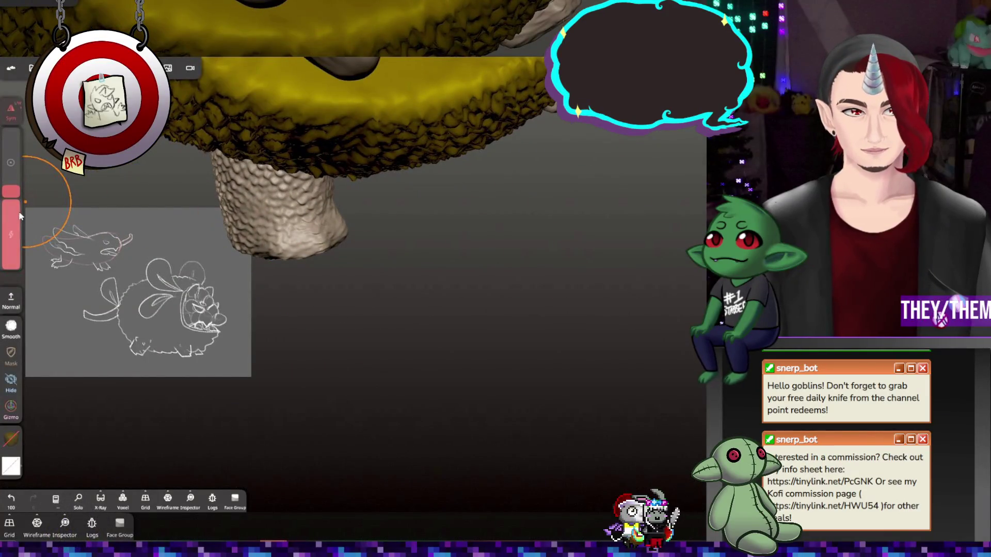
{"action": "mouse_move", "coordinate": [255, 232]}
{"action": "left_mouse_down"}
{"action": "mouse_move", "coordinate": [299, 268]}
{"action": "mouse_move", "coordinate": [351, 238]}
{"action": "left_mouse_up"}
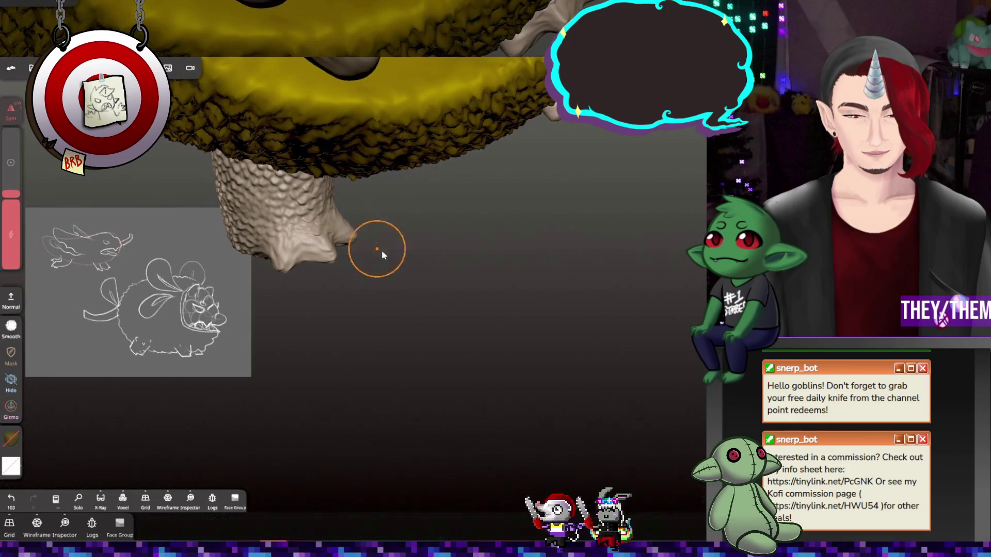
{"action": "mouse_move", "coordinate": [376, 250]}
{"action": "right_mouse_down"}
{"action": "mouse_move", "coordinate": [488, 166]}
{"action": "mouse_move", "coordinate": [431, 217]}
{"action": "mouse_move", "coordinate": [449, 210]}
{"action": "right_mouse_up"}
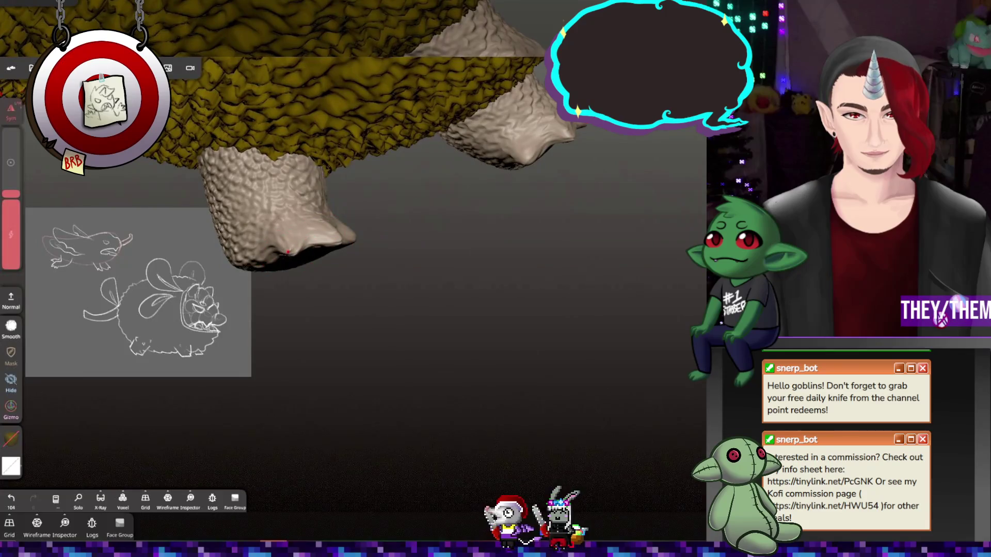
{"action": "mouse_move", "coordinate": [279, 258]}
{"action": "left_mouse_down"}
{"action": "mouse_move", "coordinate": [334, 239]}
{"action": "mouse_move", "coordinate": [398, 265]}
{"action": "left_mouse_up"}
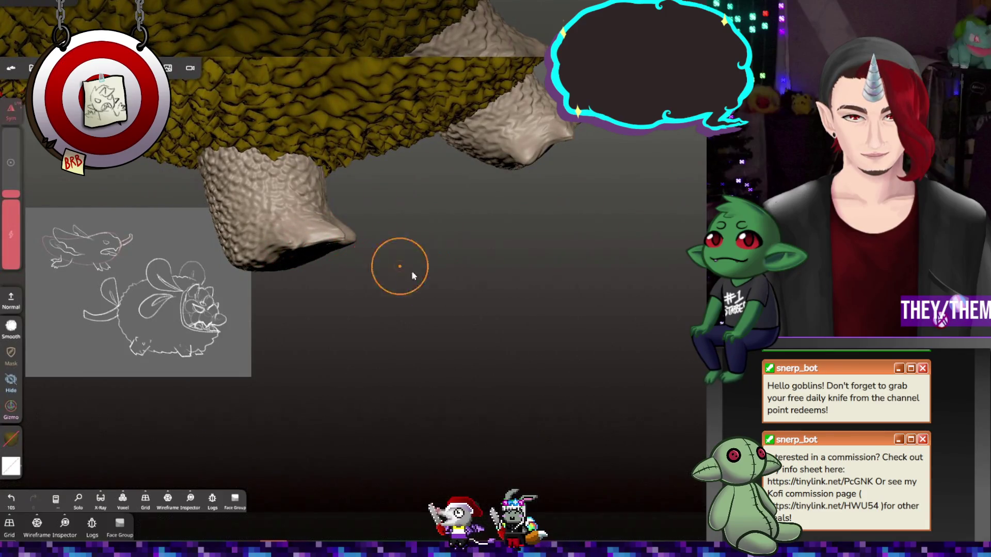
{"action": "right_click_drag", "start_coordinate": [398, 265], "coordinate": [382, 162]}
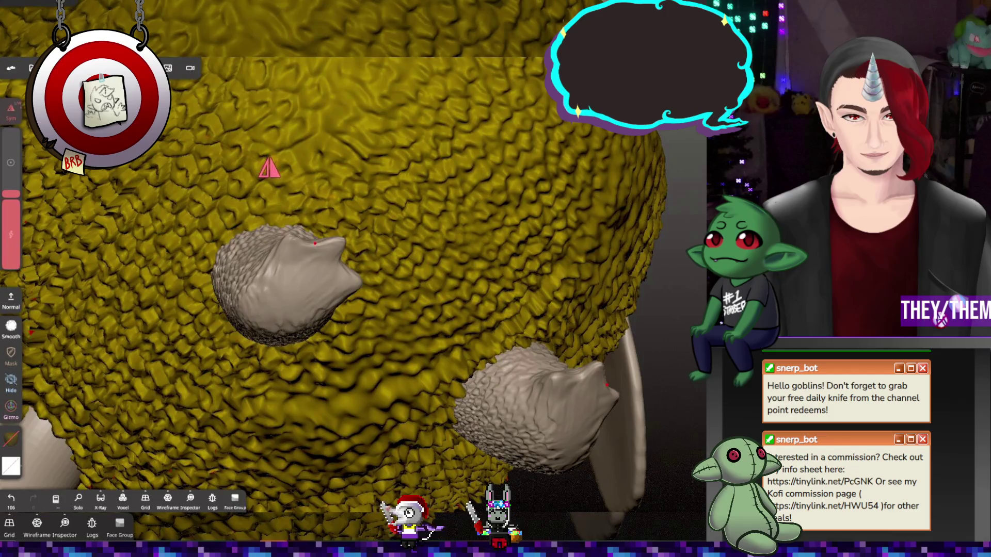
Sculpt toe detail into the right foot's tip, viewed from the underside
{"action": "right_click_drag", "start_coordinate": [401, 261], "coordinate": [457, 415]}
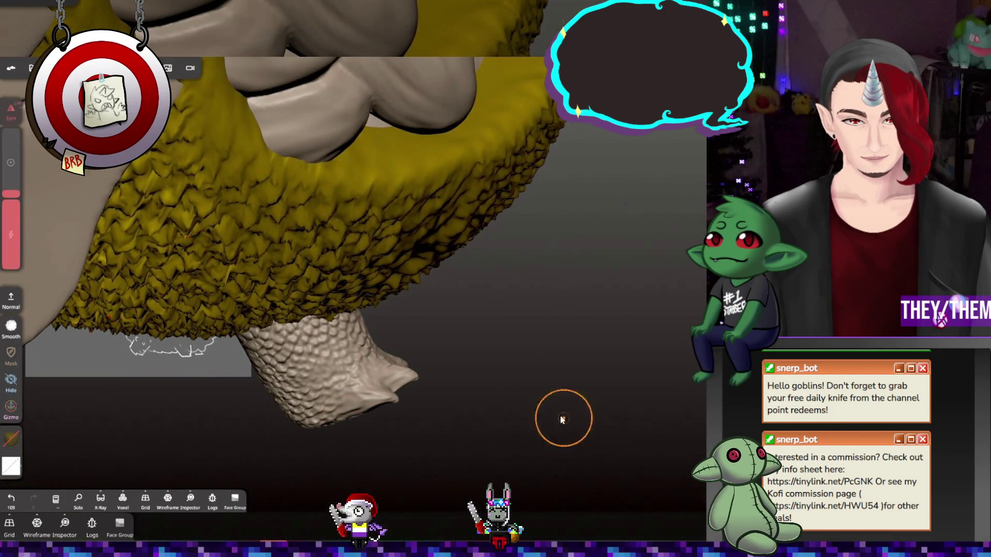
{"action": "mouse_move", "coordinate": [562, 419]}
{"action": "right_mouse_down"}
{"action": "mouse_move", "coordinate": [427, 343]}
{"action": "mouse_move", "coordinate": [482, 407]}
{"action": "mouse_move", "coordinate": [547, 427]}
{"action": "mouse_move", "coordinate": [439, 430]}
{"action": "mouse_move", "coordinate": [520, 464]}
{"action": "mouse_move", "coordinate": [463, 380]}
{"action": "mouse_move", "coordinate": [447, 306]}
{"action": "mouse_move", "coordinate": [452, 317]}
{"action": "mouse_move", "coordinate": [458, 306]}
{"action": "mouse_move", "coordinate": [650, 282]}
{"action": "right_mouse_up"}
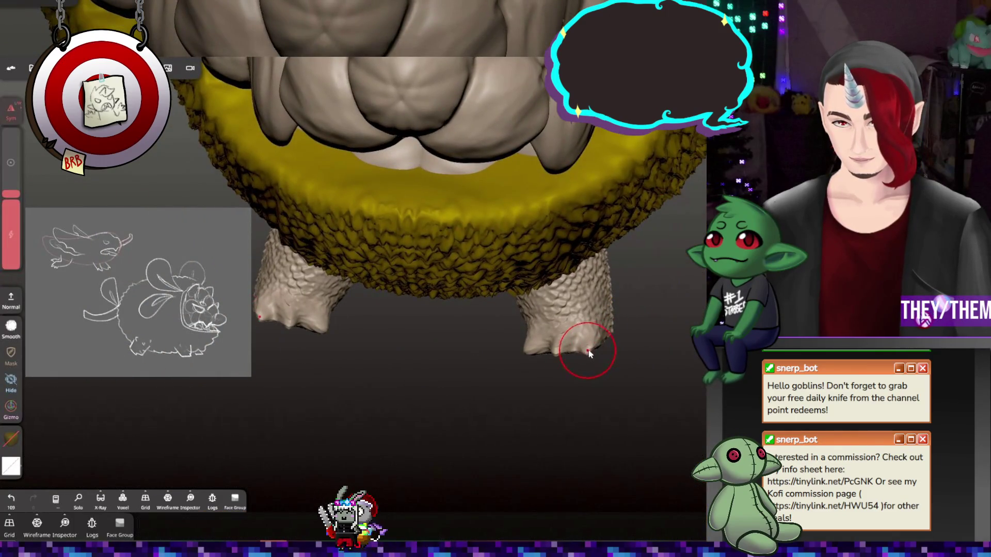
{"action": "mouse_move", "coordinate": [589, 353]}
{"action": "right_mouse_down"}
{"action": "mouse_move", "coordinate": [597, 348]}
{"action": "mouse_move", "coordinate": [580, 347]}
{"action": "right_mouse_up"}
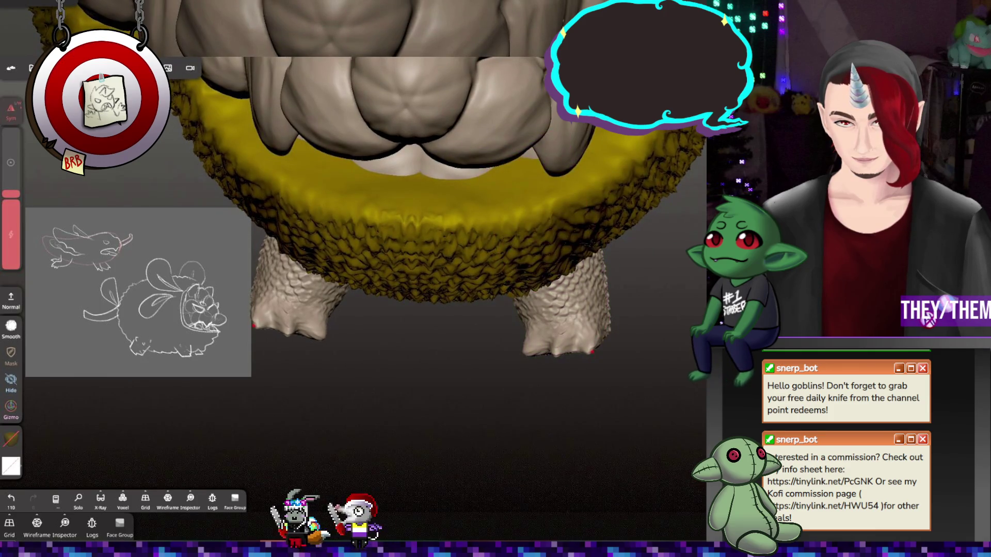
{"action": "mouse_move", "coordinate": [640, 336]}
{"action": "right_mouse_down"}
{"action": "mouse_move", "coordinate": [657, 330]}
{"action": "mouse_move", "coordinate": [605, 329]}
{"action": "mouse_move", "coordinate": [617, 354]}
{"action": "mouse_move", "coordinate": [470, 450]}
{"action": "mouse_move", "coordinate": [506, 417]}
{"action": "mouse_move", "coordinate": [587, 426]}
{"action": "mouse_move", "coordinate": [591, 398]}
{"action": "right_mouse_up"}
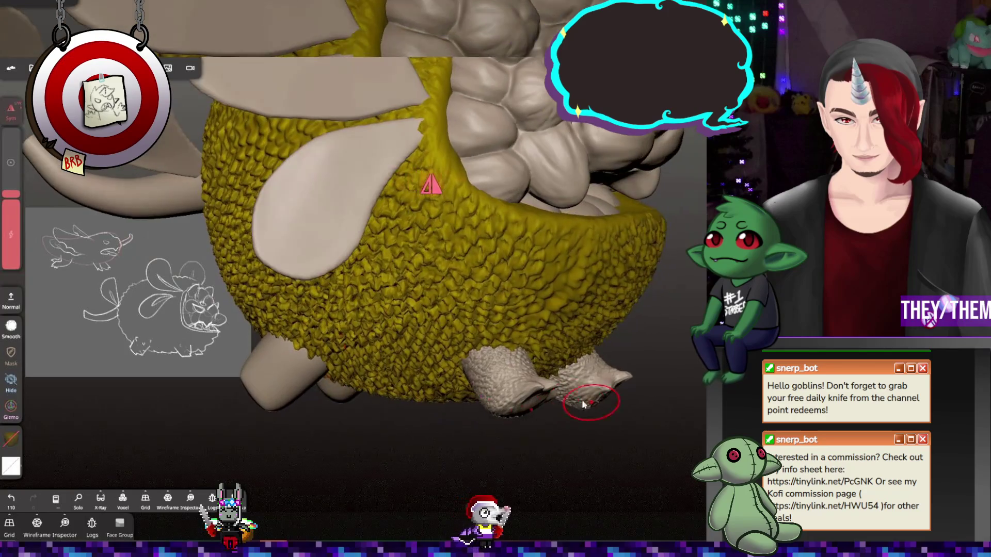
Select the smooth left foot and stamp scaly texture onto it
{"action": "mouse_move", "coordinate": [252, 398]}
{"action": "right_mouse_down"}
{"action": "mouse_move", "coordinate": [278, 419]}
{"action": "mouse_move", "coordinate": [233, 445]}
{"action": "mouse_move", "coordinate": [267, 477]}
{"action": "mouse_move", "coordinate": [391, 479]}
{"action": "mouse_move", "coordinate": [567, 454]}
{"action": "mouse_move", "coordinate": [332, 432]}
{"action": "mouse_move", "coordinate": [467, 432]}
{"action": "mouse_move", "coordinate": [506, 462]}
{"action": "right_mouse_up"}
{"action": "left_click", "coordinate": [256, 402]}
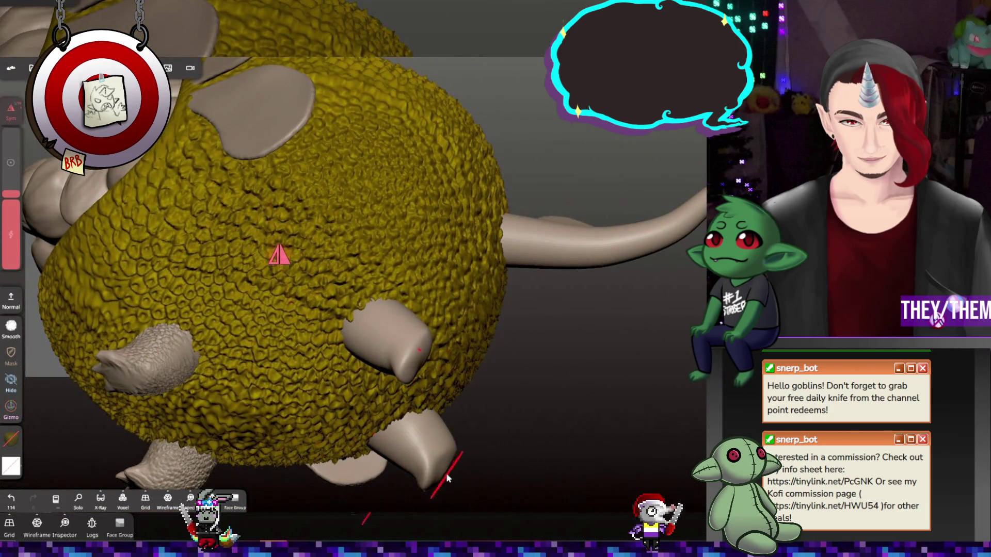
{"action": "mouse_move", "coordinate": [491, 448]}
{"action": "right_mouse_down"}
{"action": "mouse_move", "coordinate": [398, 479]}
{"action": "mouse_move", "coordinate": [265, 464]}
{"action": "mouse_move", "coordinate": [276, 479]}
{"action": "mouse_move", "coordinate": [269, 465]}
{"action": "right_mouse_up"}
{"action": "left_click", "coordinate": [266, 455]}
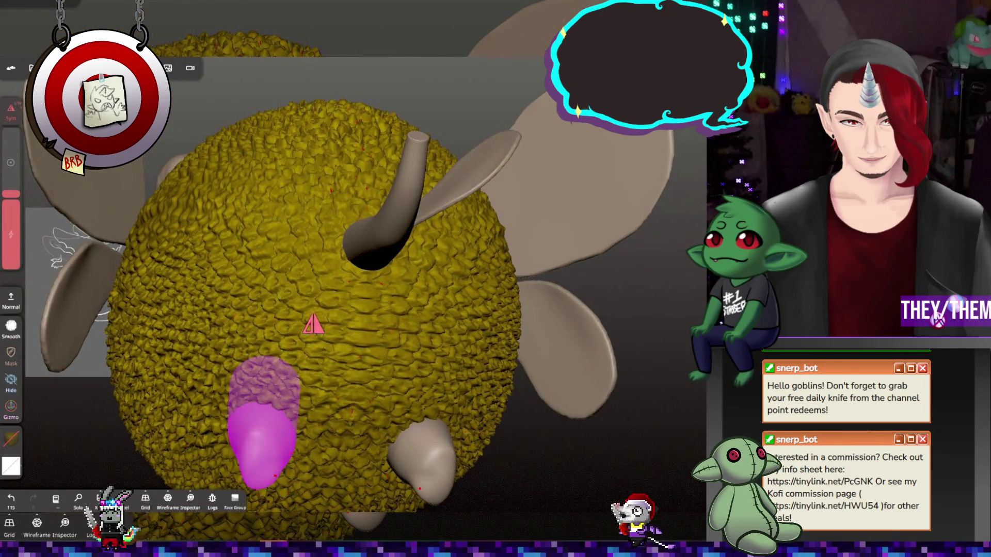
{"action": "mouse_move", "coordinate": [353, 508]}
{"action": "right_mouse_down"}
{"action": "mouse_move", "coordinate": [608, 429]}
{"action": "mouse_move", "coordinate": [525, 531]}
{"action": "mouse_move", "coordinate": [455, 392]}
{"action": "mouse_move", "coordinate": [404, 251]}
{"action": "mouse_move", "coordinate": [422, 348]}
{"action": "mouse_move", "coordinate": [394, 321]}
{"action": "right_mouse_up"}
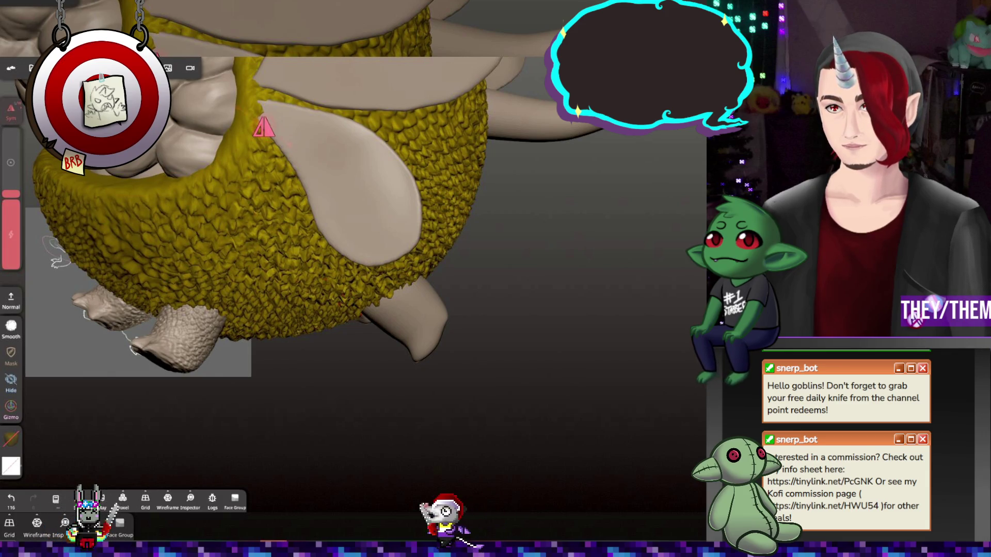
{"action": "left_click_drag", "start_coordinate": [397, 351], "coordinate": [350, 377]}
Stamp texture onto the right foot, then undo the two bad stamps
{"action": "left_click_drag", "start_coordinate": [488, 394], "coordinate": [443, 306]}
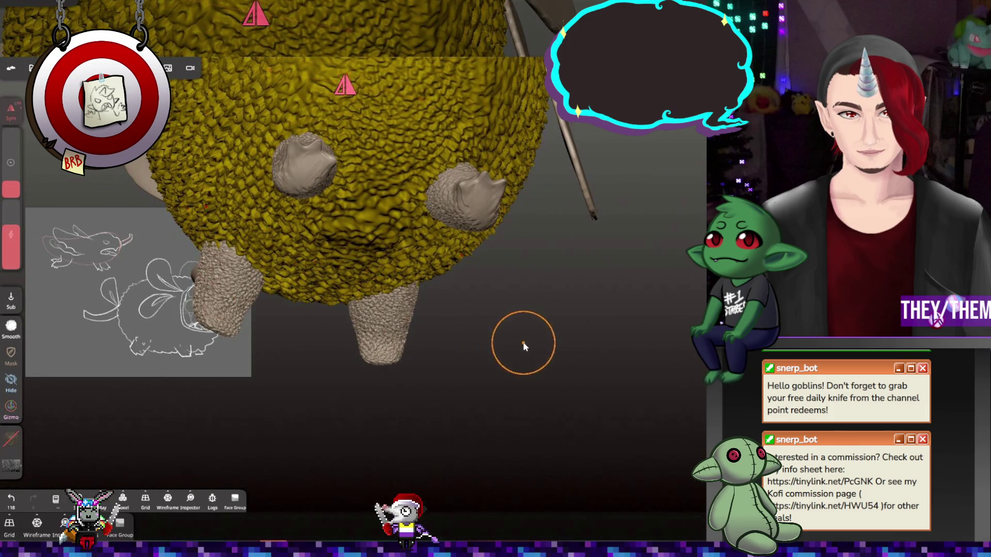
{"action": "left_click_drag", "start_coordinate": [523, 345], "coordinate": [467, 302]}
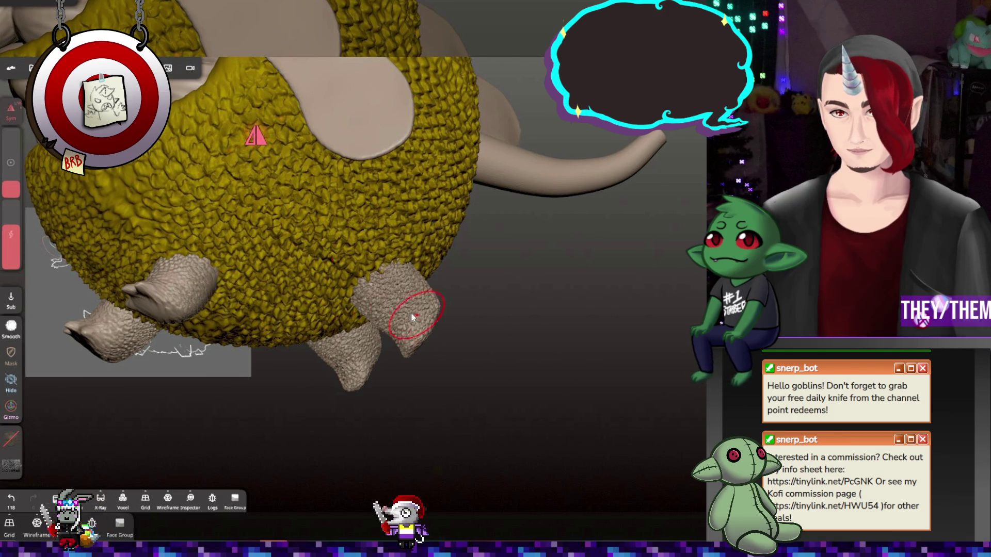
{"action": "left_click_drag", "start_coordinate": [413, 318], "coordinate": [399, 288]}
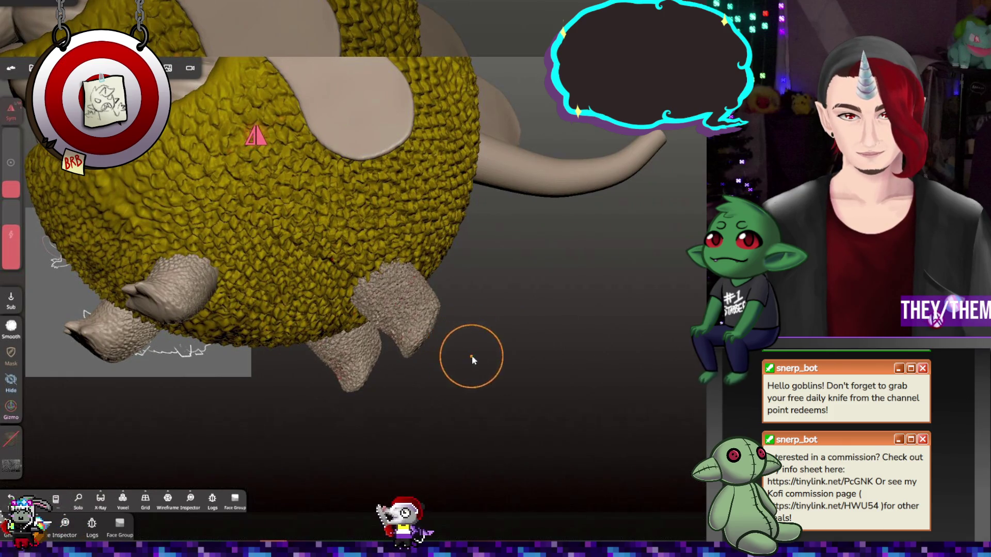
{"action": "mouse_move", "coordinate": [470, 354]}
{"action": "left_mouse_down"}
{"action": "mouse_move", "coordinate": [674, 311]}
{"action": "mouse_move", "coordinate": [382, 311]}
{"action": "left_mouse_up"}
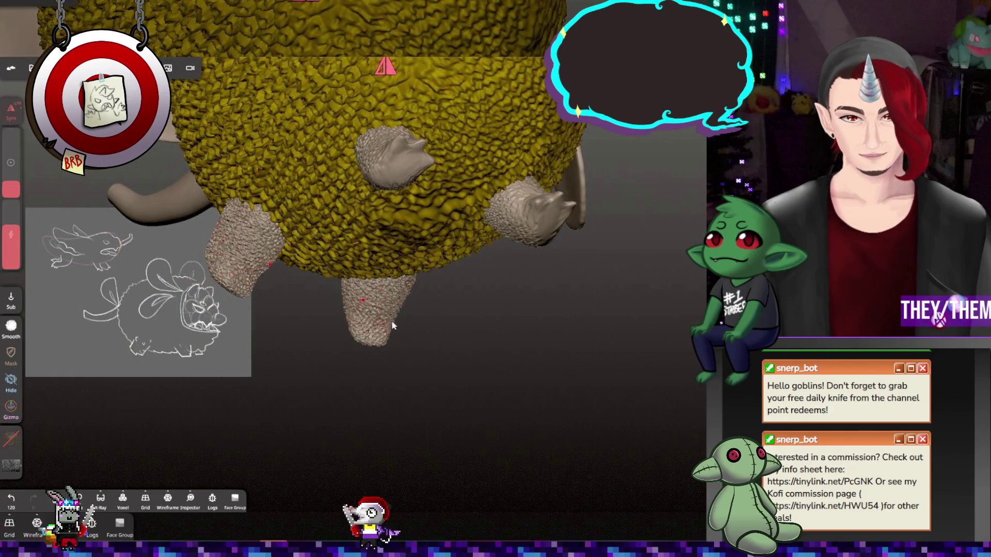
{"action": "left_click", "coordinate": [11, 353]}
{"action": "key", "text": "ctrl+z"}
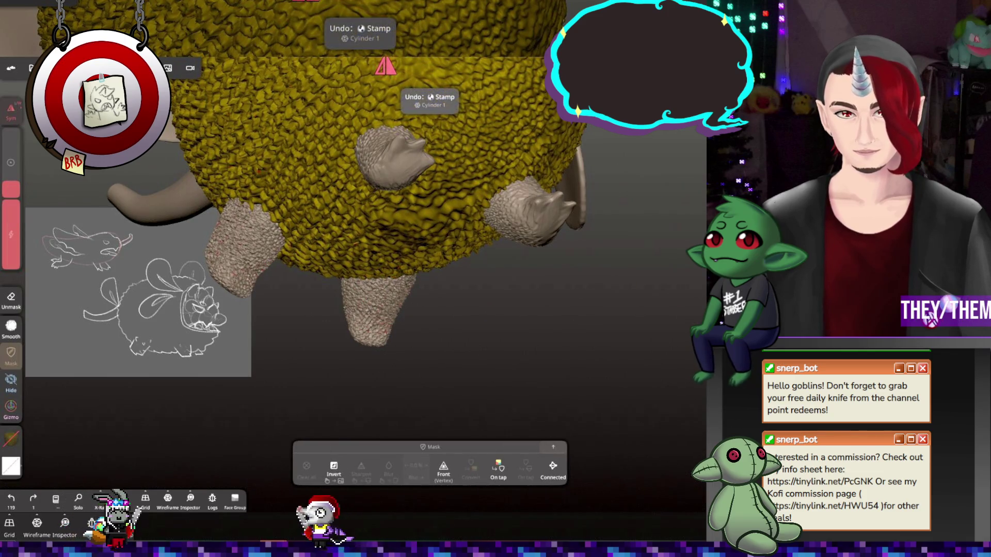
{"action": "left_click", "coordinate": [11, 325]}
{"action": "key", "text": "ctrl+z"}
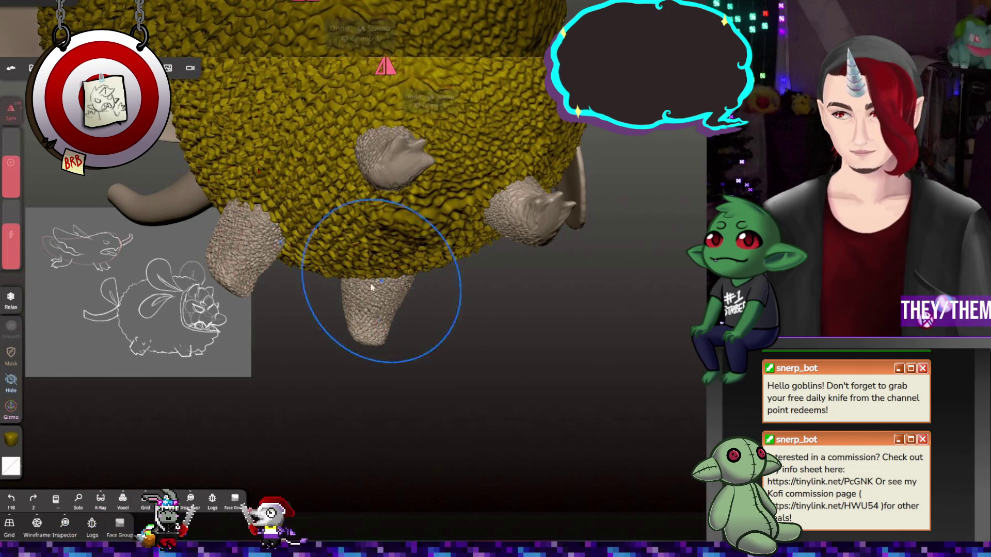
Smooth the rough patch on the foot and the textured body near the ear and back
{"action": "mouse_move", "coordinate": [370, 287]}
{"action": "left_mouse_down"}
{"action": "mouse_move", "coordinate": [524, 321]}
{"action": "mouse_move", "coordinate": [239, 381]}
{"action": "mouse_move", "coordinate": [409, 302]}
{"action": "mouse_move", "coordinate": [511, 318]}
{"action": "mouse_move", "coordinate": [505, 265]}
{"action": "mouse_move", "coordinate": [438, 296]}
{"action": "mouse_move", "coordinate": [469, 332]}
{"action": "mouse_move", "coordinate": [583, 333]}
{"action": "mouse_move", "coordinate": [444, 323]}
{"action": "mouse_move", "coordinate": [421, 254]}
{"action": "mouse_move", "coordinate": [388, 260]}
{"action": "mouse_move", "coordinate": [358, 168]}
{"action": "mouse_move", "coordinate": [411, 187]}
{"action": "mouse_move", "coordinate": [310, 151]}
{"action": "left_mouse_up"}
{"action": "mouse_move", "coordinate": [120, 154]}
{"action": "left_mouse_down"}
{"action": "mouse_move", "coordinate": [239, 289]}
{"action": "mouse_move", "coordinate": [559, 256]}
{"action": "mouse_move", "coordinate": [505, 156]}
{"action": "left_mouse_up"}
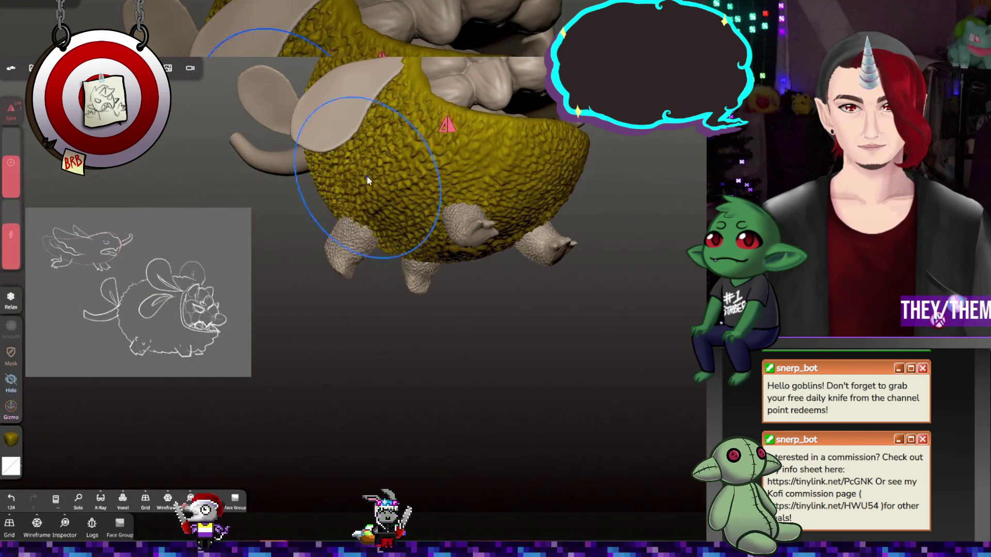
{"action": "mouse_move", "coordinate": [302, 200]}
{"action": "left_mouse_down"}
{"action": "mouse_move", "coordinate": [440, 87]}
{"action": "mouse_move", "coordinate": [419, 177]}
{"action": "mouse_move", "coordinate": [393, 206]}
{"action": "mouse_move", "coordinate": [366, 210]}
{"action": "mouse_move", "coordinate": [246, 299]}
{"action": "mouse_move", "coordinate": [328, 214]}
{"action": "left_mouse_up"}
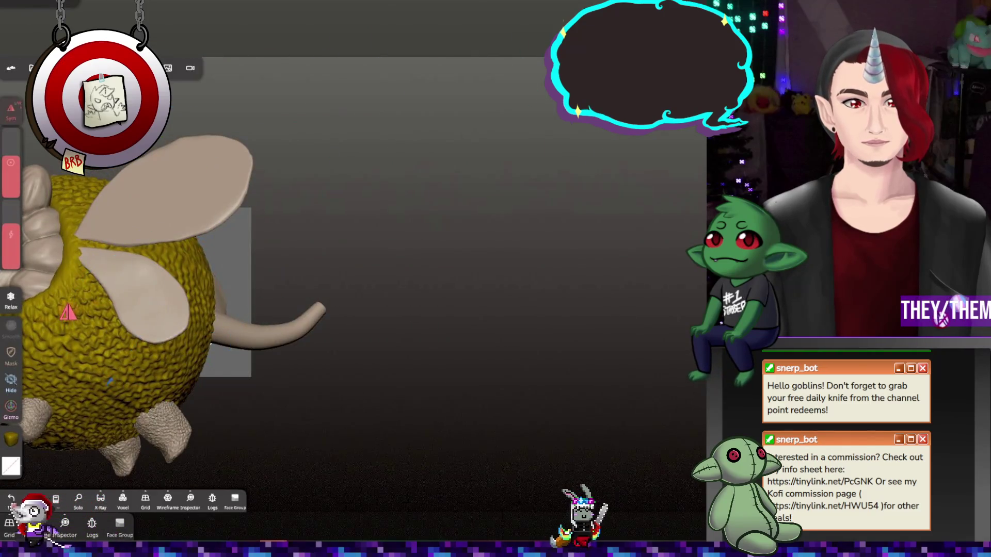
{"action": "mouse_move", "coordinate": [149, 281]}
{"action": "left_mouse_down"}
{"action": "mouse_move", "coordinate": [426, 155]}
{"action": "mouse_move", "coordinate": [433, 271]}
{"action": "mouse_move", "coordinate": [392, 217]}
{"action": "mouse_move", "coordinate": [435, 258]}
{"action": "left_mouse_up"}
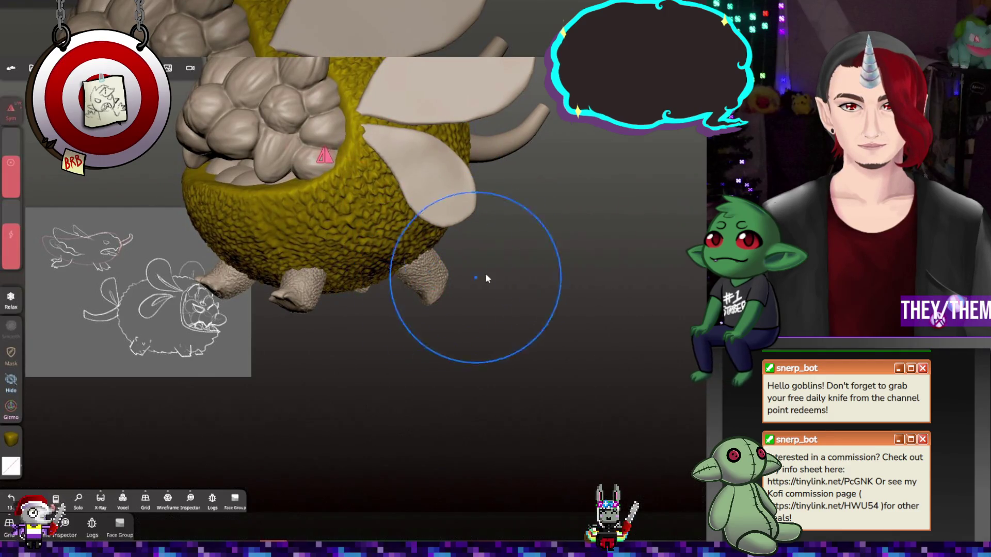
Smooth the lower body surface, then check the open mouth from the front
{"action": "left_click_drag", "start_coordinate": [486, 277], "coordinate": [425, 266]}
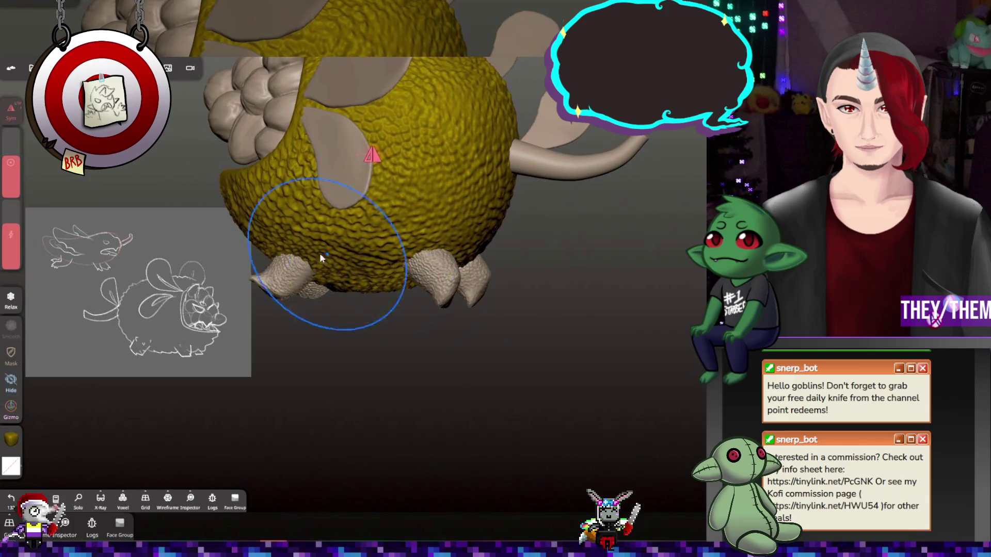
{"action": "left_click_drag", "start_coordinate": [320, 253], "coordinate": [460, 269]}
{"action": "left_click_drag", "start_coordinate": [282, 219], "coordinate": [268, 292]}
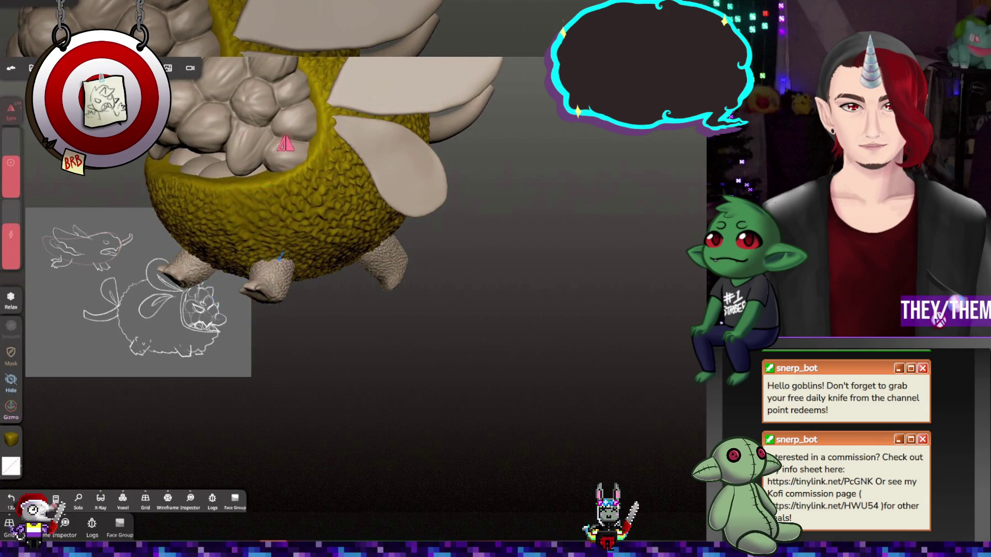
{"action": "mouse_move", "coordinate": [361, 258]}
{"action": "left_mouse_down"}
{"action": "mouse_move", "coordinate": [389, 240]}
{"action": "mouse_move", "coordinate": [364, 210]}
{"action": "mouse_move", "coordinate": [408, 177]}
{"action": "left_mouse_up"}
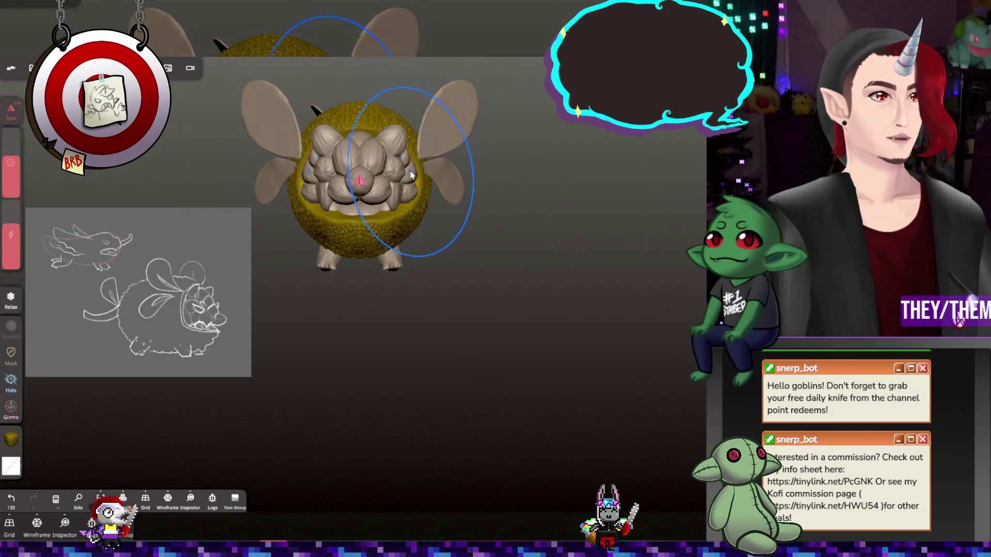
{"action": "mouse_move", "coordinate": [496, 310]}
{"action": "left_mouse_down"}
{"action": "mouse_move", "coordinate": [502, 337]}
{"action": "mouse_move", "coordinate": [517, 320]}
{"action": "mouse_move", "coordinate": [485, 323]}
{"action": "mouse_move", "coordinate": [466, 360]}
{"action": "mouse_move", "coordinate": [480, 336]}
{"action": "mouse_move", "coordinate": [386, 414]}
{"action": "left_mouse_up"}
Frame the dragon's face from the front, select the rind body, and open the render settings panel
{"action": "left_click_drag", "start_coordinate": [307, 248], "coordinate": [442, 336]}
{"action": "scroll", "coordinate": [444, 340], "scroll_direction": "up", "scroll_amount": 10}
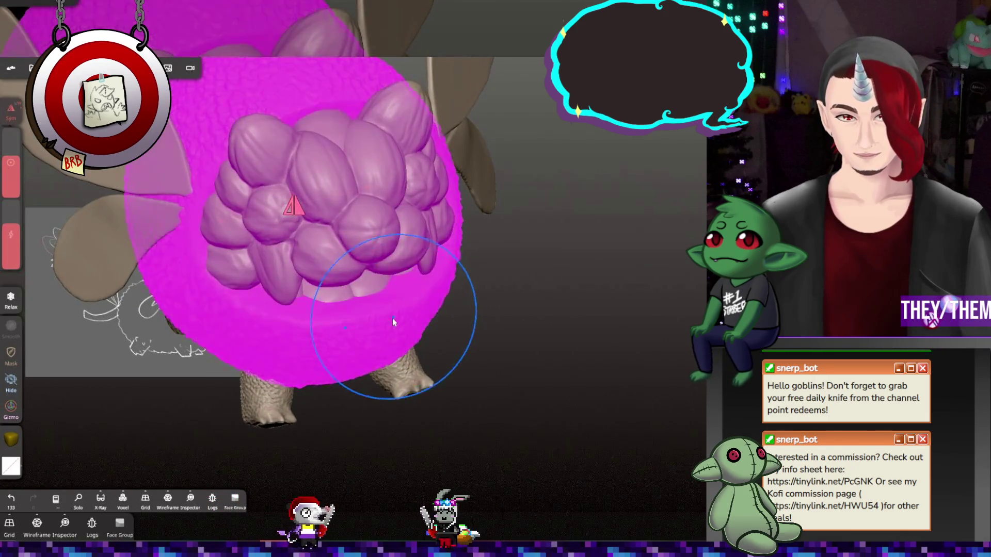
{"action": "scroll", "coordinate": [303, 322], "scroll_direction": "up", "scroll_amount": 2}
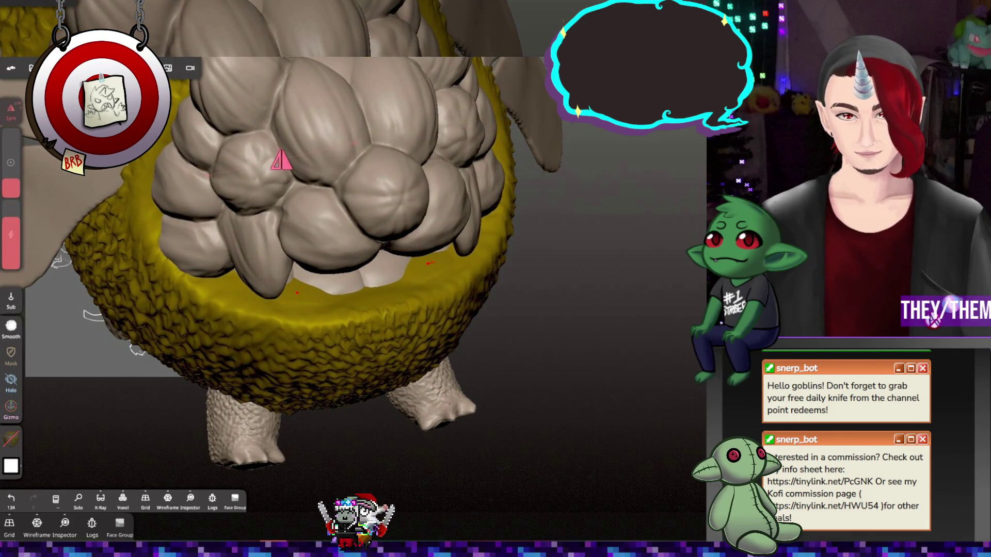
{"action": "middle_click_drag", "start_coordinate": [299, 295], "coordinate": [319, 267]}
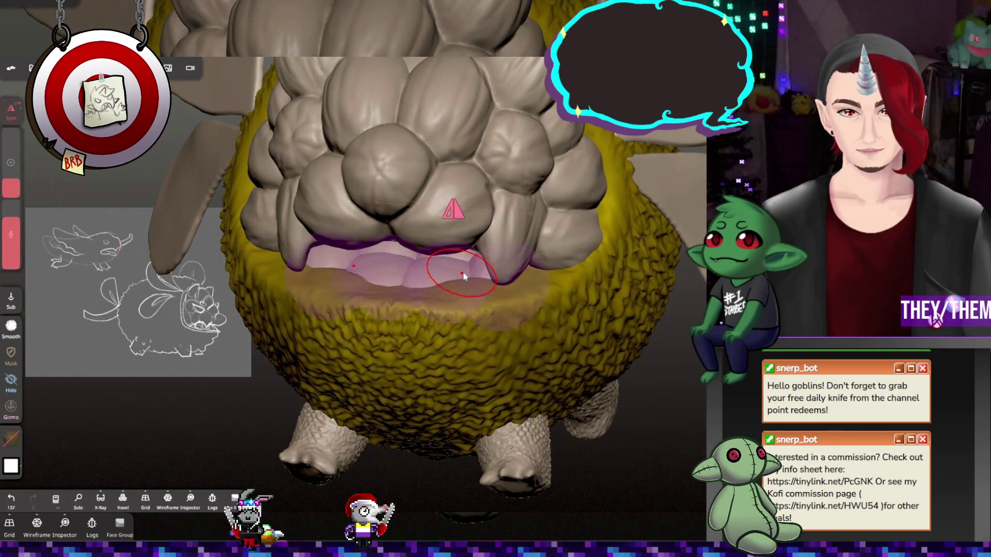
{"action": "middle_click_drag", "start_coordinate": [463, 273], "coordinate": [544, 308]}
{"action": "left_click", "coordinate": [451, 290]}
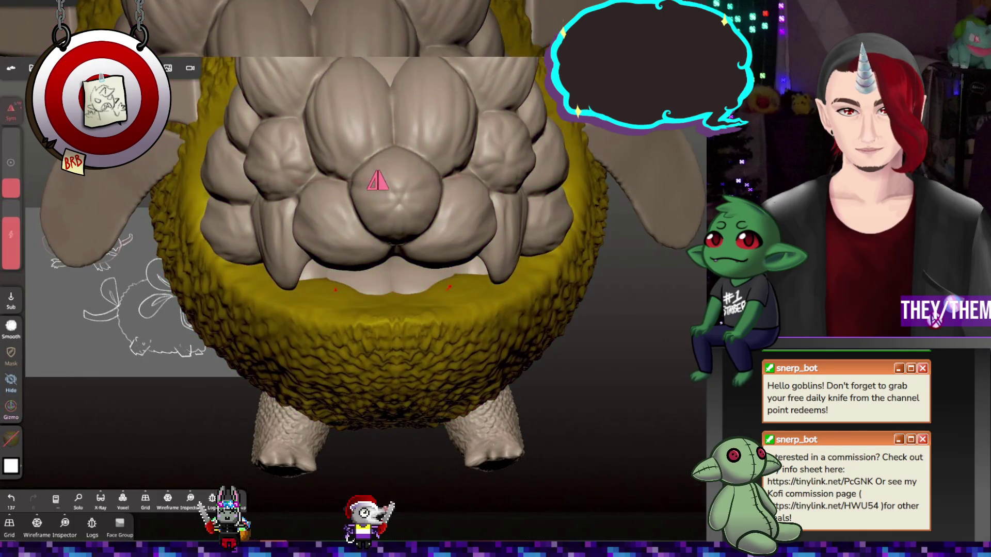
{"action": "mouse_move", "coordinate": [404, 291]}
{"action": "middle_mouse_down"}
{"action": "mouse_move", "coordinate": [453, 213]}
{"action": "mouse_move", "coordinate": [585, 288]}
{"action": "middle_mouse_up"}
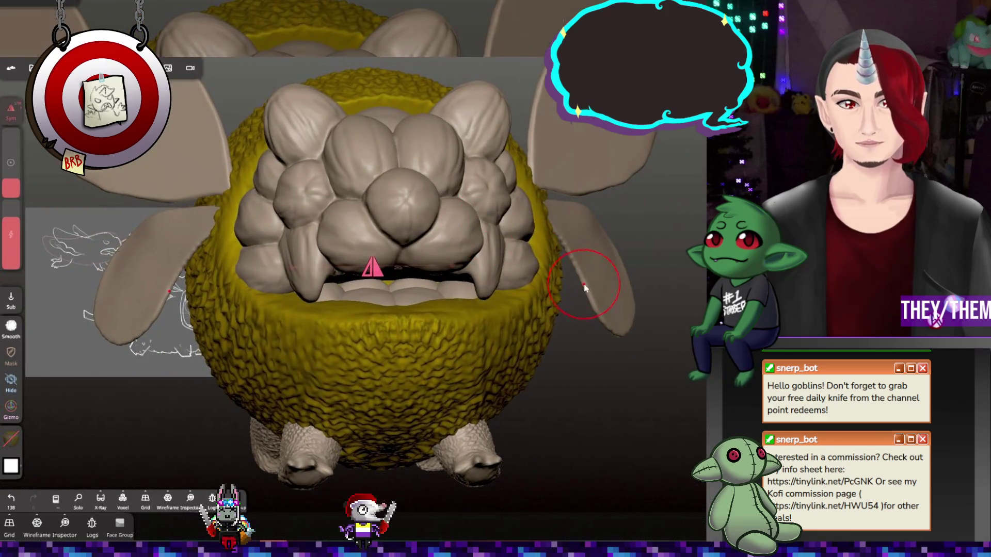
{"action": "left_click", "coordinate": [15, 4]}
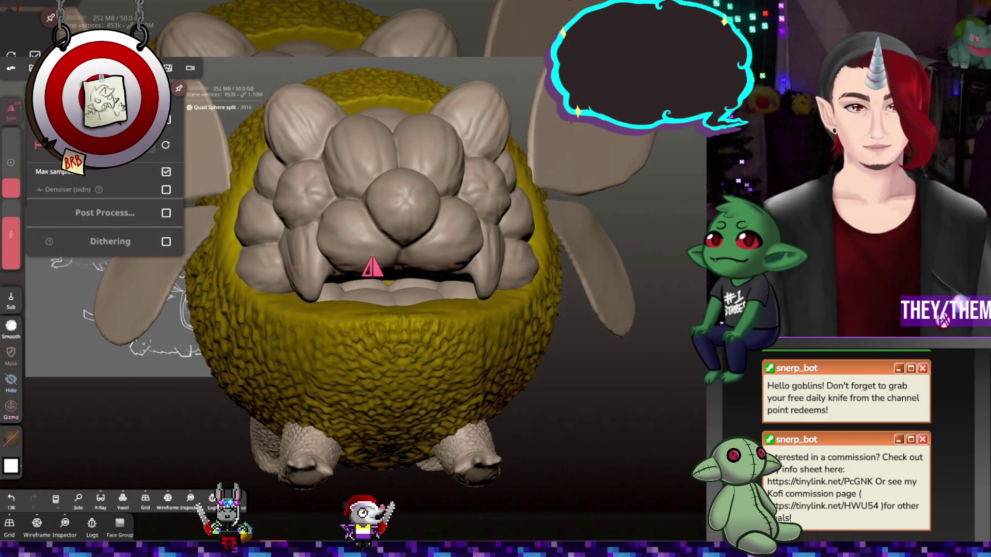
Switch the lighting to a warm environment and orbit around the mouth to inspect the shading
{"action": "scroll", "coordinate": [104, 232], "scroll_direction": "up", "scroll_amount": 5}
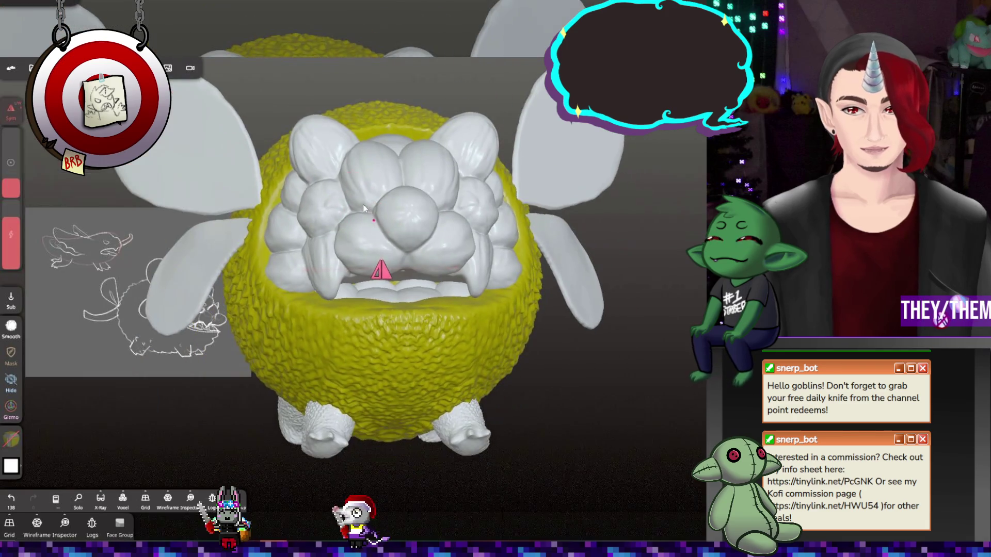
{"action": "mouse_move", "coordinate": [363, 204]}
{"action": "middle_mouse_down"}
{"action": "mouse_move", "coordinate": [405, 216]}
{"action": "mouse_move", "coordinate": [233, 152]}
{"action": "middle_mouse_up"}
{"action": "left_click", "coordinate": [14, 2]}
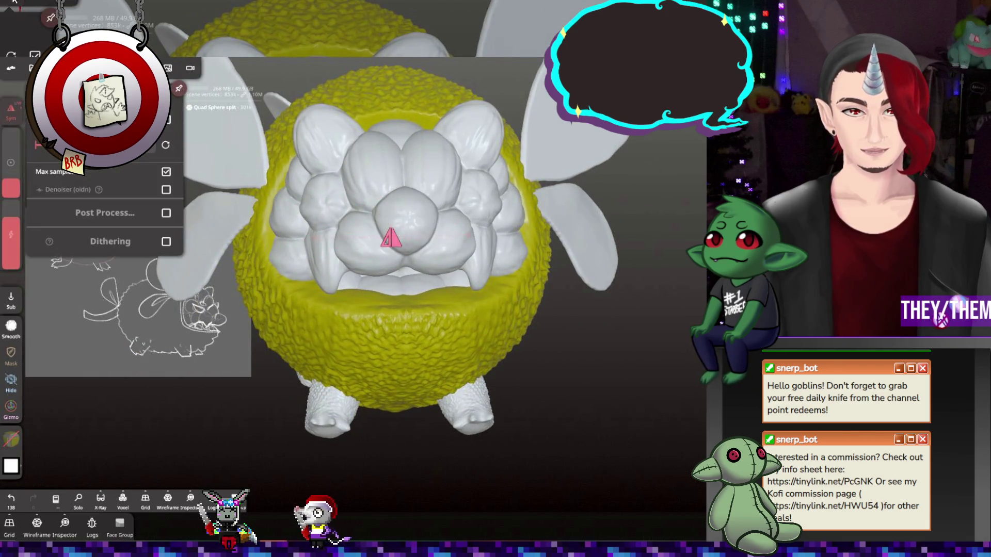
{"action": "scroll", "coordinate": [103, 232], "scroll_direction": "up", "scroll_amount": 3}
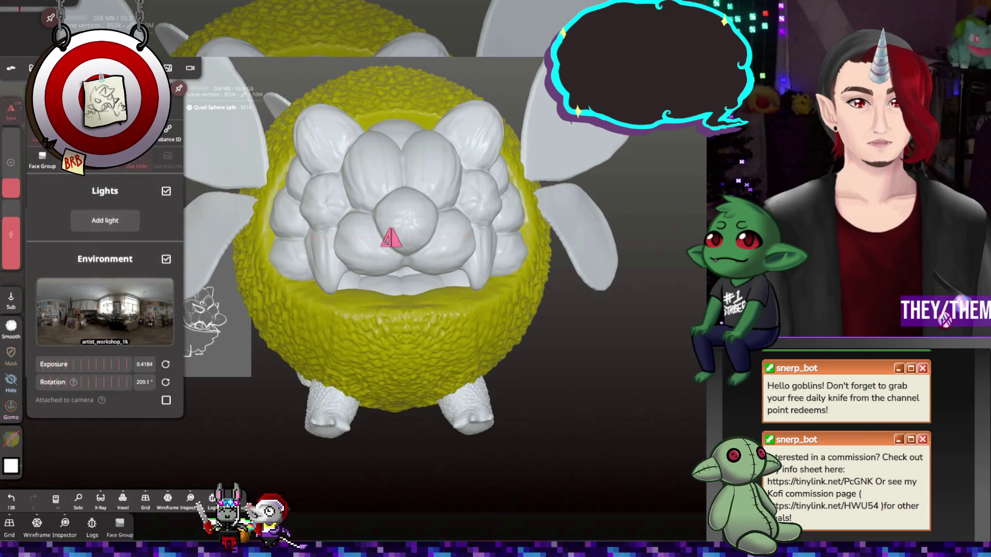
{"action": "left_click", "coordinate": [98, 309]}
{"action": "left_click", "coordinate": [95, 231]}
{"action": "left_click", "coordinate": [398, 239]}
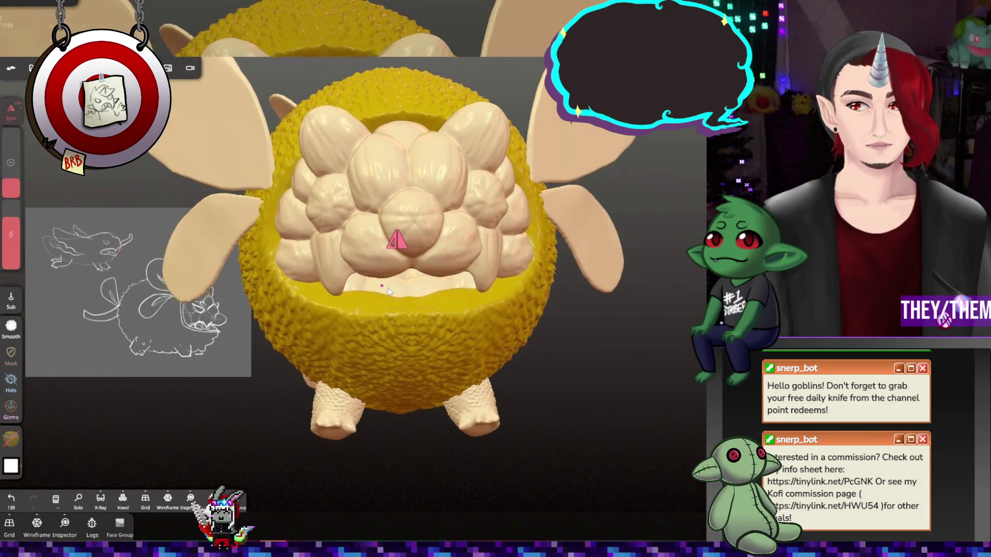
{"action": "mouse_move", "coordinate": [398, 239]}
{"action": "middle_mouse_down"}
{"action": "mouse_move", "coordinate": [420, 265]}
{"action": "mouse_move", "coordinate": [547, 249]}
{"action": "mouse_move", "coordinate": [451, 263]}
{"action": "middle_mouse_up"}
{"action": "scroll", "coordinate": [463, 271], "scroll_direction": "up", "scroll_amount": 5}
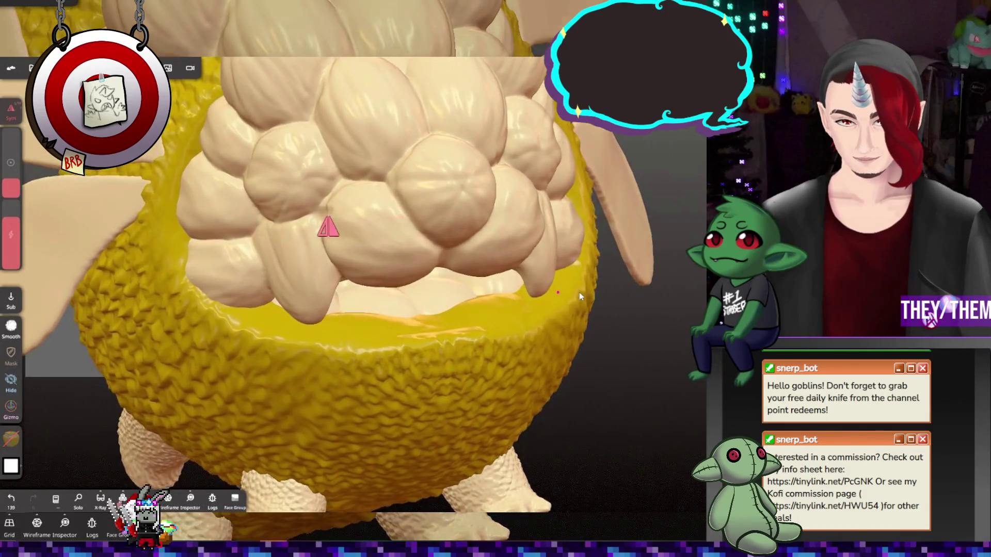
{"action": "middle_click_drag", "start_coordinate": [579, 292], "coordinate": [547, 290]}
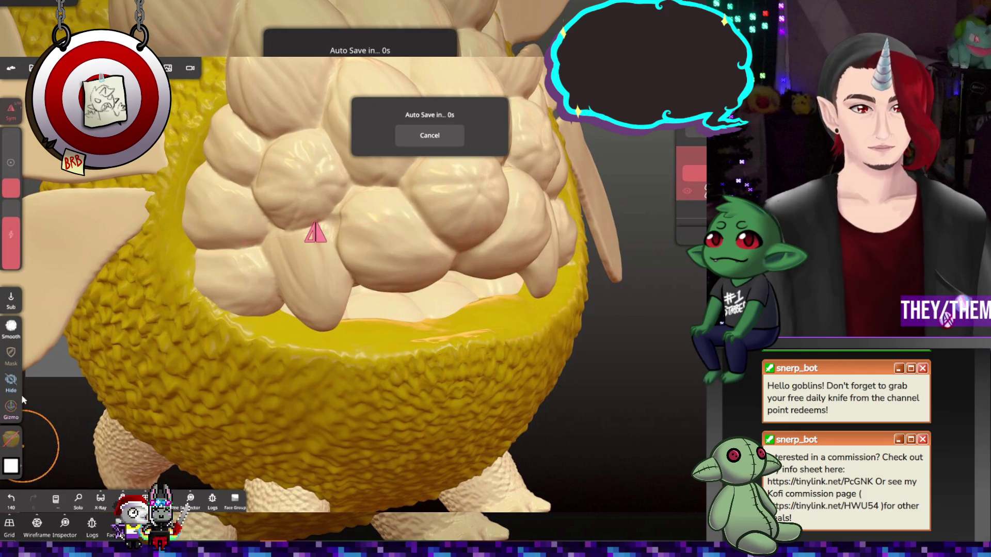
Make the yellow paint rougher and paler, paint the inner mouth rim, and compare via undo/redo
{"action": "left_click", "coordinate": [17, 443]}
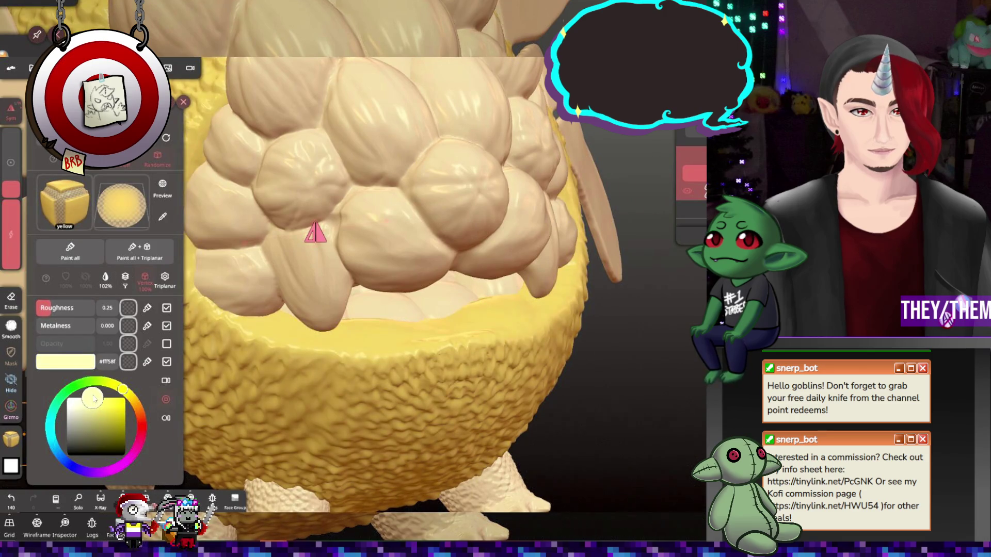
{"action": "left_click_drag", "start_coordinate": [50, 310], "coordinate": [65, 315]}
{"action": "left_click", "coordinate": [404, 298]}
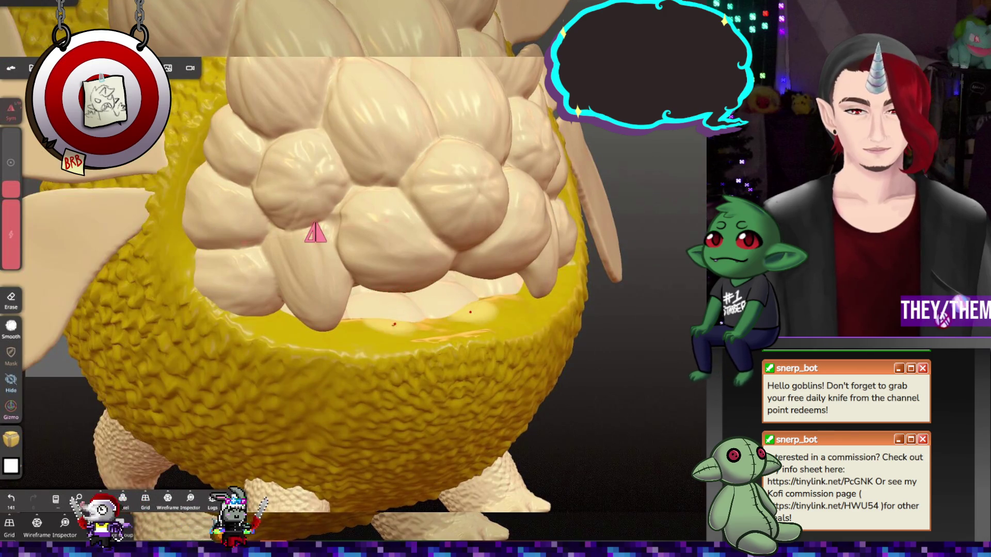
{"action": "mouse_move", "coordinate": [361, 330]}
{"action": "left_mouse_down"}
{"action": "mouse_move", "coordinate": [393, 336]}
{"action": "mouse_move", "coordinate": [435, 323]}
{"action": "left_mouse_up"}
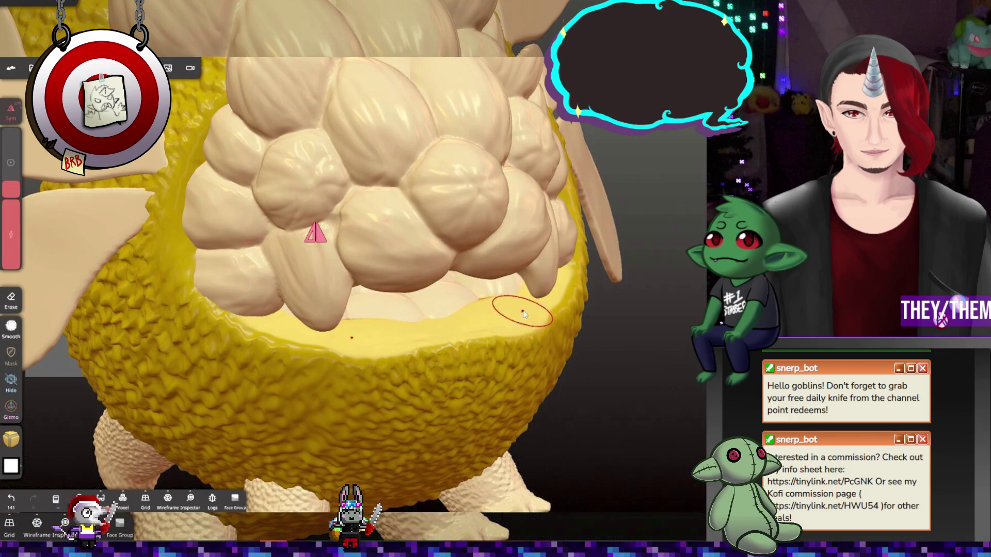
{"action": "key", "text": "ctrl+z"}
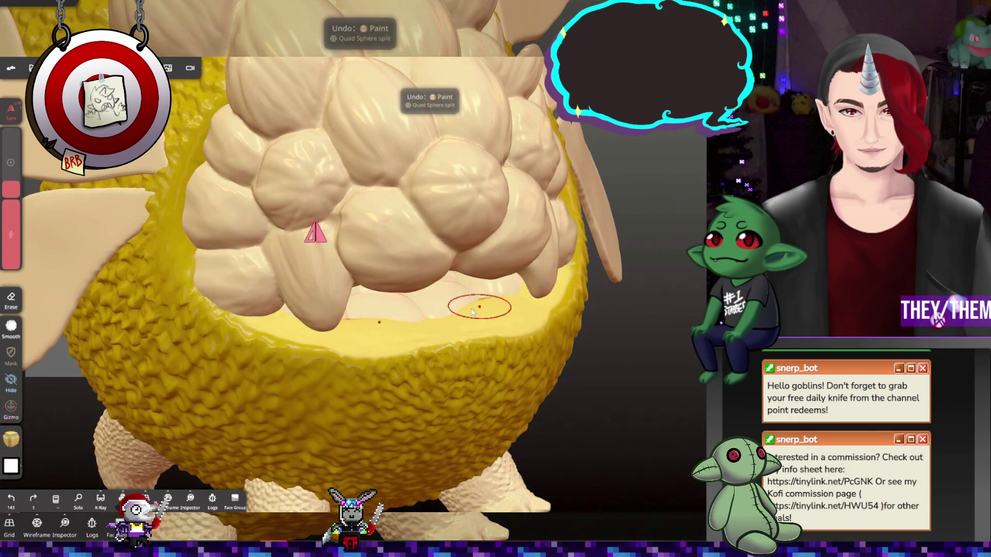
{"action": "left_click", "coordinate": [330, 356]}
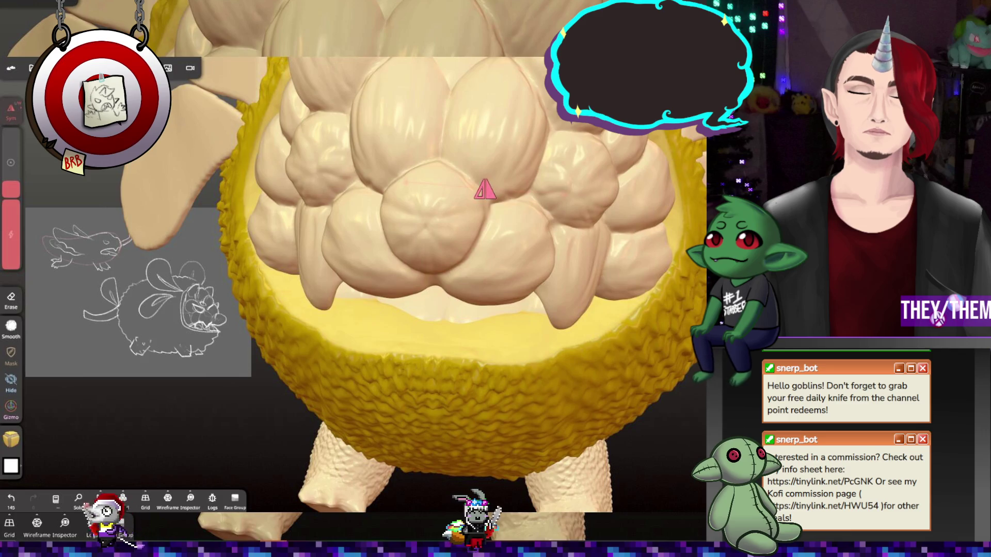
Sculpt strokes along the top and lower right of the cream seed cluster, viewed from above
{"action": "left_click", "coordinate": [11, 439]}
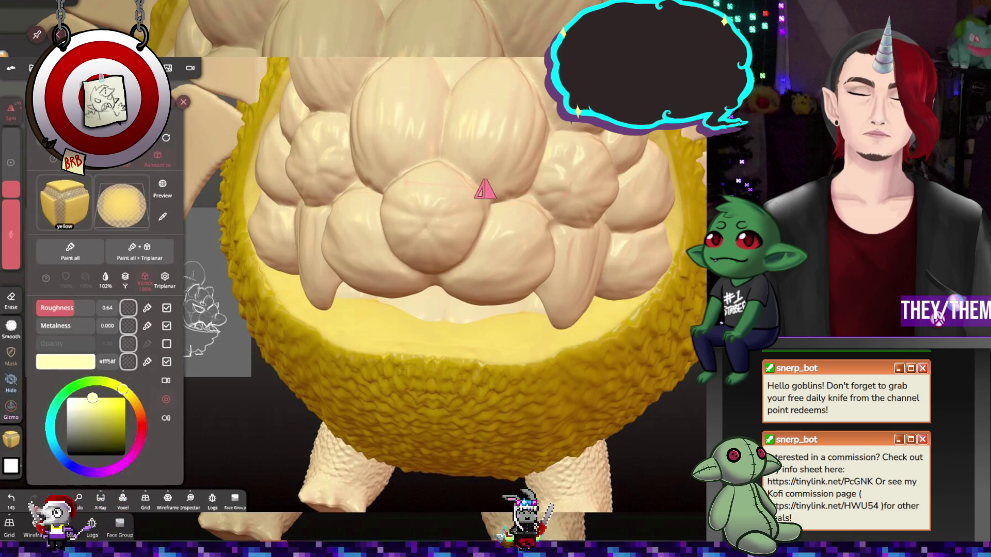
{"action": "left_click", "coordinate": [10, 439]}
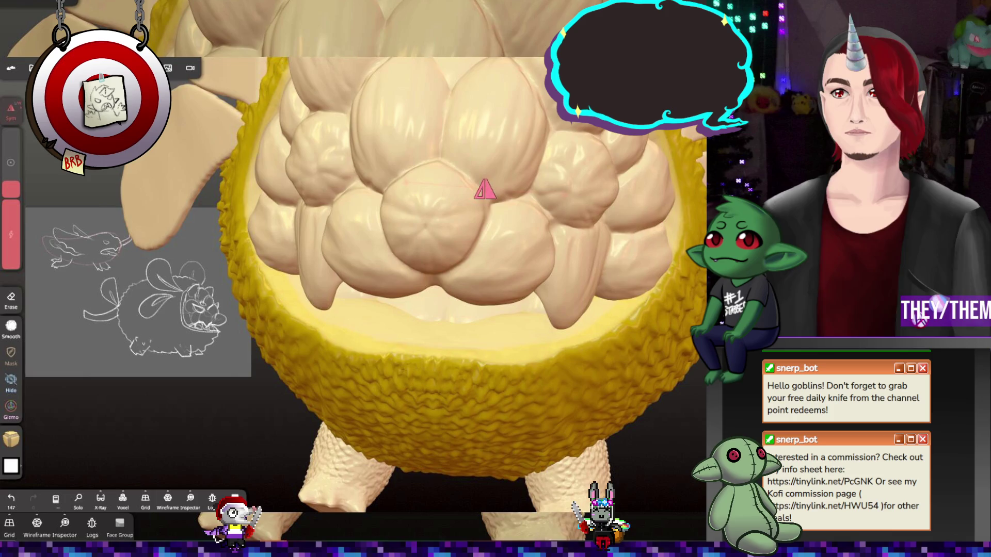
{"action": "mouse_move", "coordinate": [478, 196]}
{"action": "middle_mouse_down"}
{"action": "mouse_move", "coordinate": [434, 414]}
{"action": "mouse_move", "coordinate": [412, 472]}
{"action": "middle_mouse_up"}
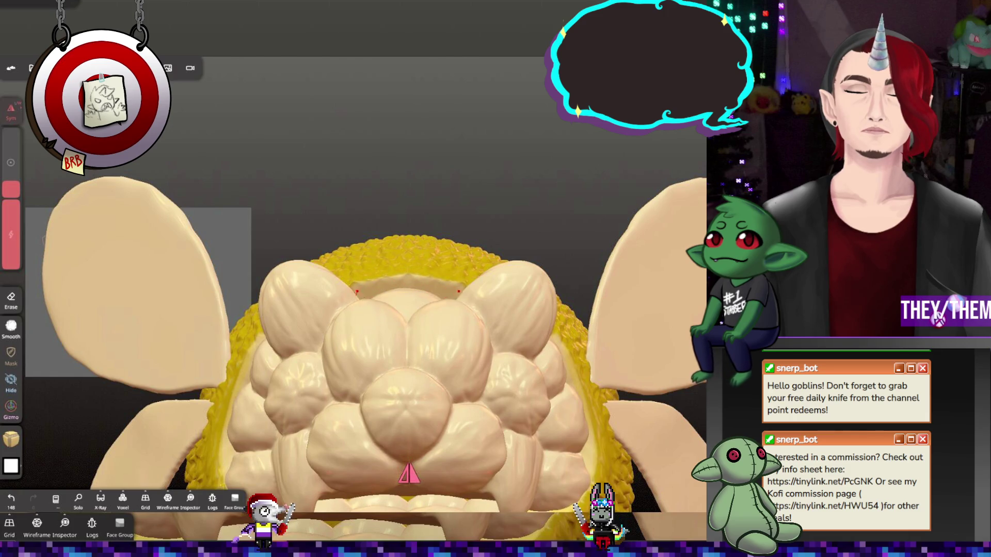
{"action": "middle_click_drag", "start_coordinate": [410, 473], "coordinate": [406, 321]}
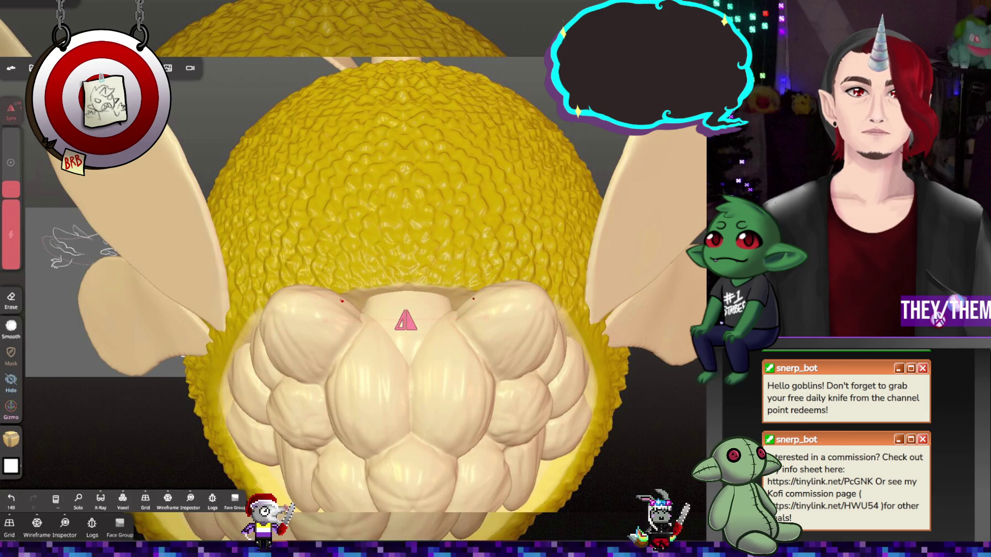
{"action": "left_click_drag", "start_coordinate": [473, 299], "coordinate": [571, 351]}
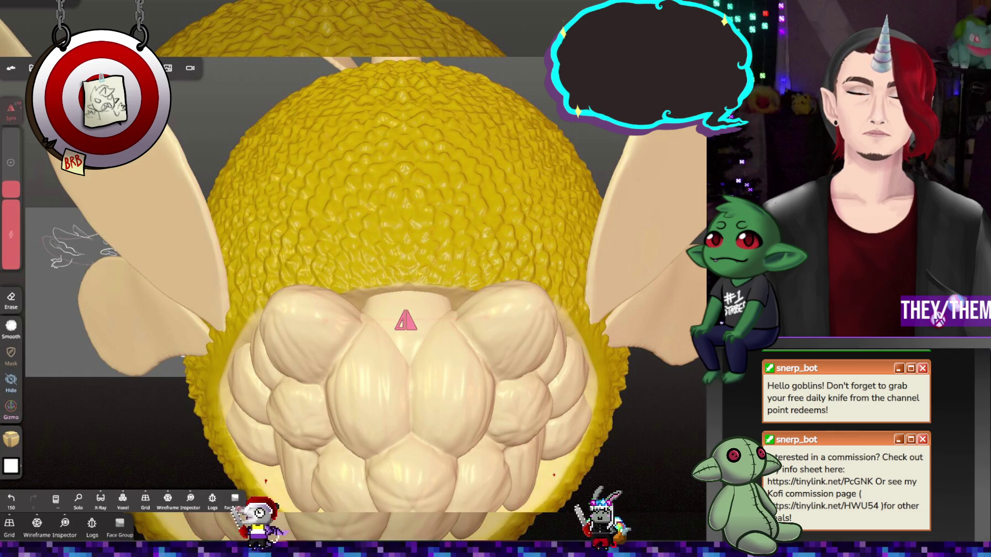
{"action": "left_click_drag", "start_coordinate": [413, 289], "coordinate": [472, 295]}
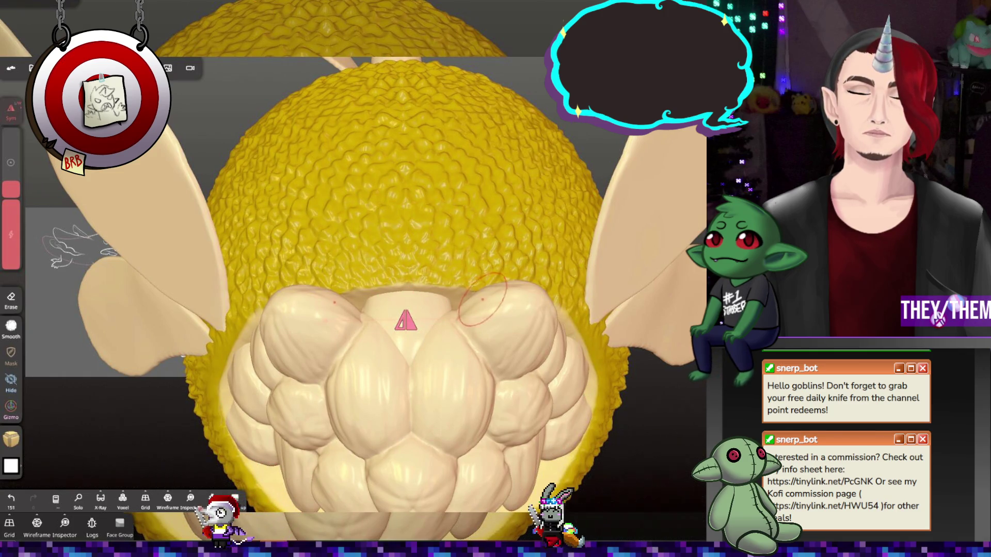
{"action": "middle_click_drag", "start_coordinate": [473, 295], "coordinate": [444, 296]}
{"action": "left_click_drag", "start_coordinate": [444, 296], "coordinate": [574, 488]}
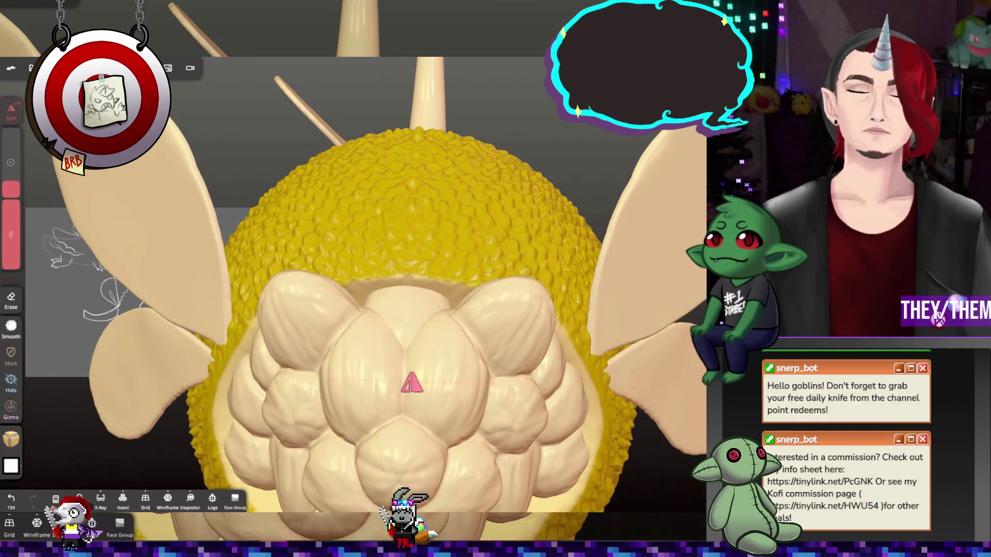
{"action": "mouse_move", "coordinate": [575, 488]}
{"action": "middle_mouse_down"}
{"action": "mouse_move", "coordinate": [589, 399]}
{"action": "mouse_move", "coordinate": [270, 232]}
{"action": "middle_mouse_up"}
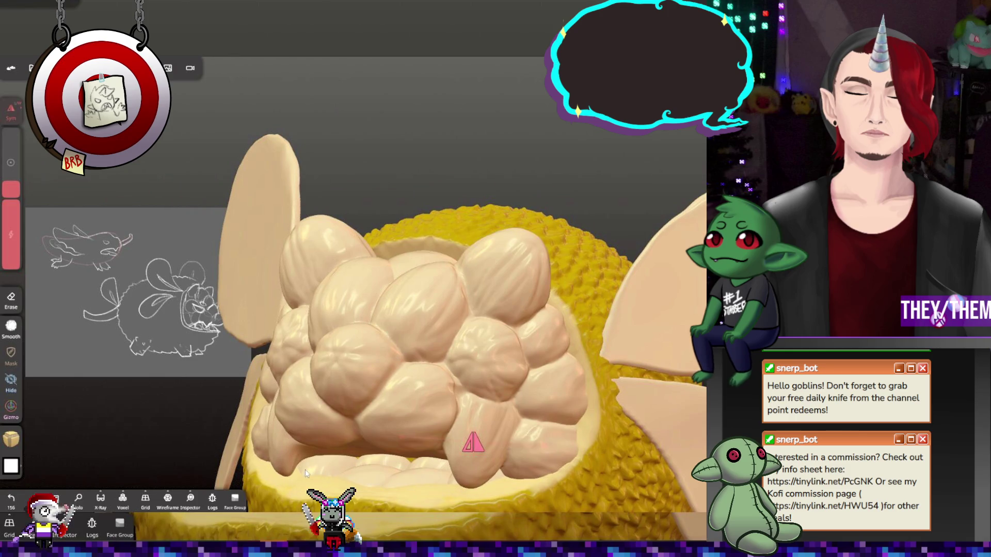
{"action": "left_click", "coordinate": [411, 461]}
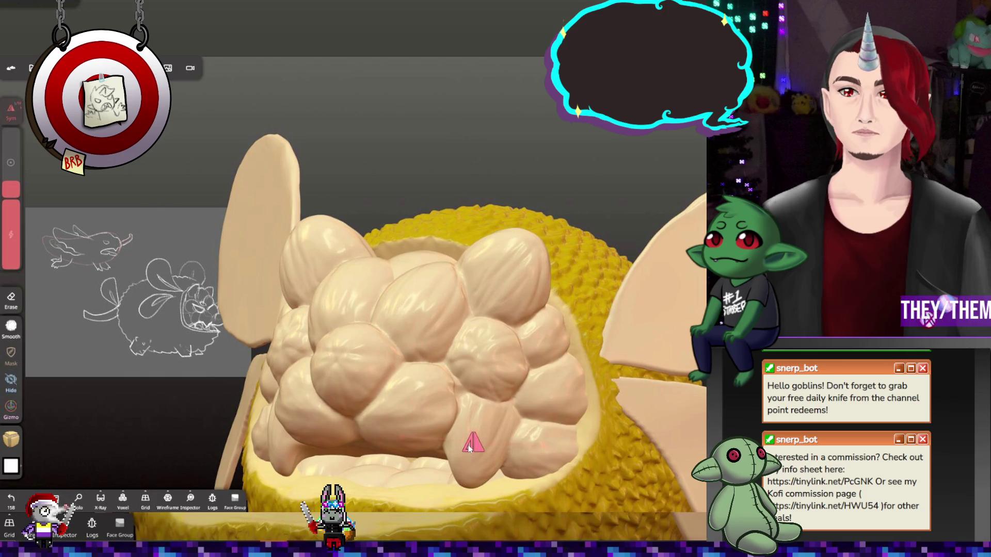
{"action": "mouse_move", "coordinate": [469, 449]}
{"action": "right_mouse_down"}
{"action": "mouse_move", "coordinate": [494, 384]}
{"action": "mouse_move", "coordinate": [510, 379]}
{"action": "mouse_move", "coordinate": [393, 376]}
{"action": "mouse_move", "coordinate": [397, 428]}
{"action": "right_mouse_up"}
{"action": "scroll", "coordinate": [383, 372], "scroll_direction": "up", "scroll_amount": 3}
Carve a dent into the seed cluster's top centre with several Sub brush taps
{"action": "scroll", "coordinate": [383, 373], "scroll_direction": "down", "scroll_amount": 3}
{"action": "key", "text": "c"}
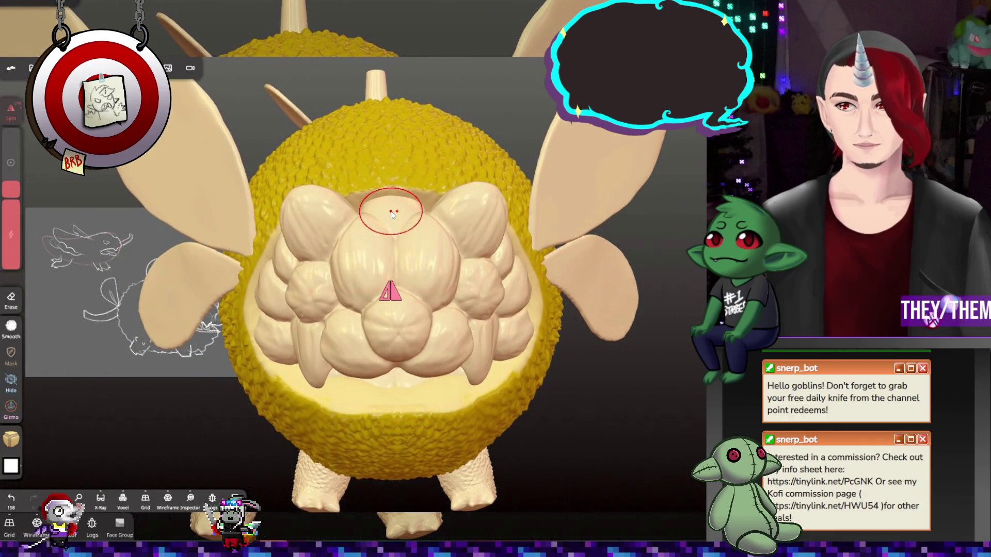
{"action": "left_click", "coordinate": [378, 196]}
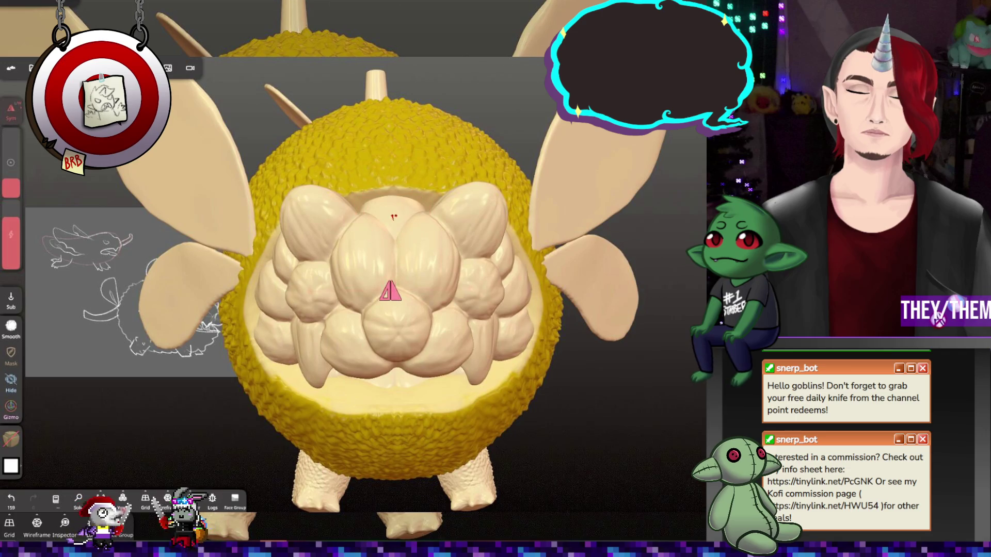
{"action": "left_click", "coordinate": [408, 196]}
{"action": "left_click", "coordinate": [413, 202]}
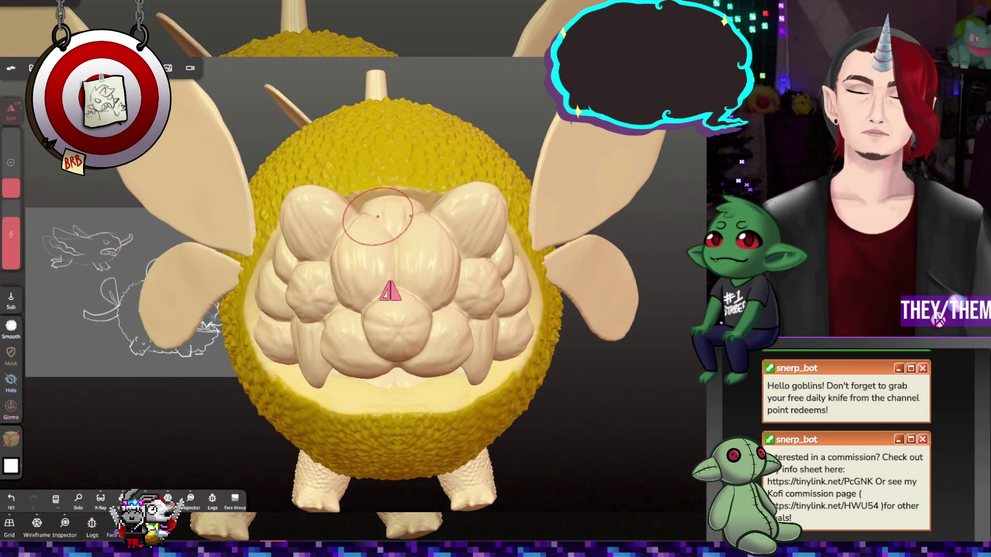
{"action": "left_click", "coordinate": [376, 209]}
{"action": "left_click", "coordinate": [392, 196]}
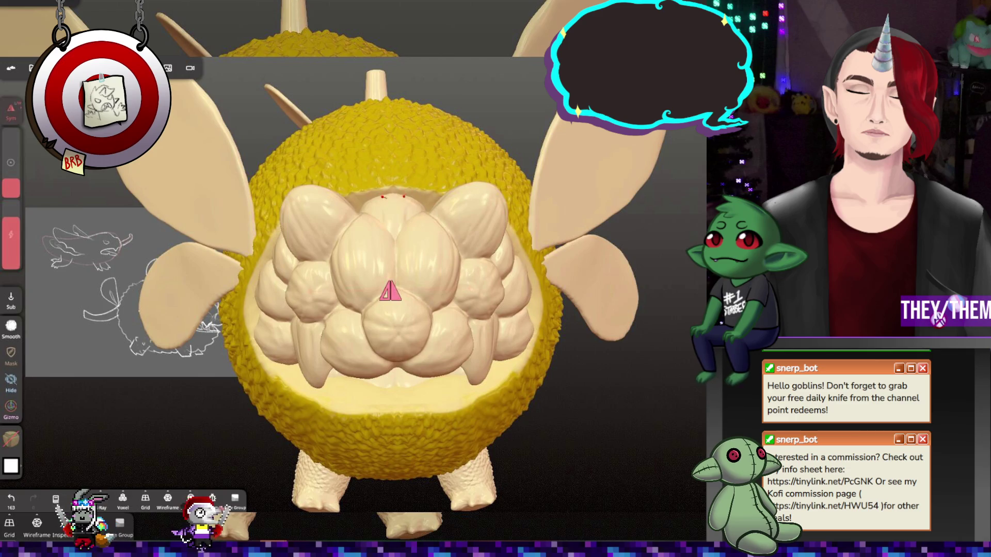
Shrink the brush radius and switch to the Smooth brush
{"action": "left_click_drag", "start_coordinate": [11, 189], "coordinate": [11, 193]}
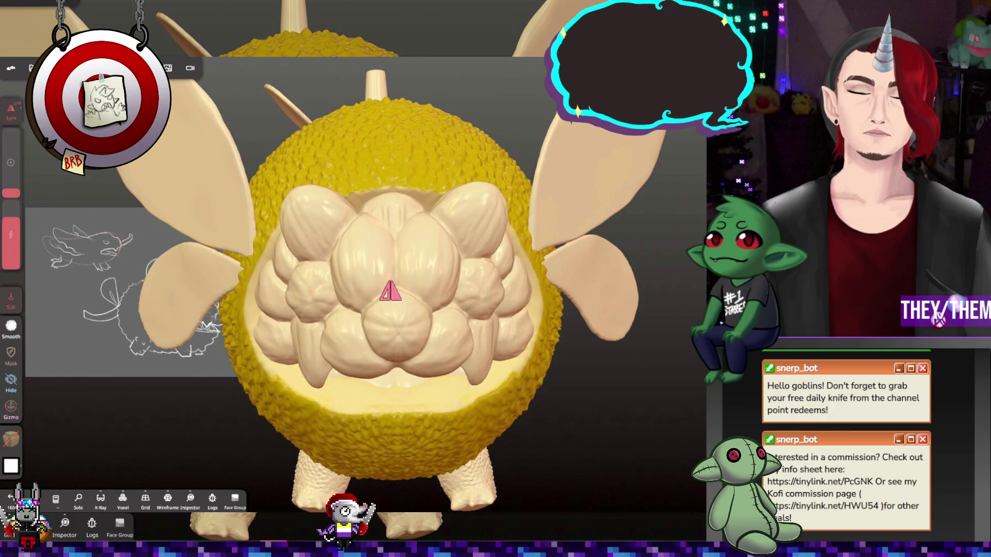
{"action": "left_click", "coordinate": [11, 329]}
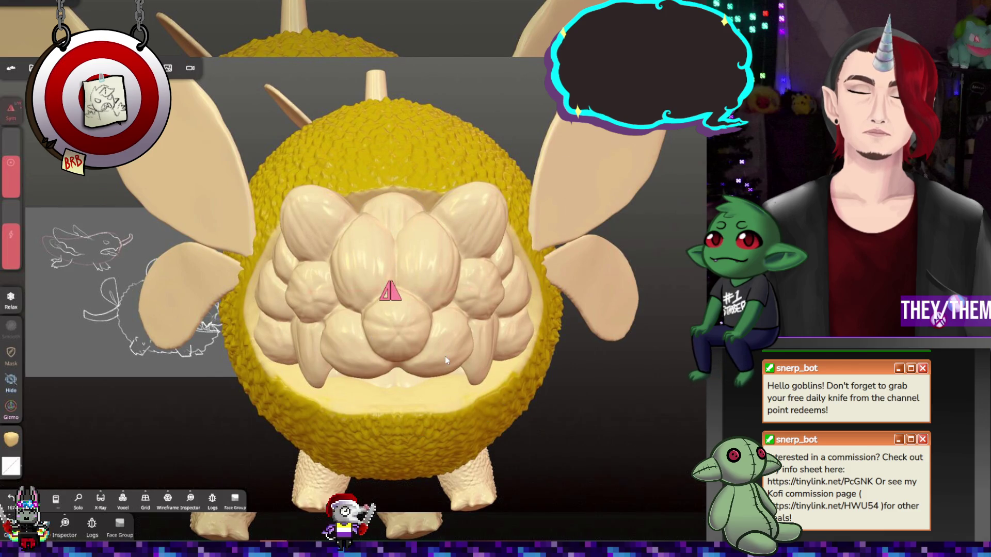
{"action": "mouse_move", "coordinate": [417, 332]}
{"action": "right_mouse_down"}
{"action": "mouse_move", "coordinate": [550, 323]}
{"action": "mouse_move", "coordinate": [484, 296]}
{"action": "mouse_move", "coordinate": [442, 345]}
{"action": "right_mouse_up"}
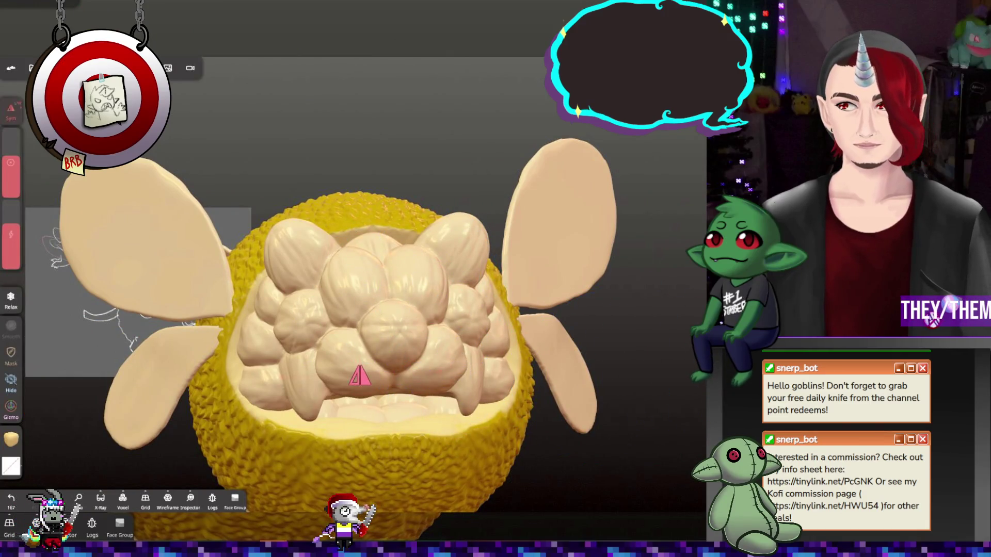
From a tilted view, shrink the brush and add a small stroke to the cream seed lobes
{"action": "left_click", "coordinate": [11, 408]}
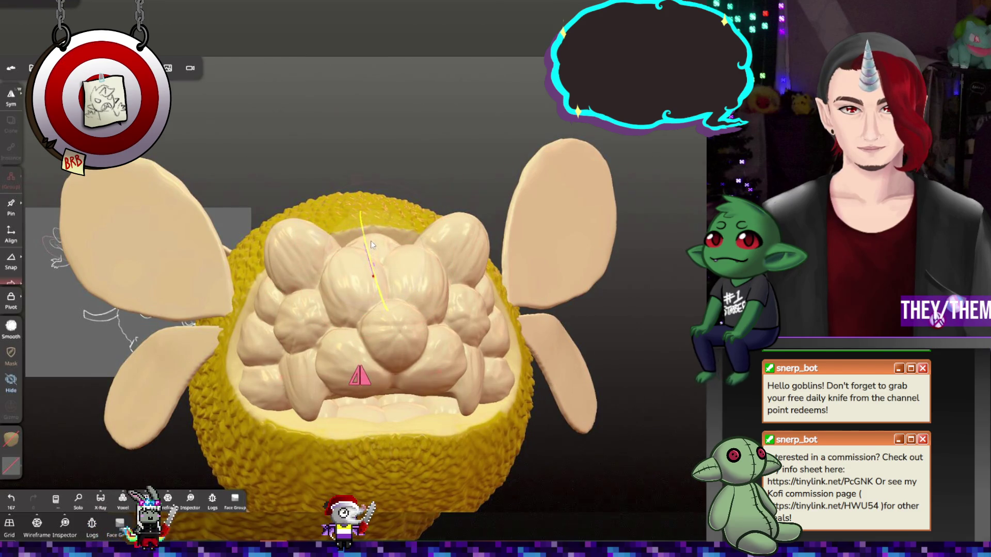
{"action": "mouse_move", "coordinate": [444, 268]}
{"action": "right_mouse_down"}
{"action": "mouse_move", "coordinate": [484, 373]}
{"action": "mouse_move", "coordinate": [519, 286]}
{"action": "right_mouse_up"}
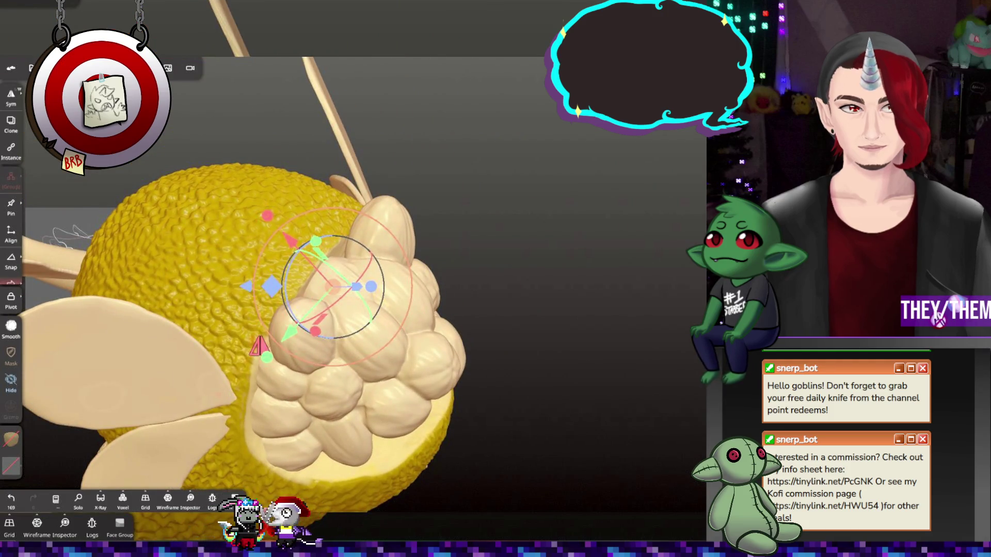
{"action": "left_click", "coordinate": [11, 407]}
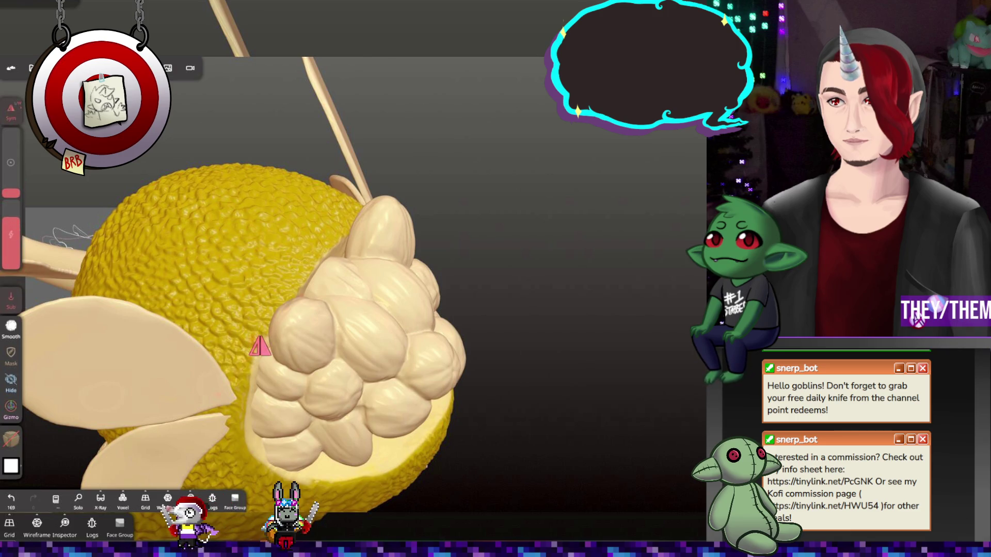
{"action": "left_click_drag", "start_coordinate": [12, 186], "coordinate": [13, 194]}
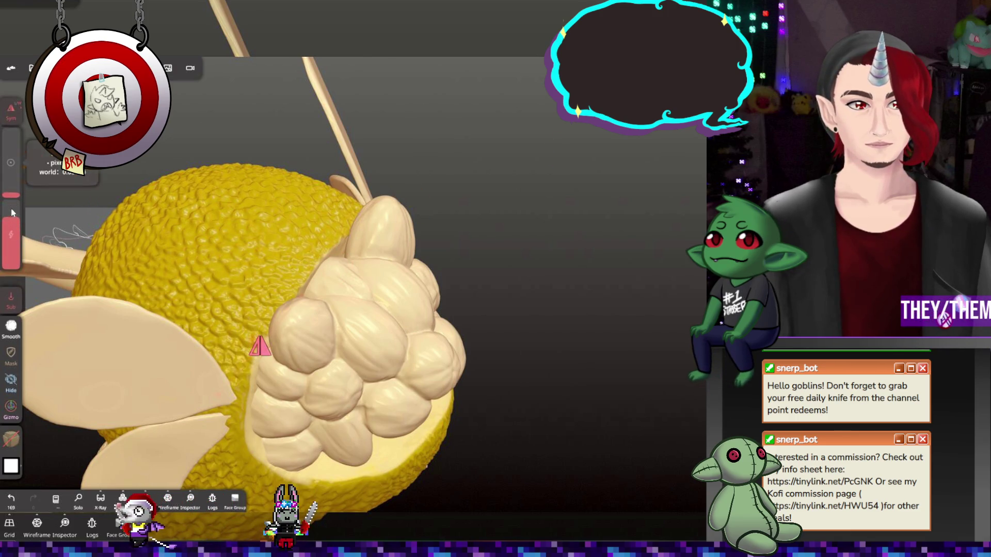
{"action": "left_click", "coordinate": [325, 258]}
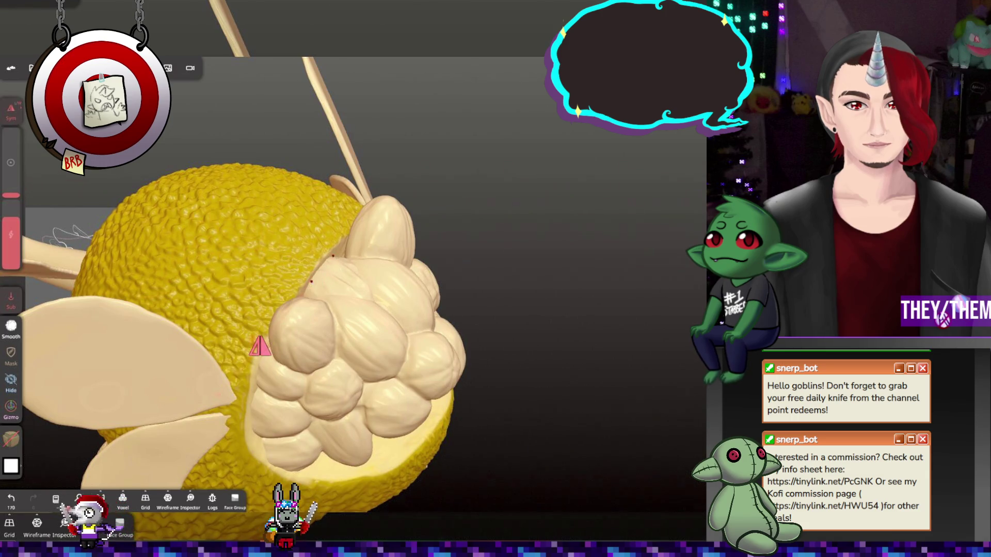
{"action": "right_click_drag", "start_coordinate": [407, 273], "coordinate": [352, 252]}
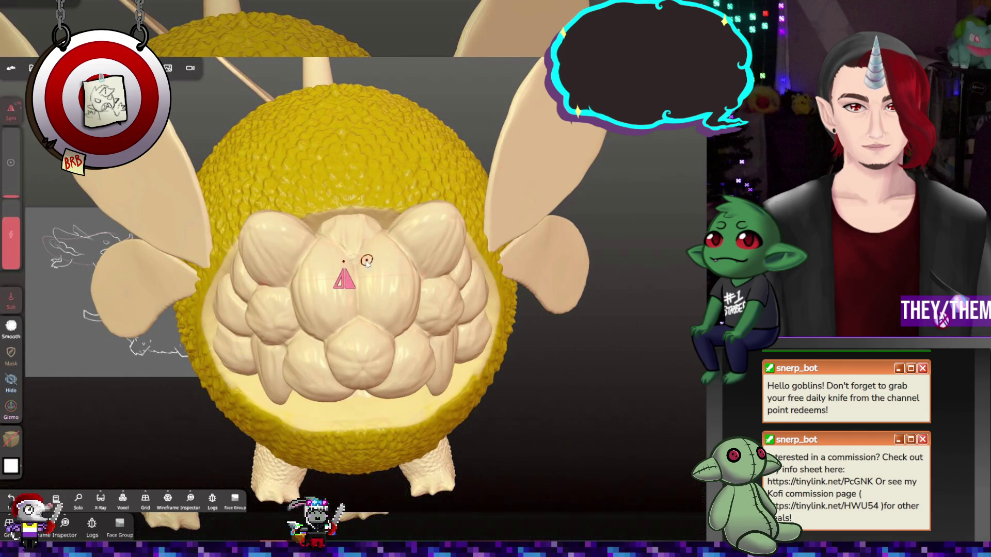
With a larger brush, relax the cream lobe surfaces and crease the upper lobe
{"action": "left_click_drag", "start_coordinate": [11, 196], "coordinate": [11, 159]}
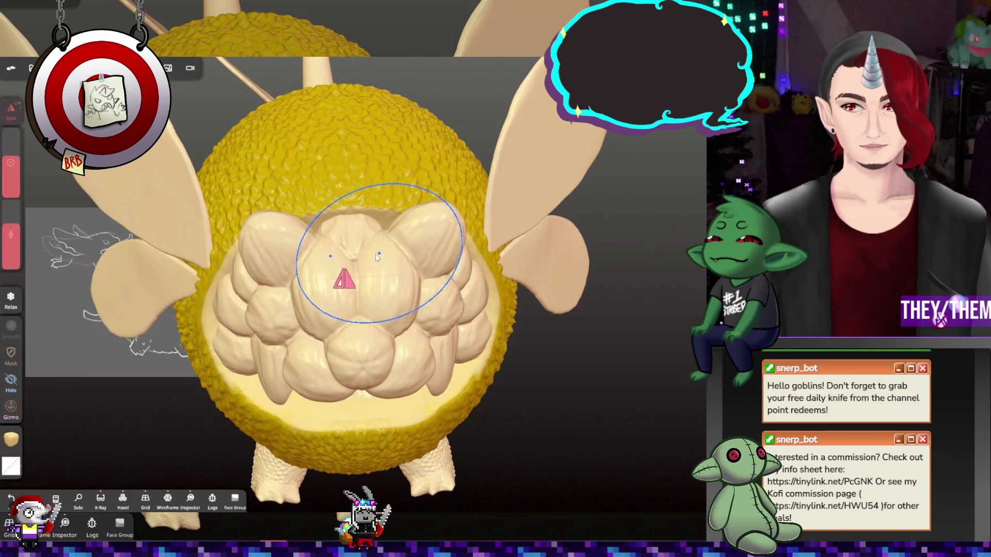
{"action": "mouse_move", "coordinate": [338, 258]}
{"action": "right_mouse_down"}
{"action": "mouse_move", "coordinate": [367, 260]}
{"action": "mouse_move", "coordinate": [425, 313]}
{"action": "right_mouse_up"}
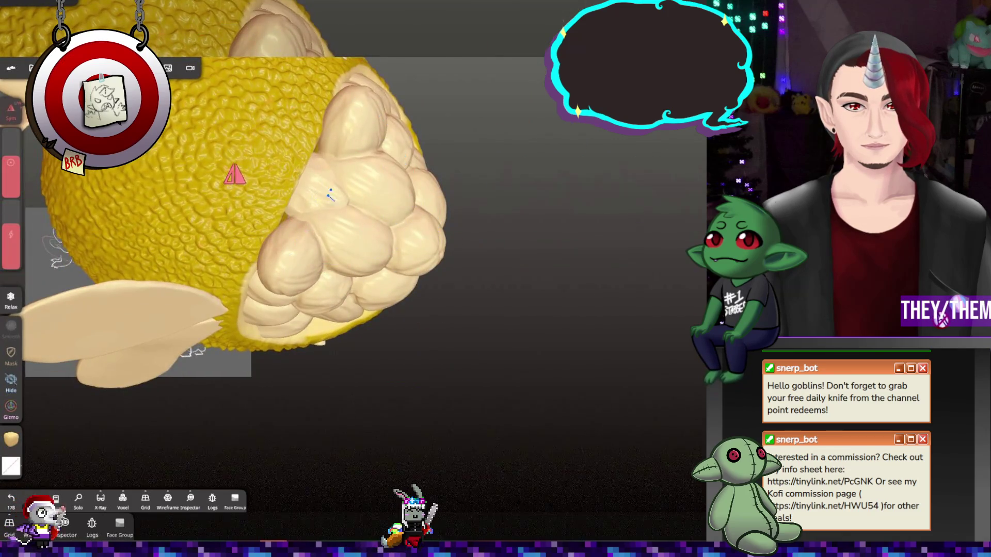
{"action": "left_click_drag", "start_coordinate": [385, 197], "coordinate": [449, 252]}
{"action": "mouse_move", "coordinate": [449, 252]}
{"action": "right_mouse_down"}
{"action": "mouse_move", "coordinate": [512, 222]}
{"action": "mouse_move", "coordinate": [444, 170]}
{"action": "right_mouse_up"}
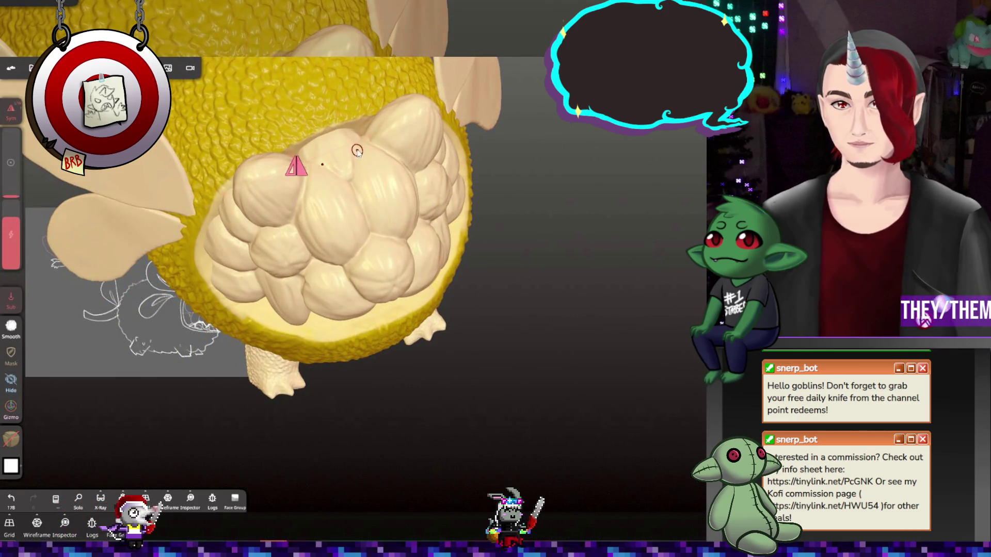
{"action": "left_click_drag", "start_coordinate": [312, 162], "coordinate": [360, 143]}
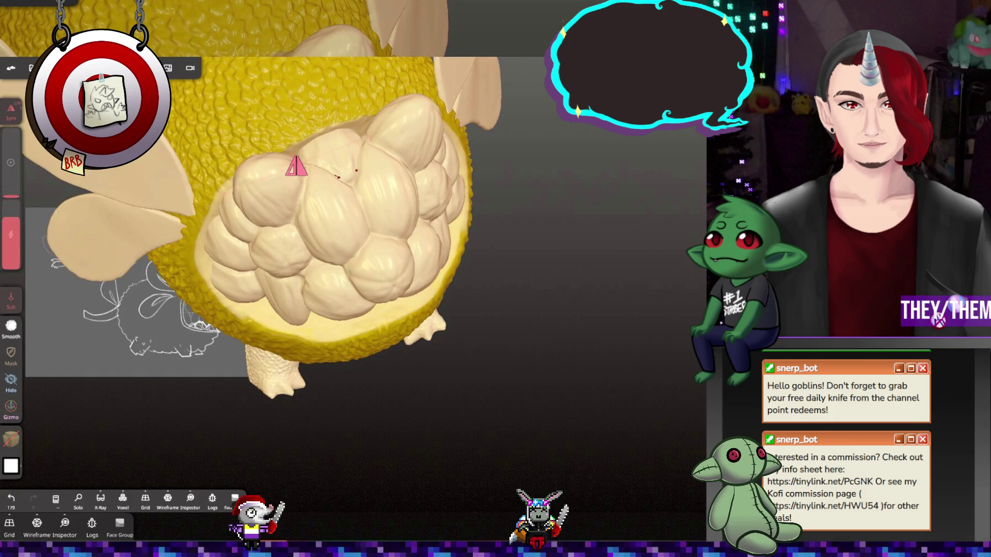
{"action": "right_click_drag", "start_coordinate": [356, 170], "coordinate": [318, 134]}
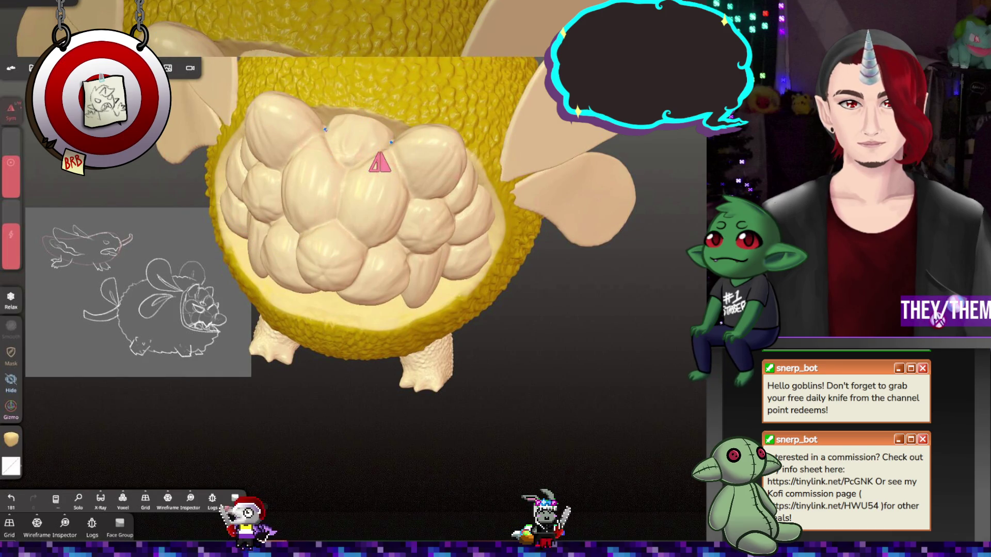
{"action": "mouse_move", "coordinate": [458, 158]}
{"action": "right_mouse_down"}
{"action": "mouse_move", "coordinate": [473, 101]}
{"action": "mouse_move", "coordinate": [437, 224]}
{"action": "mouse_move", "coordinate": [469, 320]}
{"action": "mouse_move", "coordinate": [540, 386]}
{"action": "mouse_move", "coordinate": [459, 269]}
{"action": "mouse_move", "coordinate": [582, 292]}
{"action": "mouse_move", "coordinate": [569, 325]}
{"action": "mouse_move", "coordinate": [387, 320]}
{"action": "right_mouse_up"}
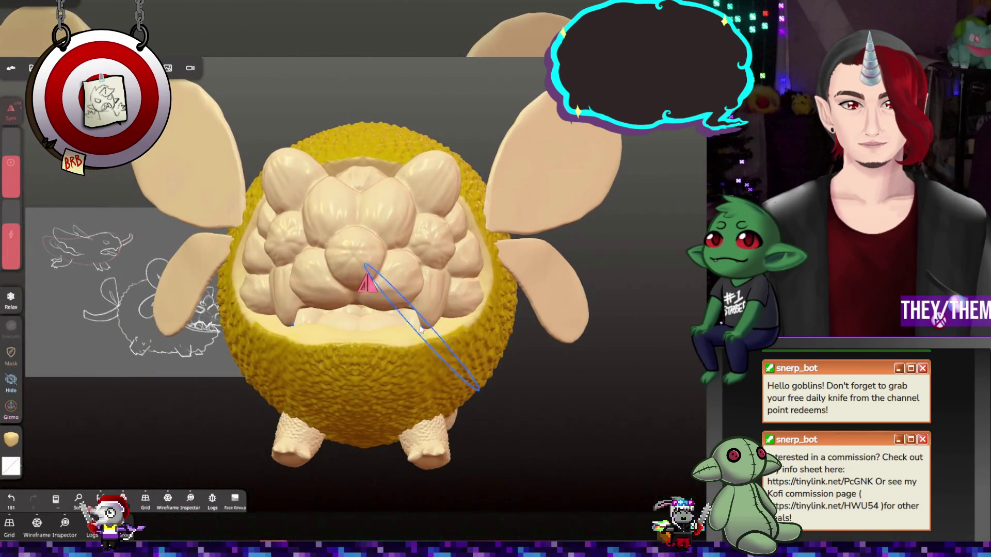
{"action": "scroll", "coordinate": [387, 320], "scroll_direction": "up", "scroll_amount": 2}
{"action": "left_click", "coordinate": [444, 331]}
{"action": "scroll", "coordinate": [350, 133], "scroll_direction": "up", "scroll_amount": 3}
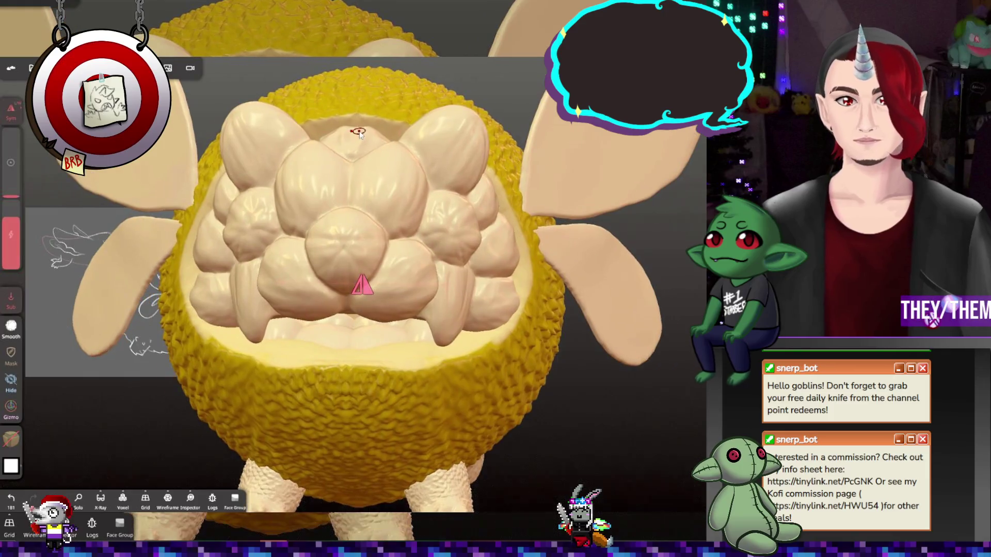
{"action": "right_click_drag", "start_coordinate": [350, 133], "coordinate": [322, 145]}
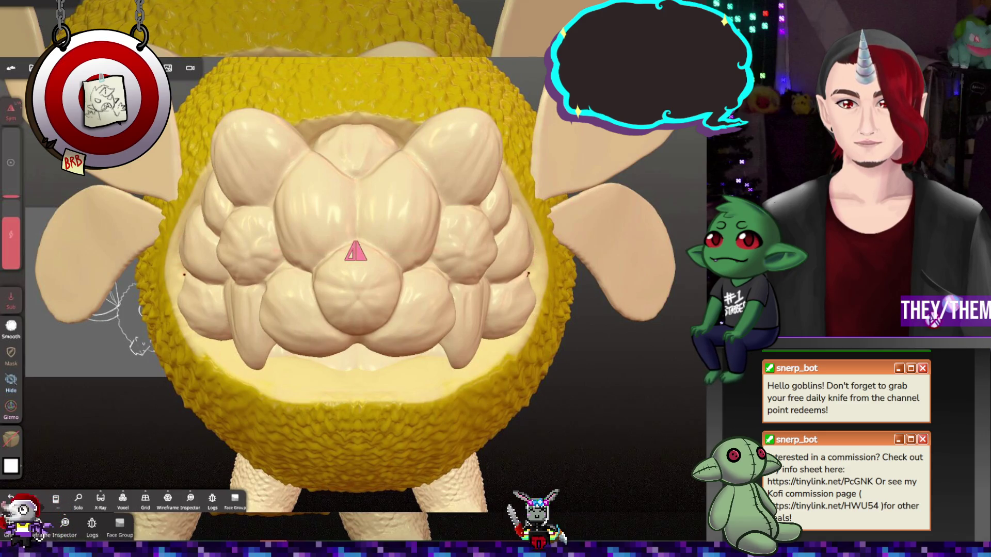
{"action": "mouse_move", "coordinate": [349, 255]}
{"action": "middle_mouse_down"}
{"action": "mouse_move", "coordinate": [414, 257]}
{"action": "mouse_move", "coordinate": [347, 279]}
{"action": "mouse_move", "coordinate": [354, 226]}
{"action": "middle_mouse_up"}
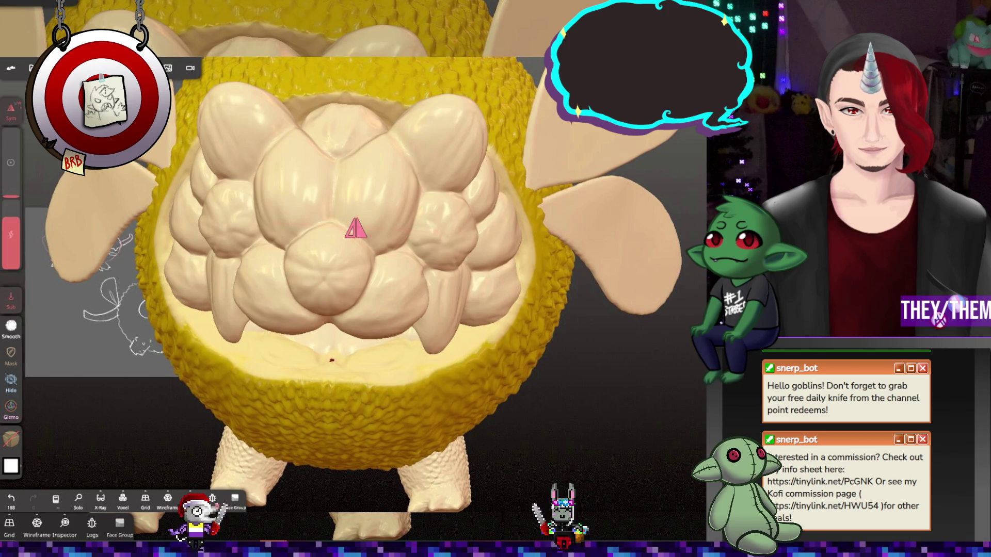
{"action": "mouse_move", "coordinate": [340, 347]}
{"action": "middle_mouse_down"}
{"action": "mouse_move", "coordinate": [371, 345]}
{"action": "mouse_move", "coordinate": [303, 384]}
{"action": "mouse_move", "coordinate": [281, 354]}
{"action": "mouse_move", "coordinate": [298, 337]}
{"action": "mouse_move", "coordinate": [248, 344]}
{"action": "mouse_move", "coordinate": [258, 330]}
{"action": "mouse_move", "coordinate": [215, 299]}
{"action": "mouse_move", "coordinate": [324, 296]}
{"action": "mouse_move", "coordinate": [282, 328]}
{"action": "mouse_move", "coordinate": [436, 323]}
{"action": "mouse_move", "coordinate": [312, 334]}
{"action": "mouse_move", "coordinate": [211, 329]}
{"action": "mouse_move", "coordinate": [289, 320]}
{"action": "middle_mouse_up"}
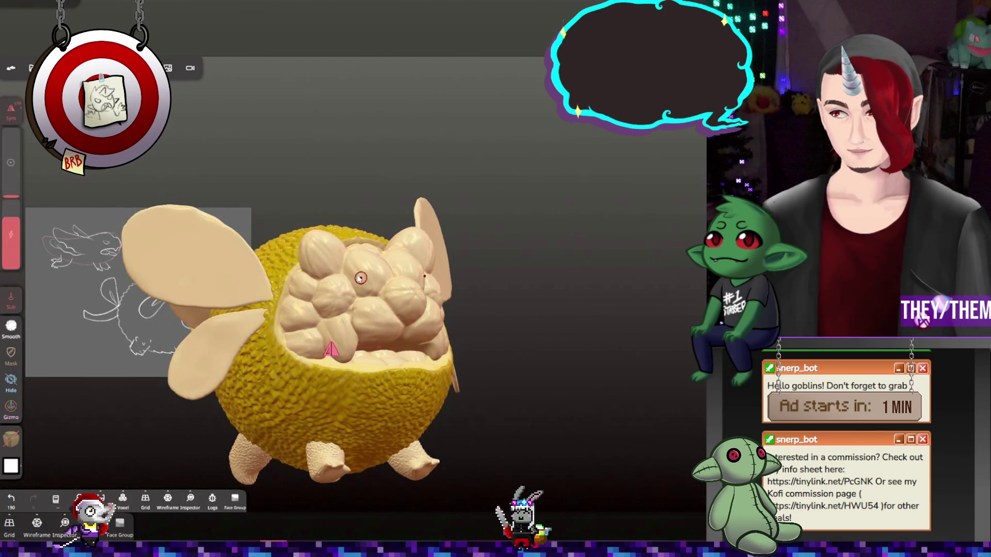
{"action": "scroll", "coordinate": [356, 286], "scroll_direction": "up", "scroll_amount": 4}
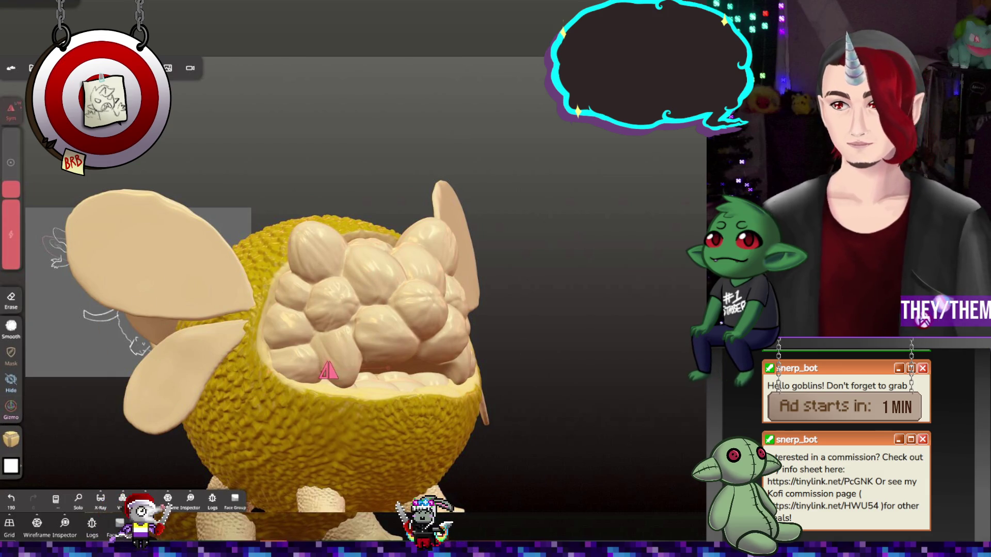
Paint the whole seed cluster glossy yellow #fbde00 with roughness 0.23
{"action": "left_click", "coordinate": [13, 439]}
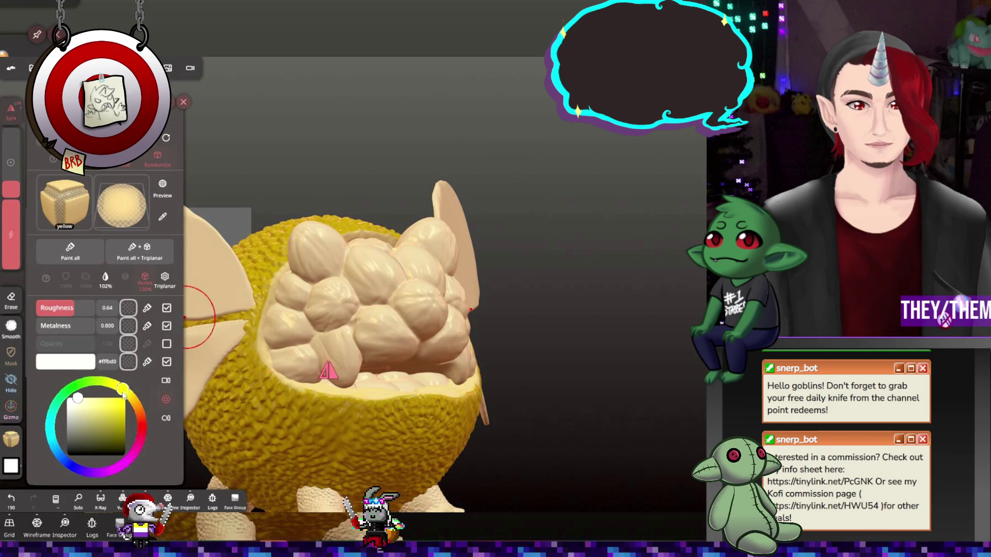
{"action": "left_click", "coordinate": [122, 390]}
{"action": "left_click", "coordinate": [128, 393]}
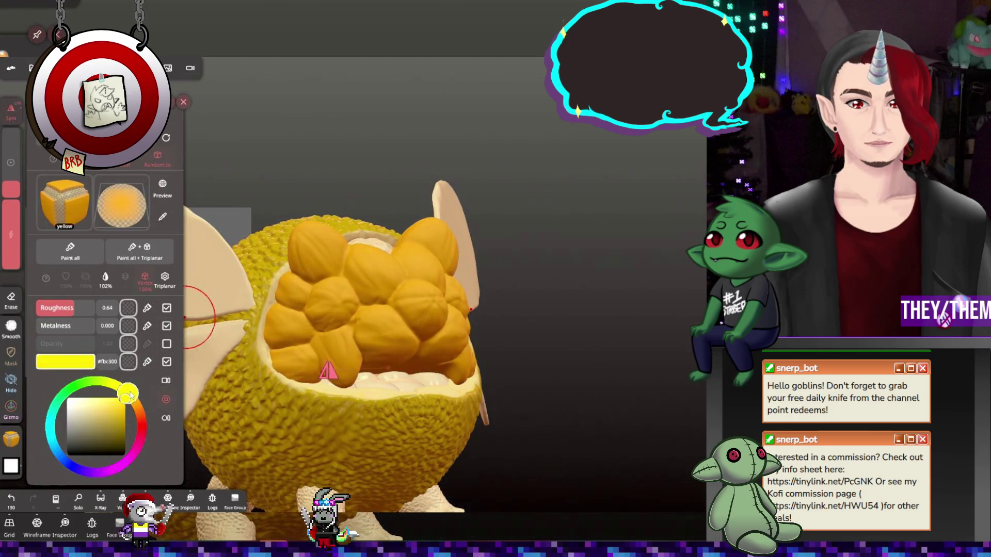
{"action": "left_click", "coordinate": [70, 251]}
{"action": "left_click_drag", "start_coordinate": [72, 308], "coordinate": [33, 316]}
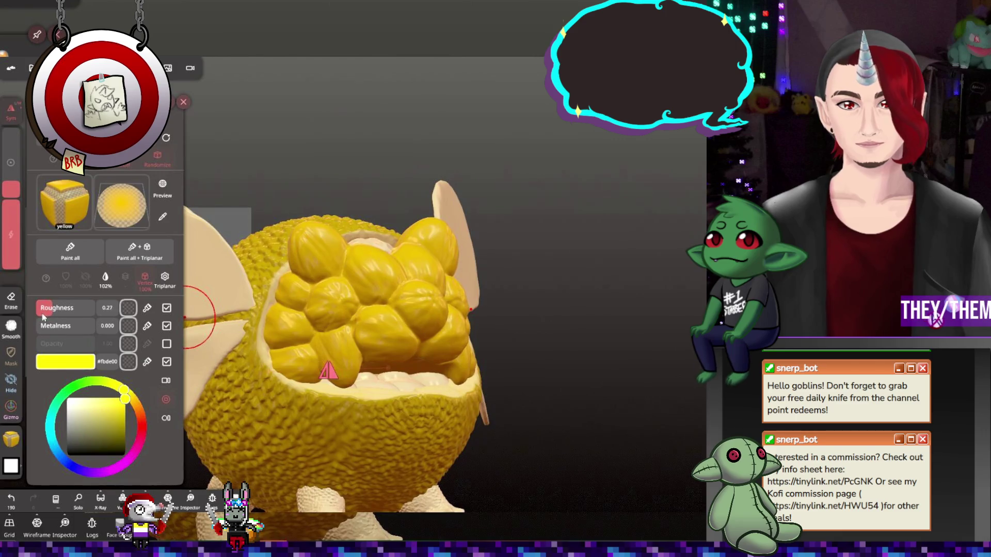
{"action": "left_click_drag", "start_coordinate": [39, 311], "coordinate": [36, 313]}
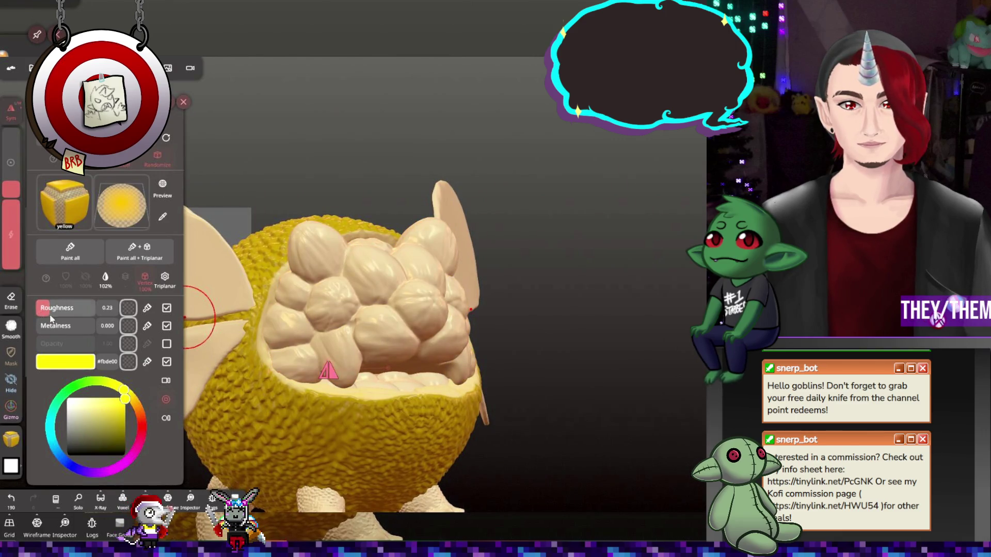
{"action": "left_click", "coordinate": [71, 252]}
{"action": "mouse_move", "coordinate": [516, 268]}
{"action": "left_mouse_down"}
{"action": "mouse_move", "coordinate": [560, 310]}
{"action": "mouse_move", "coordinate": [420, 256]}
{"action": "left_mouse_up"}
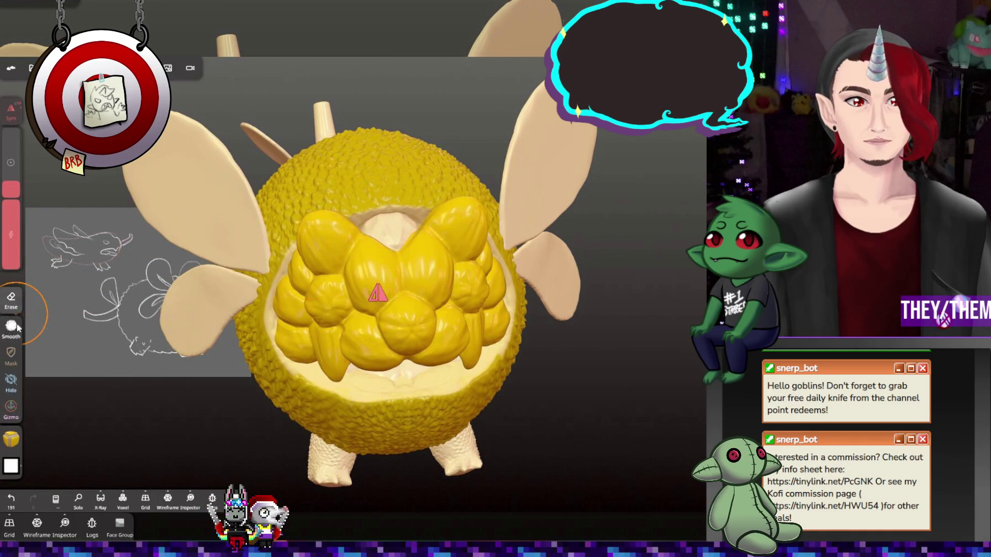
Paint the mouth interior the same glossy yellow from a front view
{"action": "left_click", "coordinate": [11, 439]}
{"action": "left_click_drag", "start_coordinate": [271, 326], "coordinate": [413, 375]}
{"action": "left_click", "coordinate": [413, 374]}
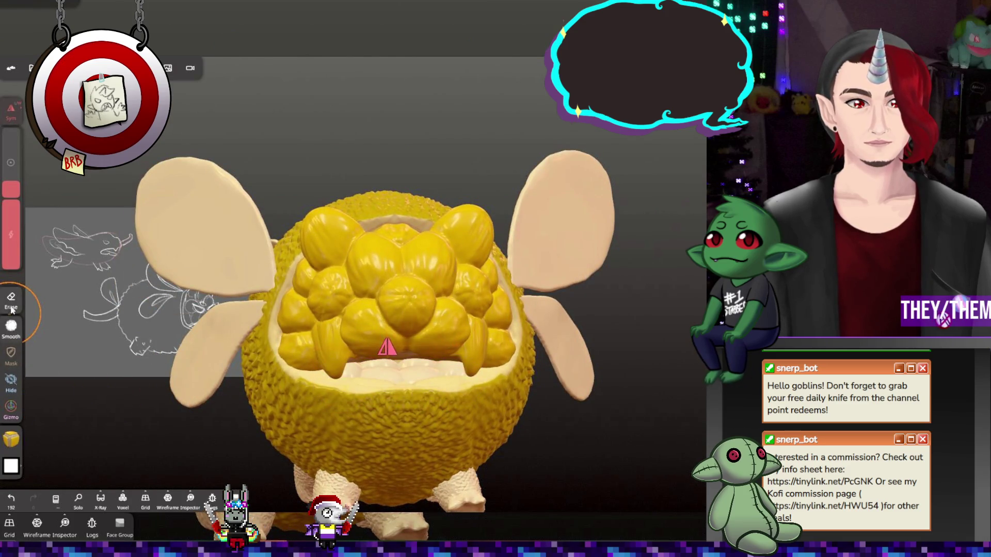
{"action": "left_click", "coordinate": [11, 439]}
{"action": "left_click", "coordinate": [71, 252]}
{"action": "mouse_move", "coordinate": [361, 309]}
{"action": "left_mouse_down"}
{"action": "mouse_move", "coordinate": [327, 295]}
{"action": "mouse_move", "coordinate": [339, 324]}
{"action": "mouse_move", "coordinate": [412, 297]}
{"action": "left_mouse_up"}
{"action": "middle_click_drag", "start_coordinate": [382, 295], "coordinate": [428, 351]}
{"action": "left_click", "coordinate": [415, 329]}
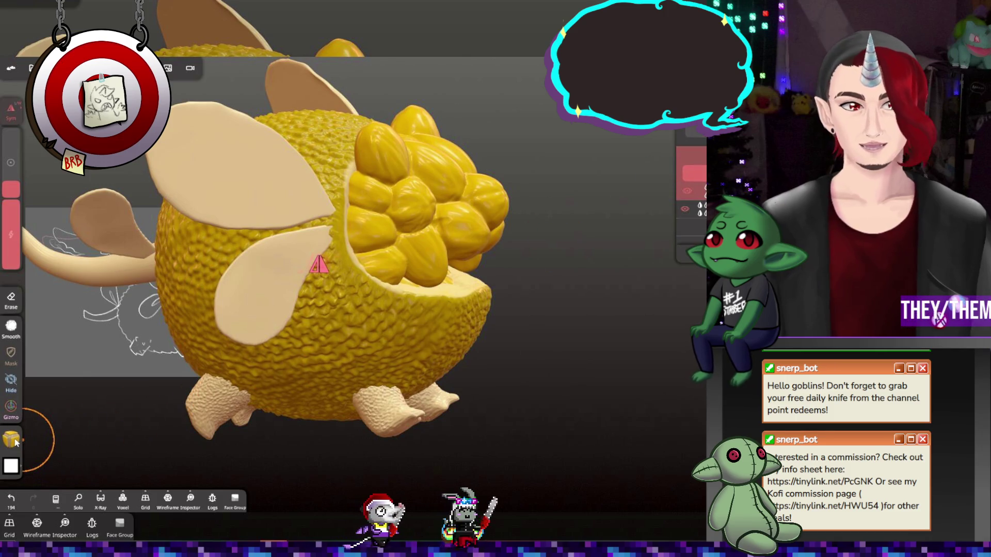
Choose a dot alpha pattern and set the paint to brown #805f3e with roughness 0.55
{"action": "left_click", "coordinate": [11, 467]}
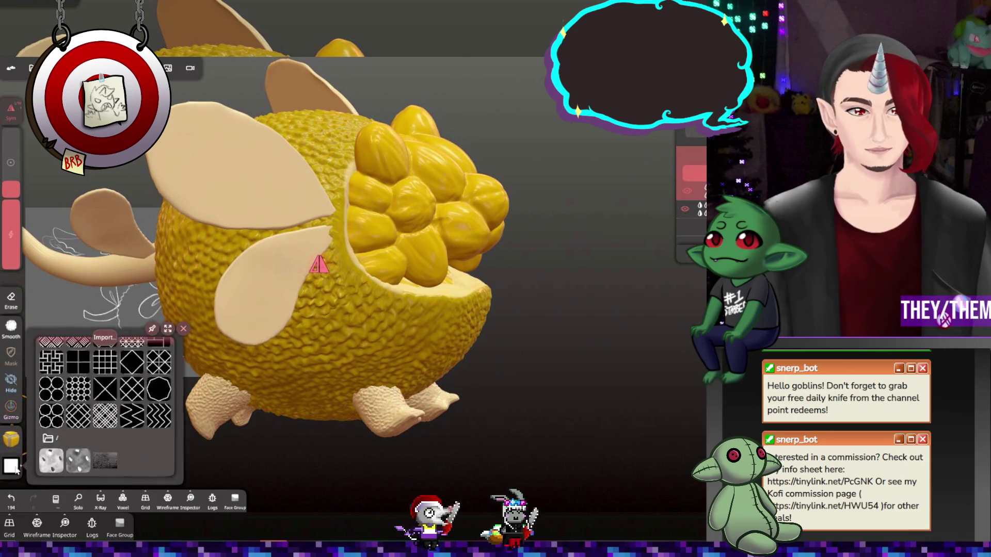
{"action": "scroll", "coordinate": [128, 420], "scroll_direction": "down", "scroll_amount": 5}
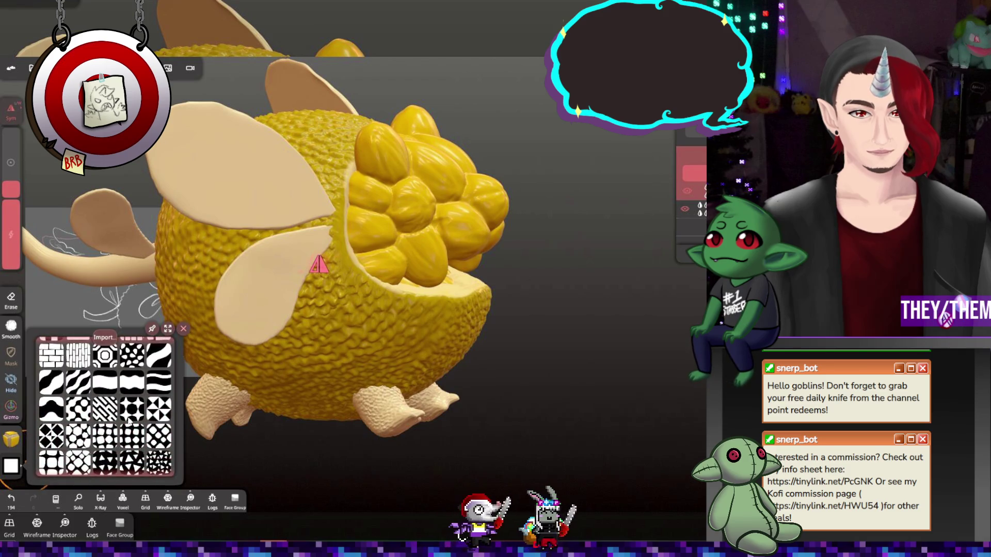
{"action": "left_click", "coordinate": [11, 442]}
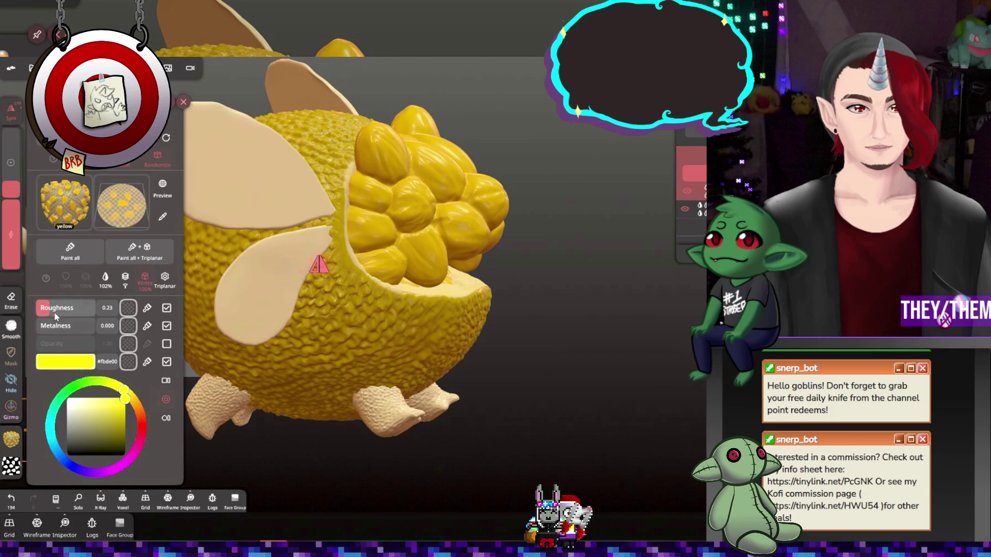
{"action": "left_click_drag", "start_coordinate": [55, 313], "coordinate": [76, 314]}
{"action": "left_click_drag", "start_coordinate": [124, 392], "coordinate": [138, 404]}
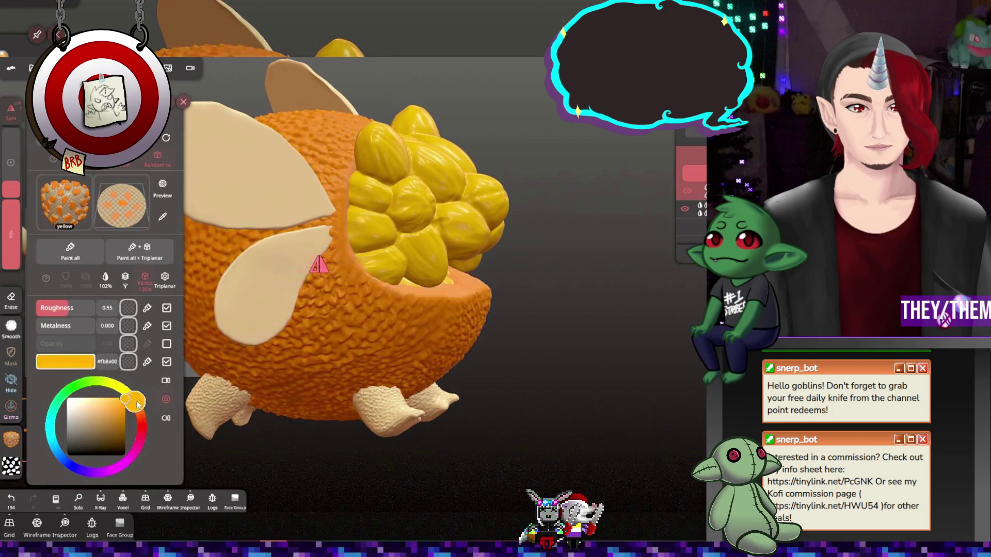
{"action": "left_click", "coordinate": [98, 427]}
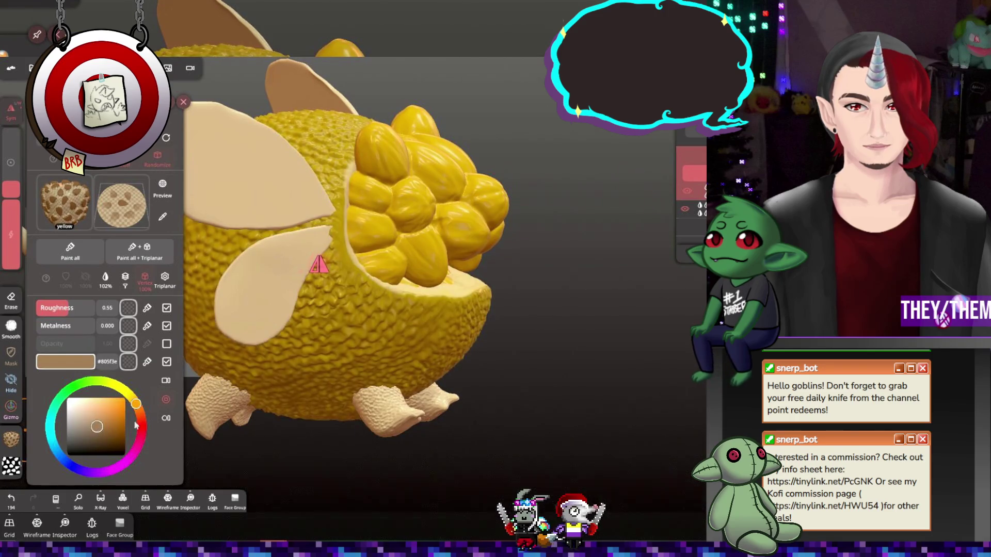
{"action": "left_click", "coordinate": [345, 352]}
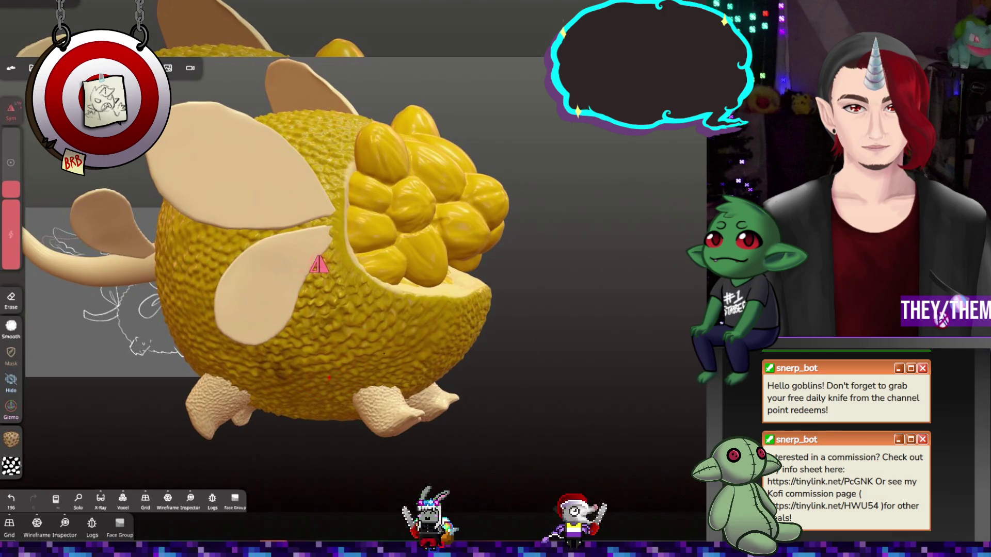
Stroke brown speckled texture over the rind's underside, lower body and back
{"action": "left_click_drag", "start_coordinate": [311, 399], "coordinate": [295, 410]}
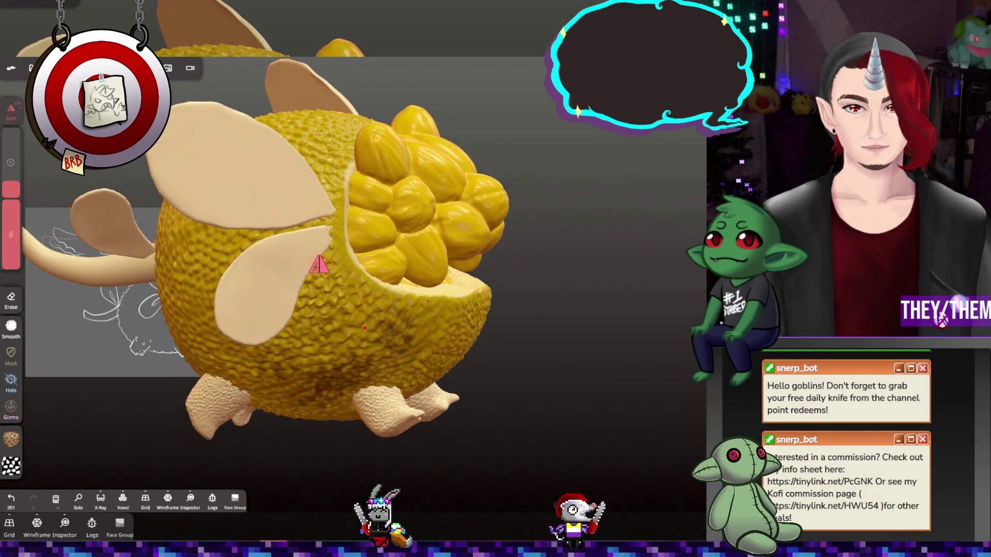
{"action": "mouse_move", "coordinate": [349, 319]}
{"action": "middle_mouse_down"}
{"action": "mouse_move", "coordinate": [277, 347]}
{"action": "mouse_move", "coordinate": [398, 343]}
{"action": "mouse_move", "coordinate": [213, 344]}
{"action": "middle_mouse_up"}
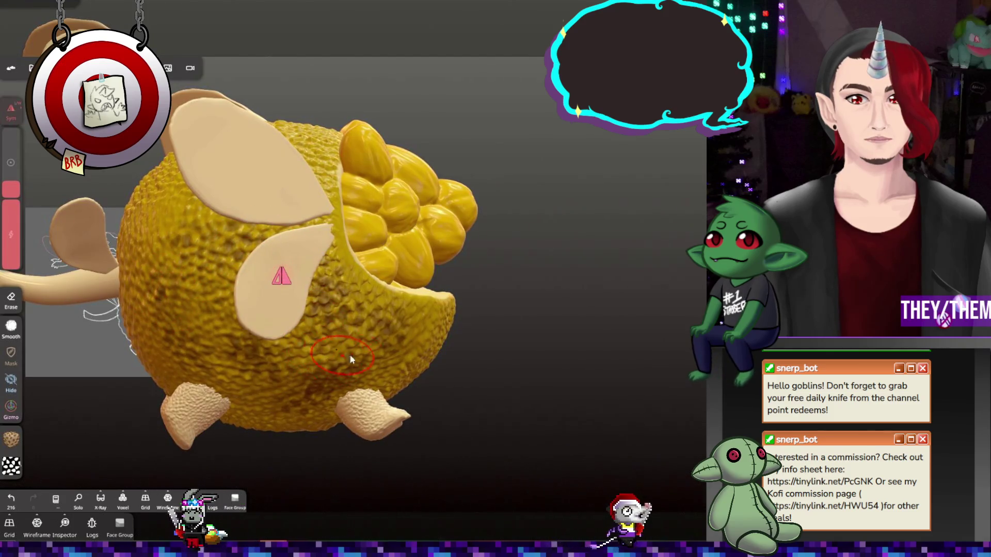
{"action": "middle_click_drag", "start_coordinate": [349, 354], "coordinate": [426, 367]}
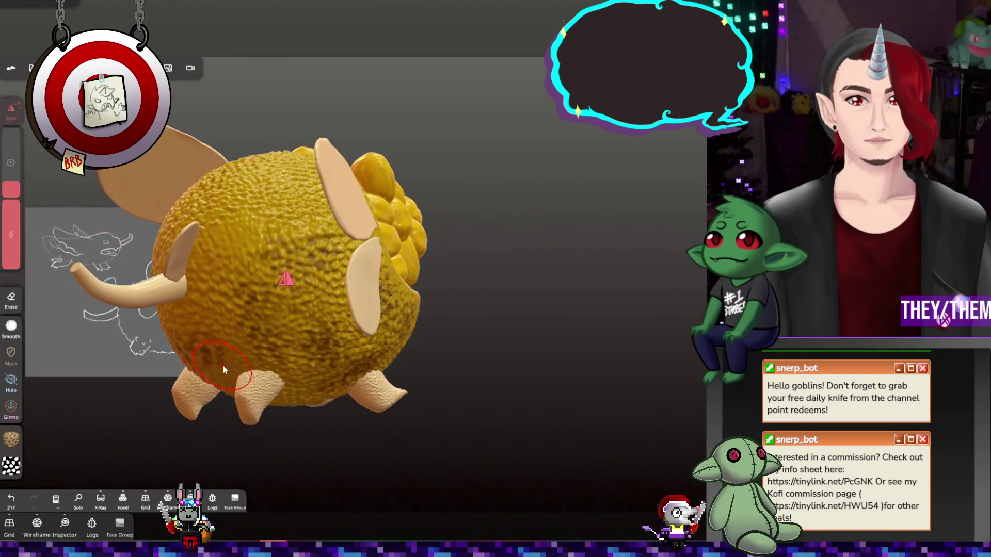
{"action": "left_click_drag", "start_coordinate": [202, 311], "coordinate": [211, 255]}
{"action": "mouse_move", "coordinate": [256, 240]}
{"action": "middle_mouse_down"}
{"action": "mouse_move", "coordinate": [277, 252]}
{"action": "mouse_move", "coordinate": [259, 210]}
{"action": "middle_mouse_up"}
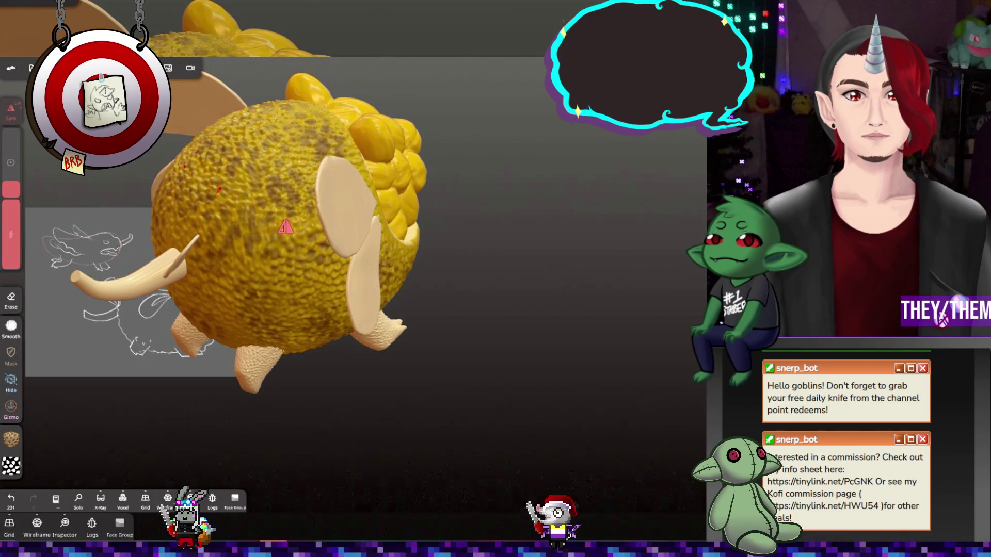
{"action": "middle_click_drag", "start_coordinate": [481, 316], "coordinate": [370, 232]}
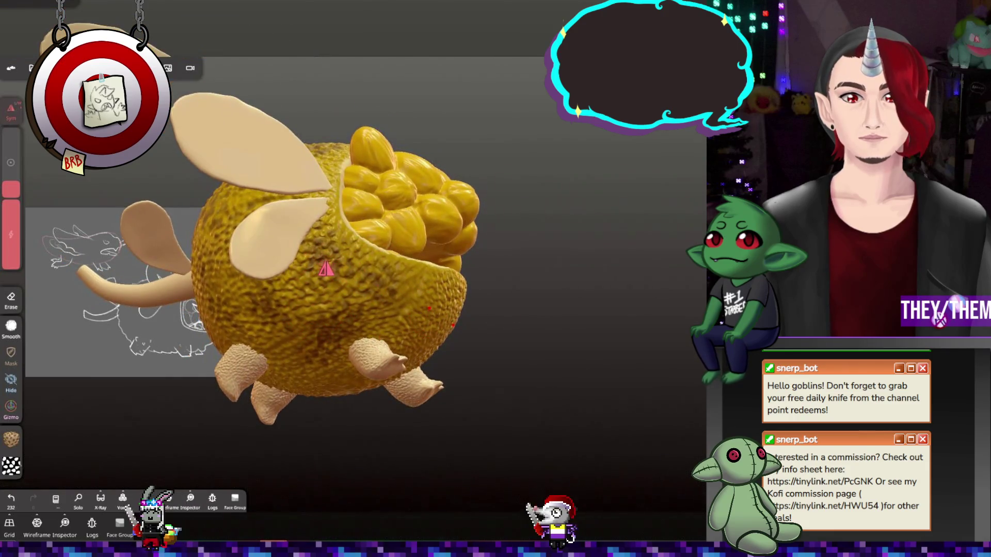
{"action": "mouse_move", "coordinate": [330, 460]}
{"action": "middle_mouse_down"}
{"action": "mouse_move", "coordinate": [388, 451]}
{"action": "mouse_move", "coordinate": [447, 400]}
{"action": "middle_mouse_up"}
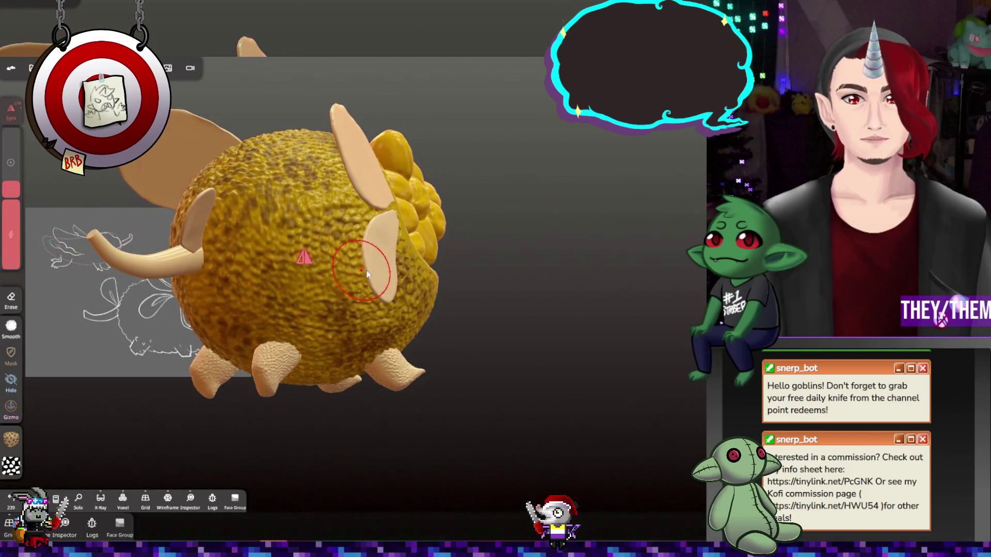
{"action": "middle_click_drag", "start_coordinate": [366, 274], "coordinate": [408, 205]}
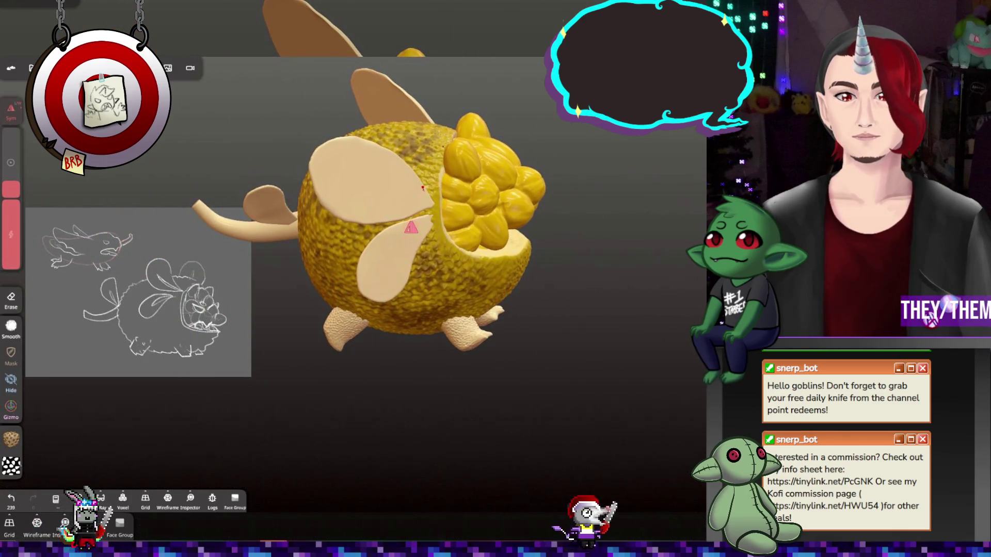
{"action": "mouse_move", "coordinate": [432, 253]}
{"action": "middle_mouse_down"}
{"action": "mouse_move", "coordinate": [490, 219]}
{"action": "mouse_move", "coordinate": [377, 232]}
{"action": "middle_mouse_up"}
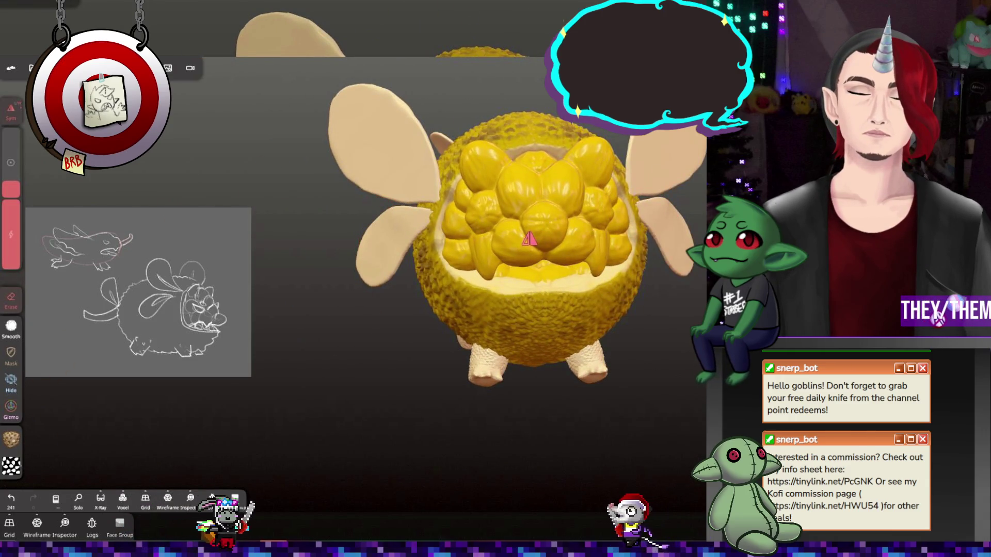
Switch the brush to the plain white alpha pattern and check the top and side
{"action": "left_click", "coordinate": [11, 467]}
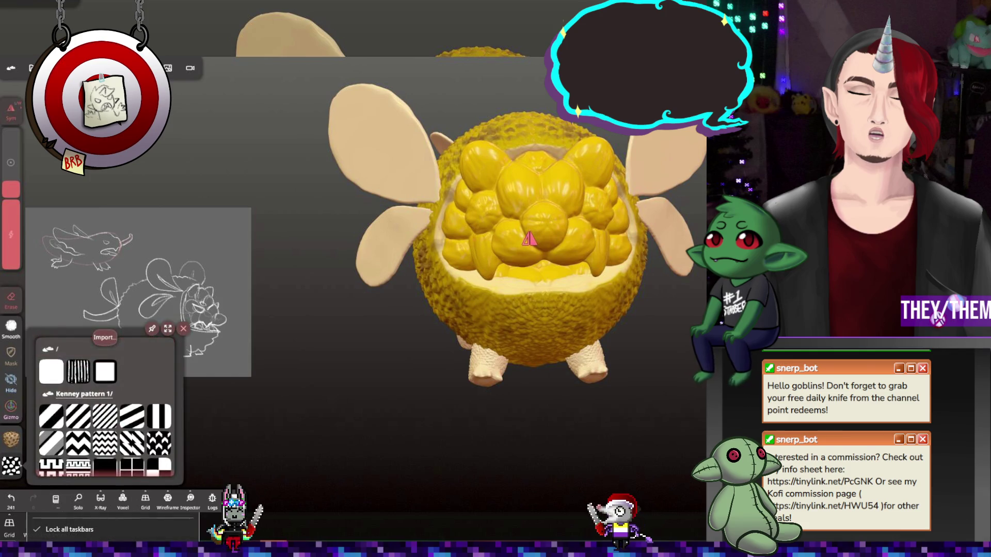
{"action": "left_click", "coordinate": [459, 217]}
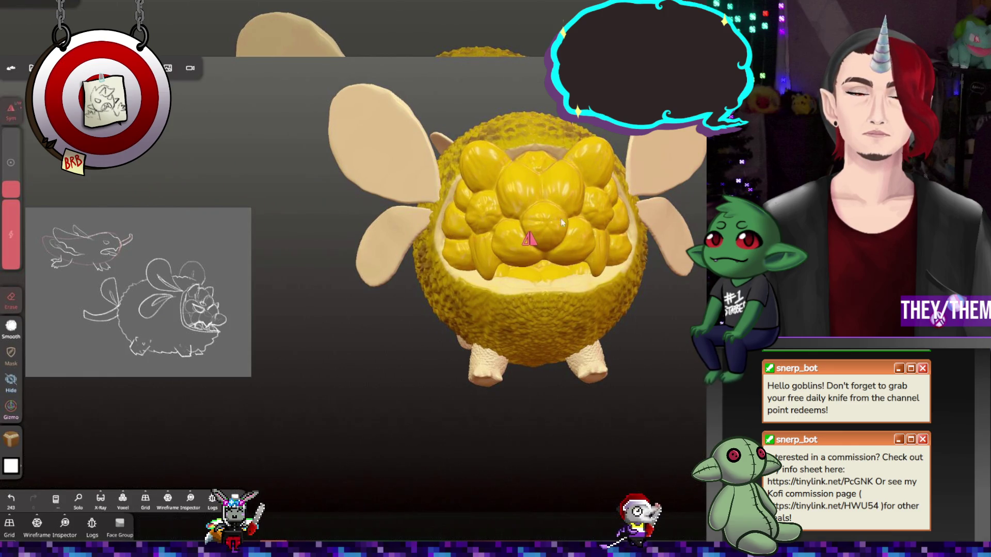
{"action": "mouse_move", "coordinate": [563, 223]}
{"action": "right_mouse_down"}
{"action": "mouse_move", "coordinate": [563, 268]}
{"action": "mouse_move", "coordinate": [578, 279]}
{"action": "mouse_move", "coordinate": [540, 228]}
{"action": "right_mouse_up"}
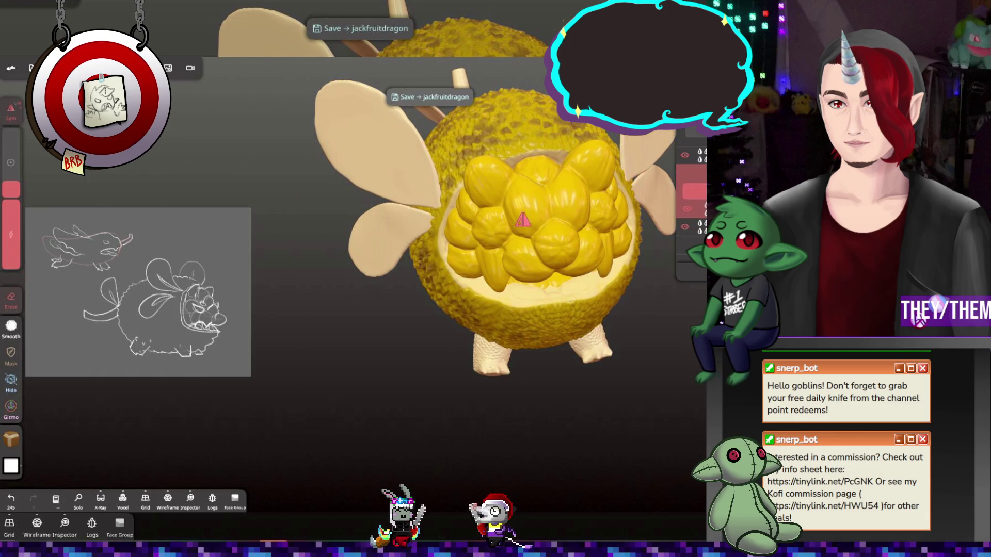
Relax the rind texture on the body's lower areas with the Relax tool
{"action": "mouse_move", "coordinate": [392, 330]}
{"action": "left_mouse_down"}
{"action": "mouse_move", "coordinate": [299, 340]}
{"action": "mouse_move", "coordinate": [479, 286]}
{"action": "mouse_move", "coordinate": [377, 314]}
{"action": "mouse_move", "coordinate": [393, 309]}
{"action": "left_mouse_up"}
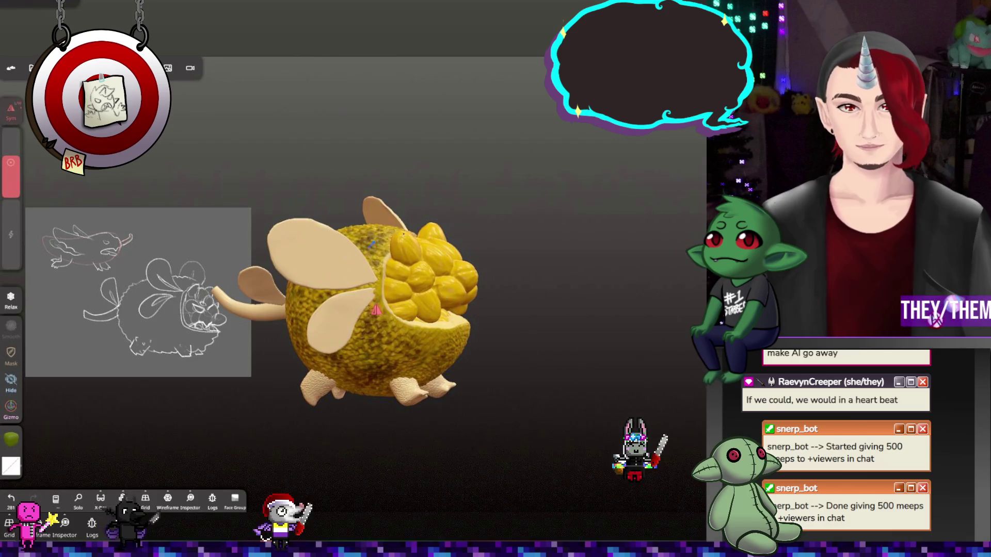
{"action": "mouse_move", "coordinate": [444, 278]}
{"action": "left_mouse_down"}
{"action": "mouse_move", "coordinate": [478, 253]}
{"action": "mouse_move", "coordinate": [494, 292]}
{"action": "mouse_move", "coordinate": [522, 280]}
{"action": "mouse_move", "coordinate": [509, 266]}
{"action": "mouse_move", "coordinate": [360, 309]}
{"action": "left_mouse_up"}
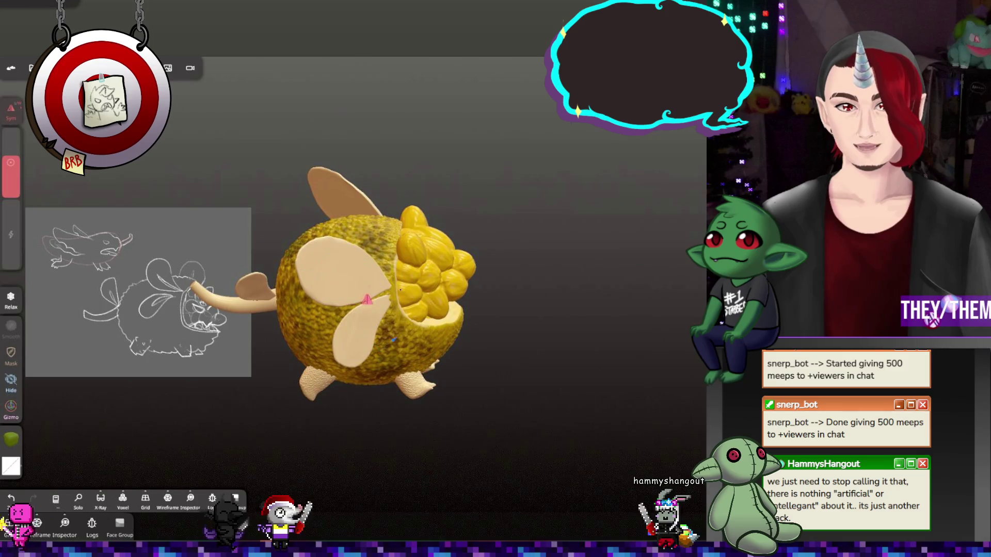
{"action": "left_click_drag", "start_coordinate": [375, 366], "coordinate": [330, 262]}
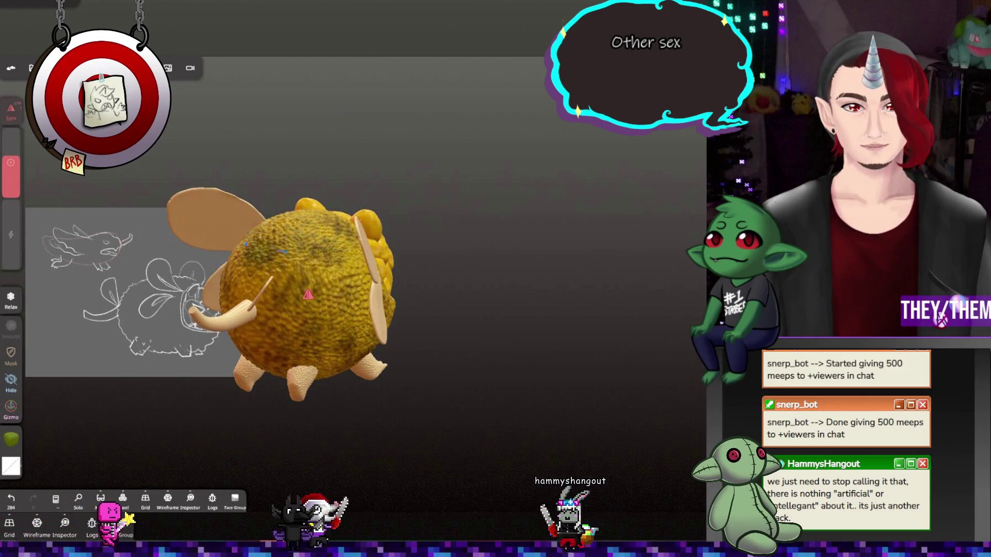
{"action": "left_click_drag", "start_coordinate": [356, 398], "coordinate": [320, 331]}
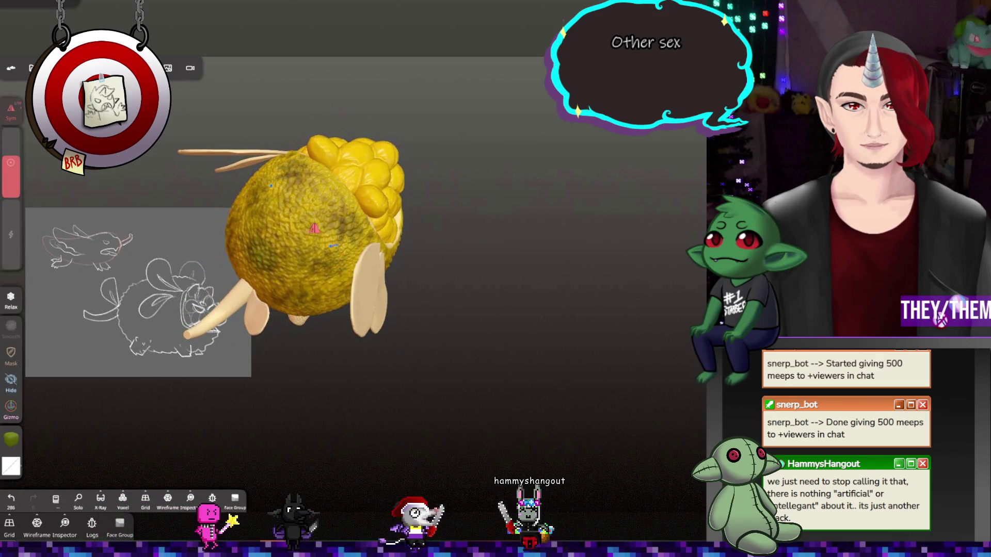
{"action": "mouse_move", "coordinate": [333, 246]}
{"action": "left_mouse_down"}
{"action": "mouse_move", "coordinate": [444, 341]}
{"action": "mouse_move", "coordinate": [428, 362]}
{"action": "mouse_move", "coordinate": [439, 374]}
{"action": "mouse_move", "coordinate": [463, 377]}
{"action": "mouse_move", "coordinate": [475, 361]}
{"action": "left_mouse_up"}
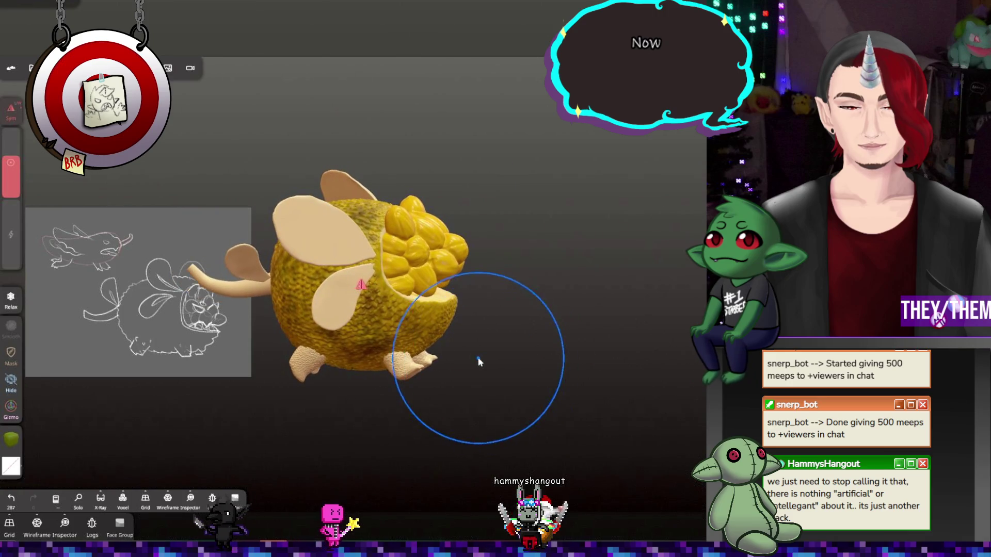
{"action": "left_click", "coordinate": [12, 442]}
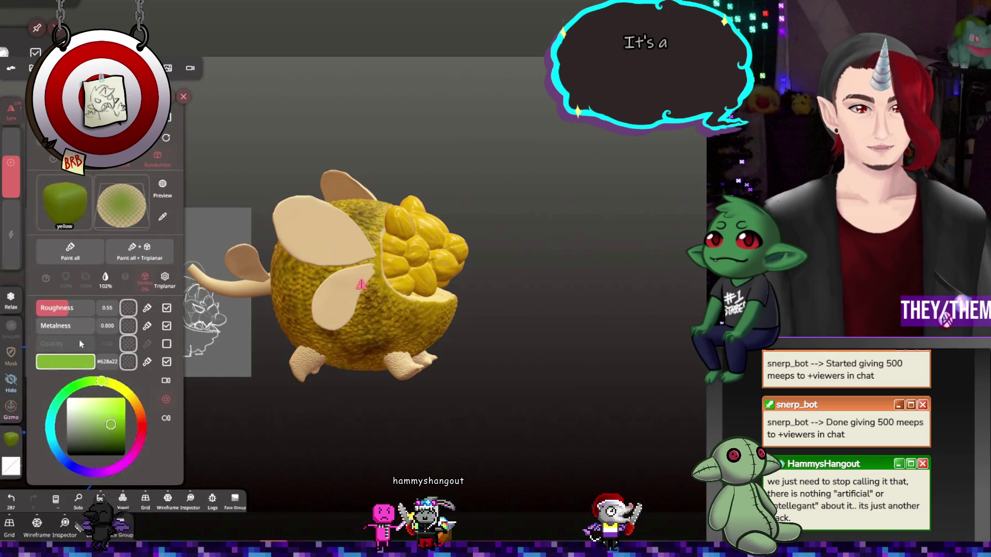
Set the paint to bright yellow #e7c903 with roughness 0.50
{"action": "left_click_drag", "start_coordinate": [46, 314], "coordinate": [49, 312]}
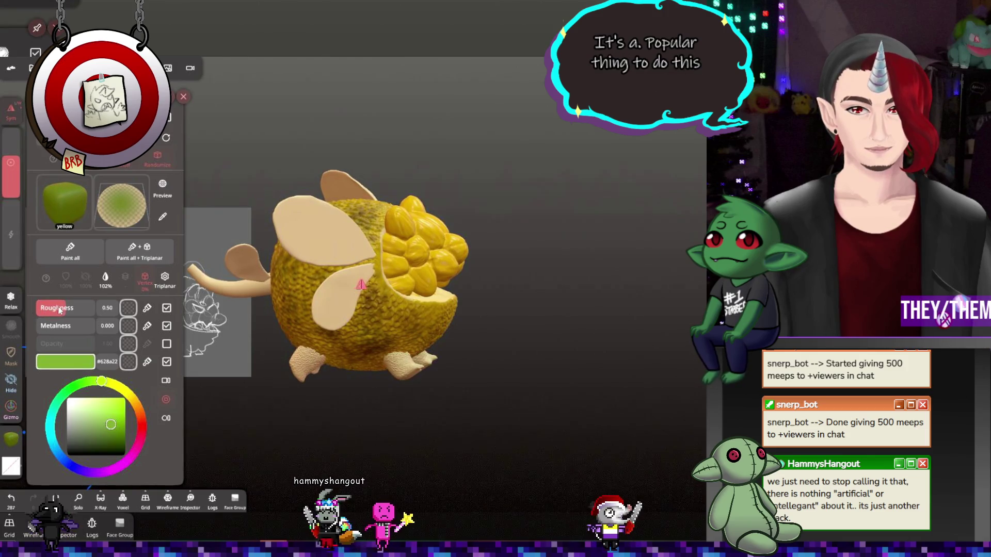
{"action": "left_click", "coordinate": [125, 391]}
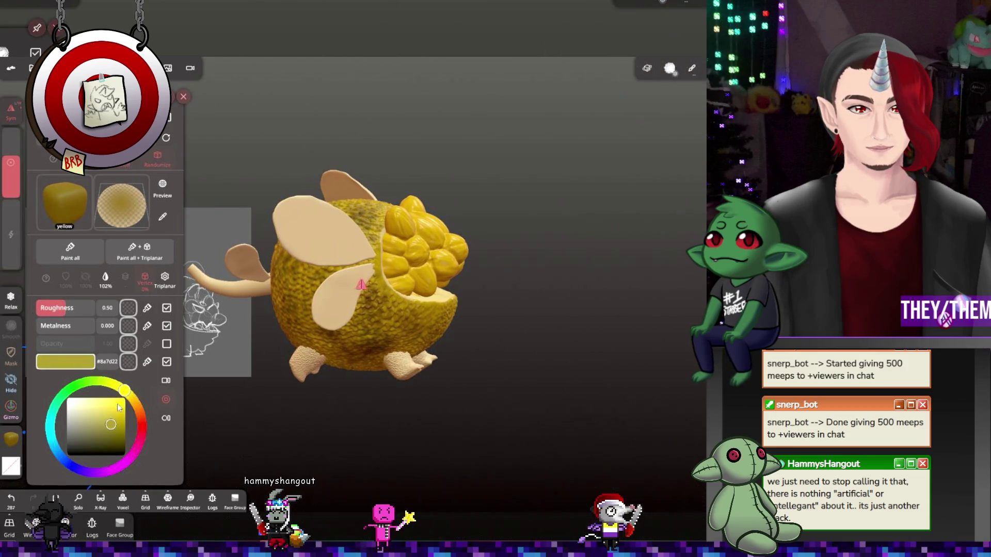
{"action": "left_click_drag", "start_coordinate": [118, 408], "coordinate": [125, 408]}
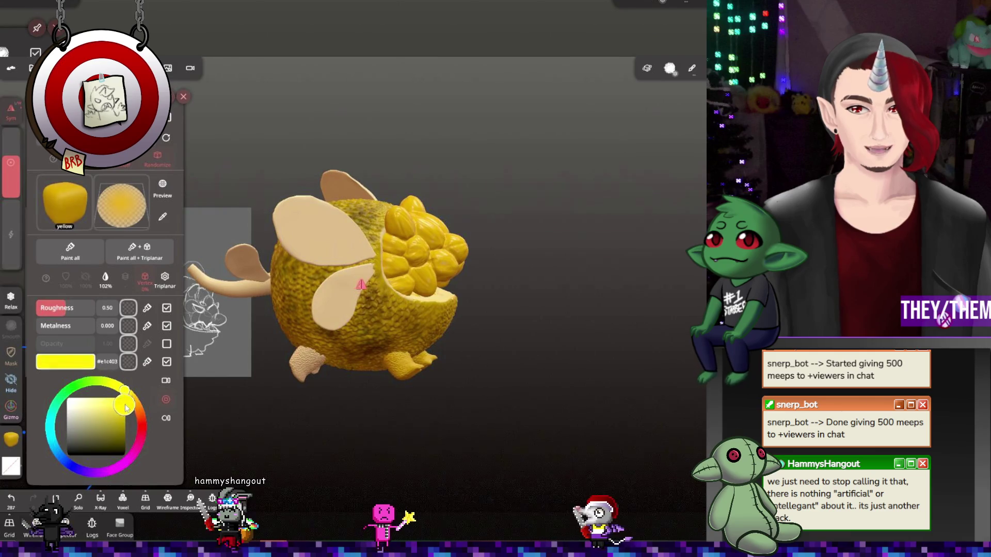
{"action": "left_click", "coordinate": [466, 426]}
Paint the dragon's feet bright yellow
{"action": "left_click_drag", "start_coordinate": [465, 426], "coordinate": [453, 414]}
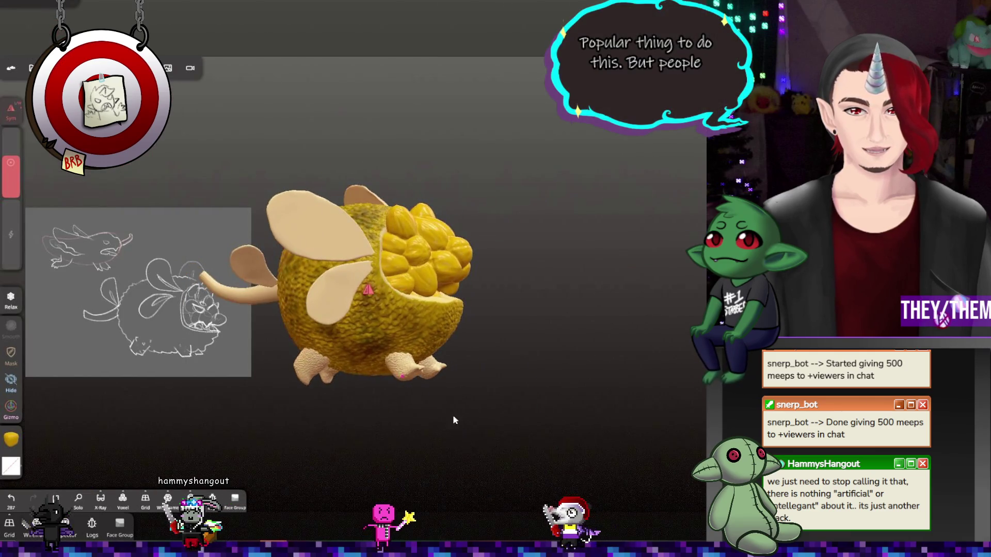
{"action": "left_click", "coordinate": [11, 439]}
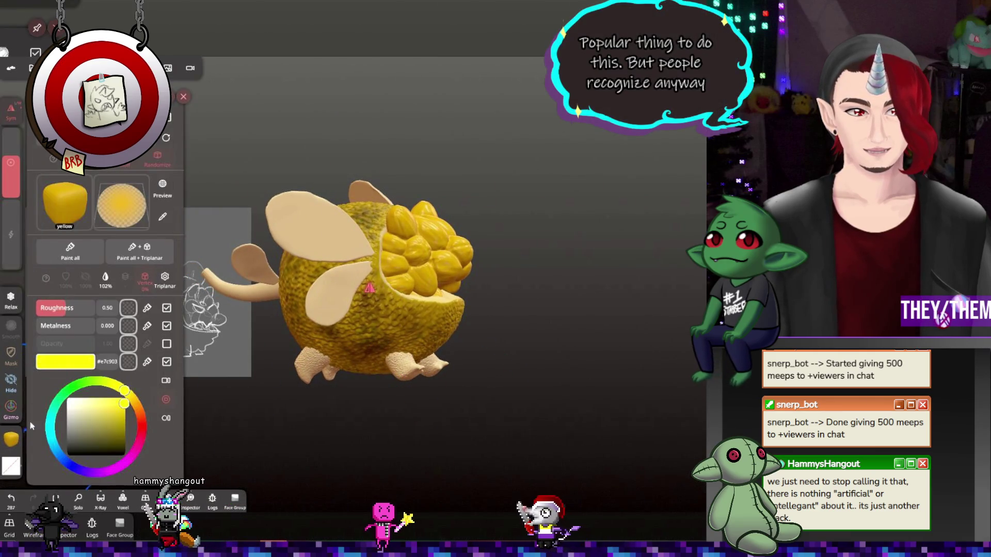
{"action": "left_click", "coordinate": [316, 367]}
{"action": "left_click", "coordinate": [11, 439]}
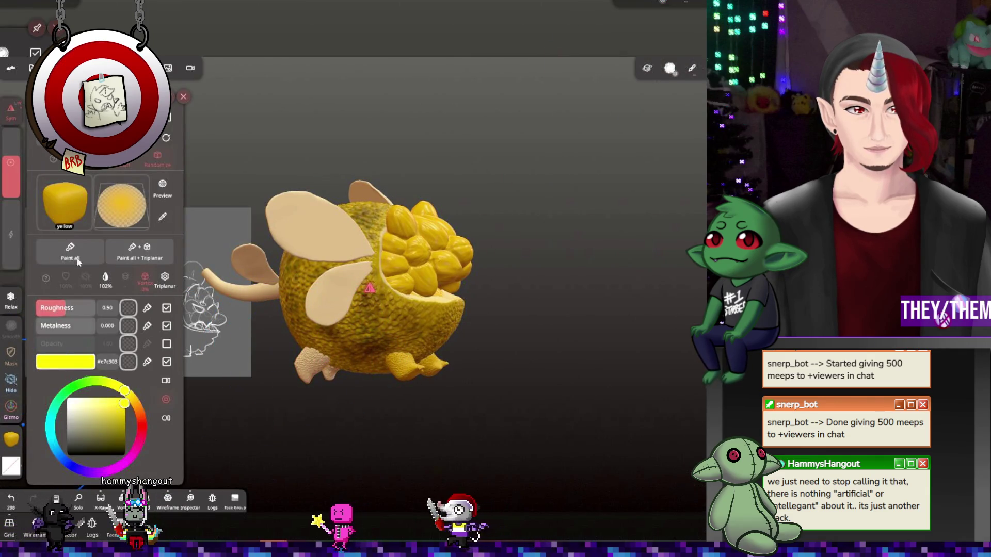
{"action": "mouse_move", "coordinate": [362, 403]}
{"action": "left_mouse_down"}
{"action": "mouse_move", "coordinate": [554, 440]}
{"action": "mouse_move", "coordinate": [559, 460]}
{"action": "mouse_move", "coordinate": [601, 450]}
{"action": "left_mouse_up"}
{"action": "left_click", "coordinate": [252, 287]}
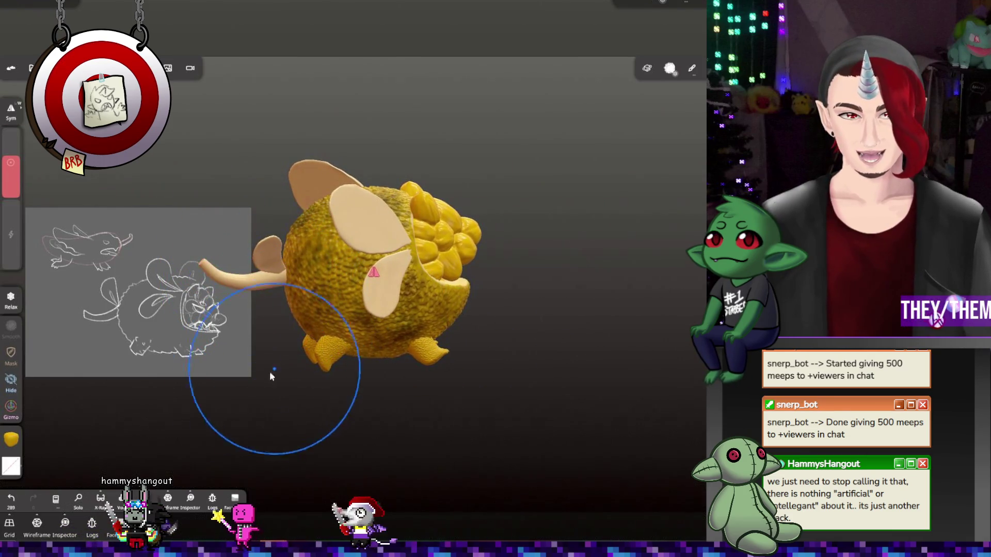
Paint the dragon's tail dark brown #4f3525
{"action": "left_click", "coordinate": [12, 442]}
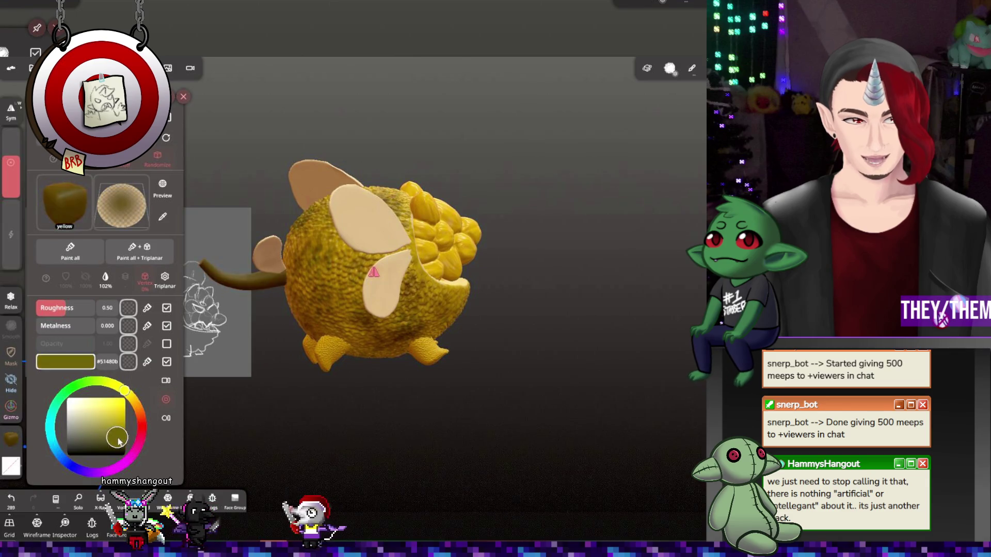
{"action": "mouse_move", "coordinate": [125, 391]}
{"action": "left_mouse_down"}
{"action": "mouse_move", "coordinate": [139, 409]}
{"action": "mouse_move", "coordinate": [104, 438]}
{"action": "left_mouse_up"}
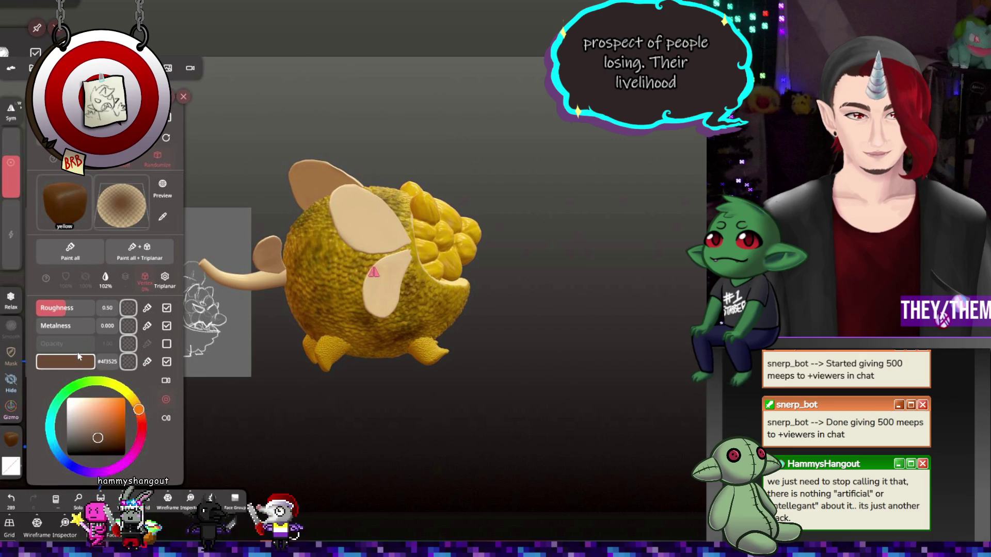
{"action": "mouse_move", "coordinate": [211, 329]}
{"action": "left_mouse_down"}
{"action": "mouse_move", "coordinate": [475, 416]}
{"action": "mouse_move", "coordinate": [611, 401]}
{"action": "mouse_move", "coordinate": [331, 403]}
{"action": "left_mouse_up"}
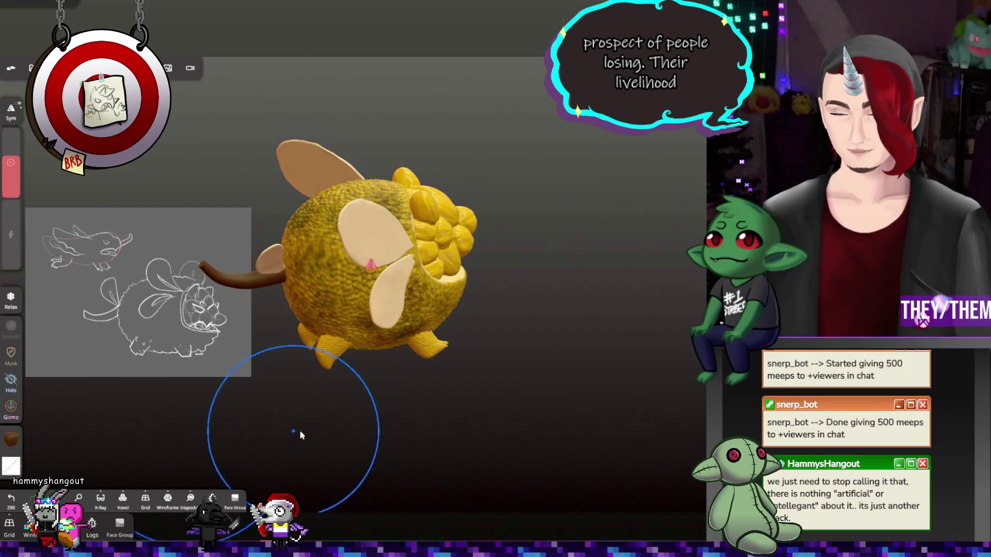
{"action": "mouse_move", "coordinate": [299, 436]}
{"action": "left_mouse_down"}
{"action": "mouse_move", "coordinate": [324, 411]}
{"action": "mouse_move", "coordinate": [307, 409]}
{"action": "mouse_move", "coordinate": [478, 404]}
{"action": "mouse_move", "coordinate": [457, 372]}
{"action": "mouse_move", "coordinate": [398, 361]}
{"action": "mouse_move", "coordinate": [423, 375]}
{"action": "mouse_move", "coordinate": [410, 356]}
{"action": "left_mouse_up"}
{"action": "scroll", "coordinate": [409, 356], "scroll_direction": "up", "scroll_amount": 5}
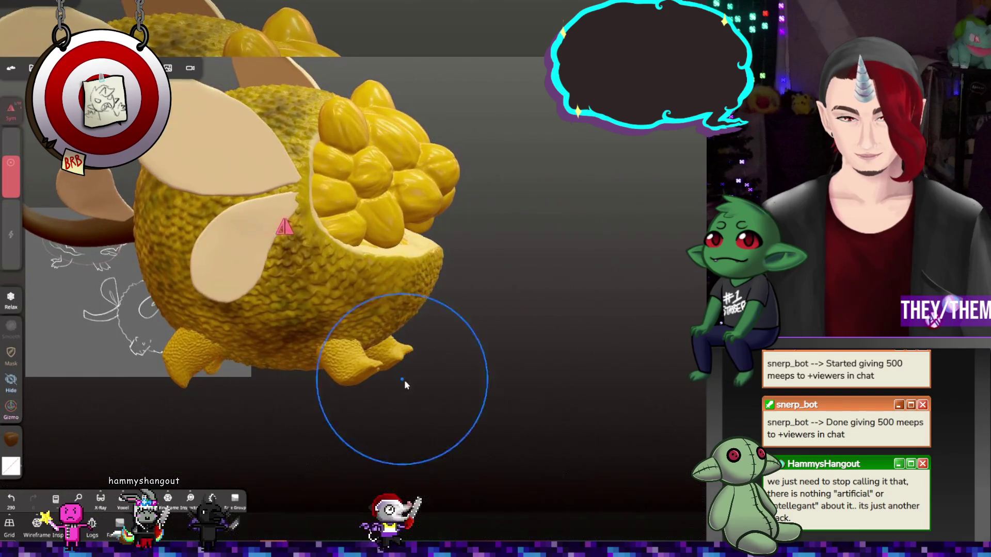
Show the paint layers list, shrink the brush, and dab texture on the right foot
{"action": "scroll", "coordinate": [405, 380], "scroll_direction": "up", "scroll_amount": 2}
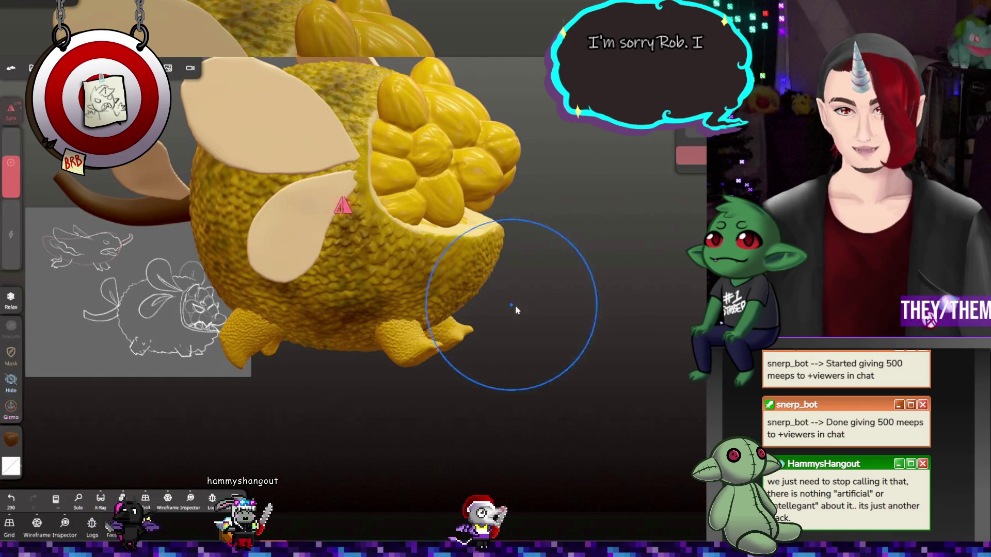
{"action": "left_click", "coordinate": [692, 155]}
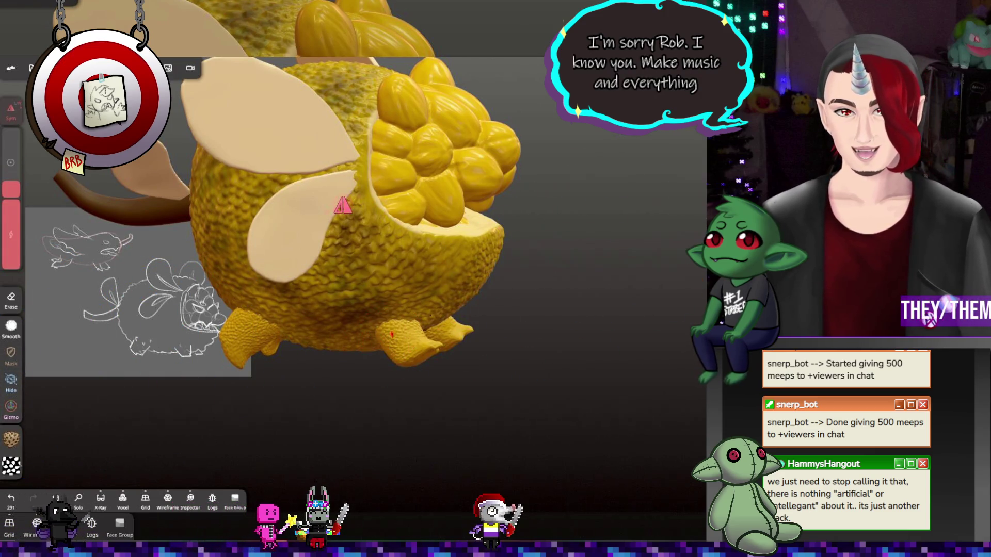
{"action": "left_click_drag", "start_coordinate": [408, 330], "coordinate": [420, 335]}
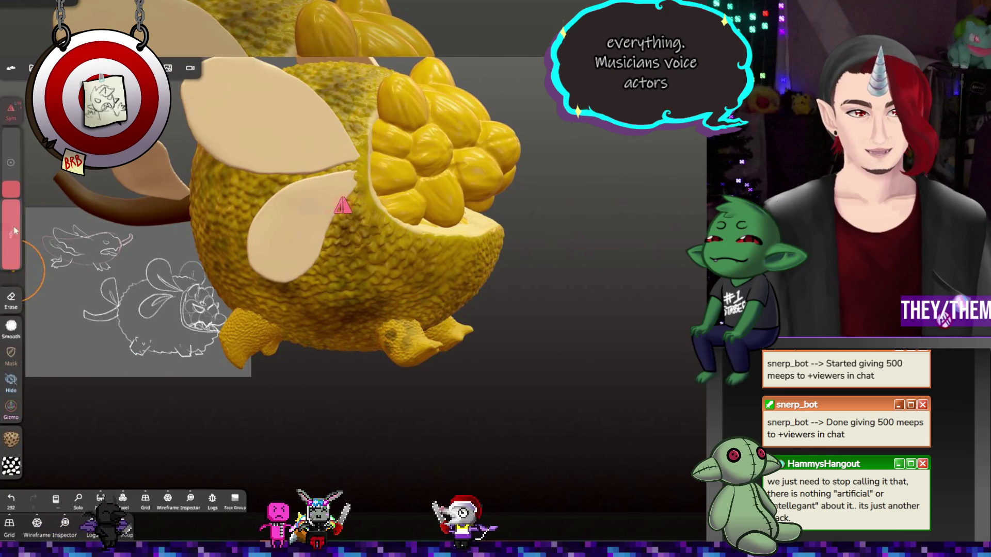
{"action": "mouse_move", "coordinate": [15, 199]}
{"action": "left_click_drag", "start_coordinate": [15, 200], "coordinate": [16, 194]}
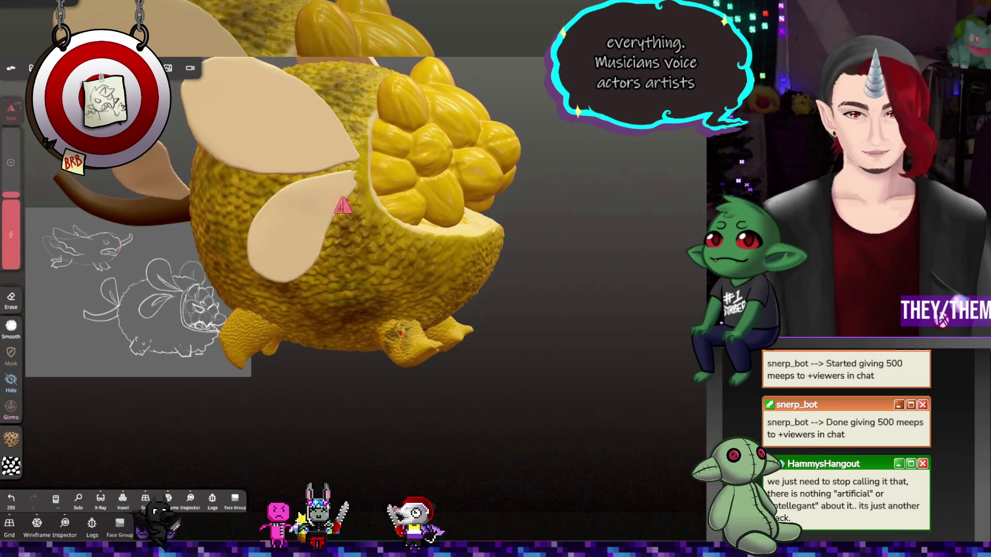
{"action": "left_click", "coordinate": [386, 324]}
Dab darker mottled texture onto the left, middle and right feet
{"action": "left_click", "coordinate": [403, 351]}
{"action": "left_click", "coordinate": [506, 349]}
{"action": "mouse_move", "coordinate": [506, 348]}
{"action": "right_mouse_down"}
{"action": "mouse_move", "coordinate": [482, 368]}
{"action": "mouse_move", "coordinate": [430, 335]}
{"action": "mouse_move", "coordinate": [467, 349]}
{"action": "mouse_move", "coordinate": [376, 333]}
{"action": "right_mouse_up"}
{"action": "left_click", "coordinate": [430, 335]}
{"action": "left_click", "coordinate": [442, 342]}
{"action": "left_click", "coordinate": [398, 346]}
{"action": "left_click", "coordinate": [477, 344]}
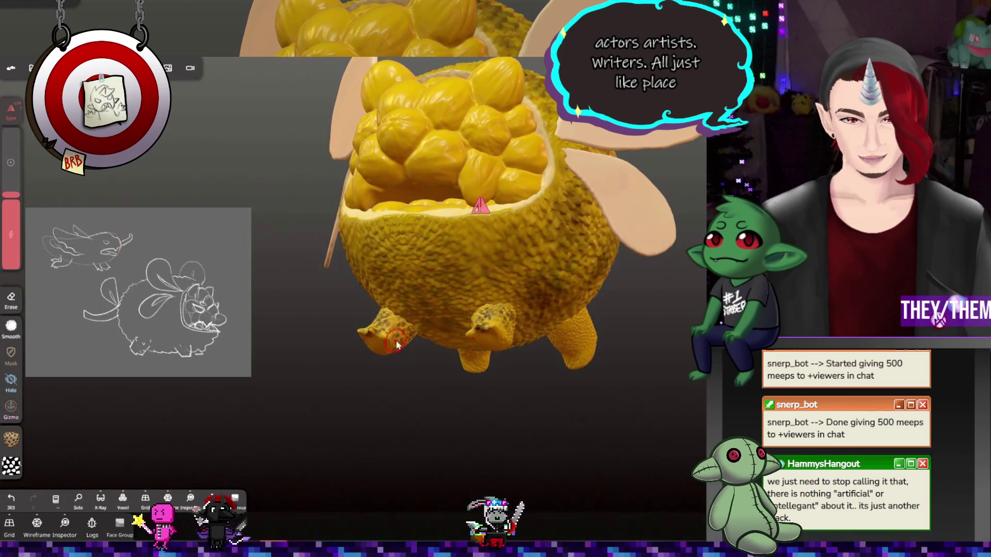
Change the paint colour channel's blend mode from Normal to Multiply
{"action": "mouse_move", "coordinate": [396, 344]}
{"action": "right_mouse_down"}
{"action": "mouse_move", "coordinate": [621, 416]}
{"action": "mouse_move", "coordinate": [370, 358]}
{"action": "right_mouse_up"}
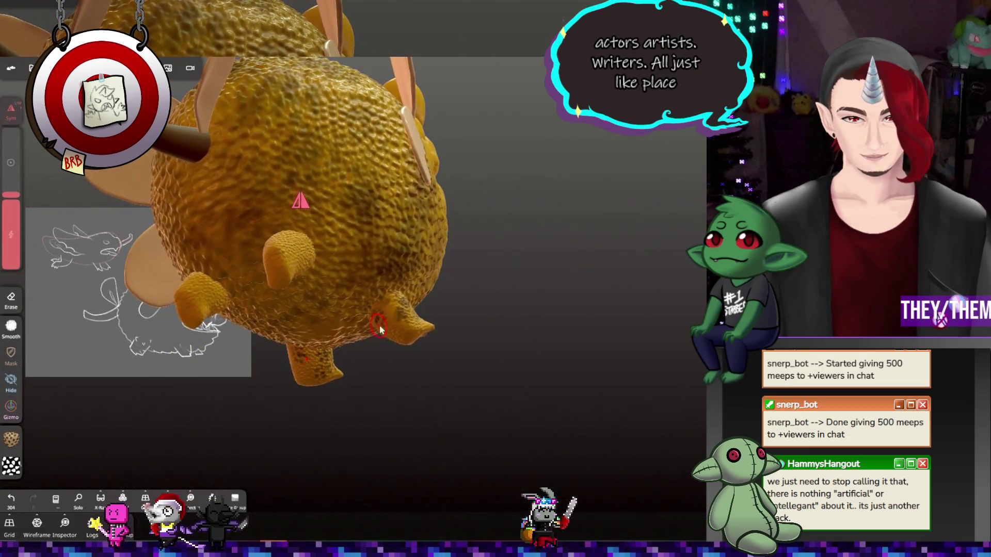
{"action": "mouse_move", "coordinate": [392, 315]}
{"action": "right_mouse_down"}
{"action": "mouse_move", "coordinate": [441, 432]}
{"action": "mouse_move", "coordinate": [608, 324]}
{"action": "right_mouse_up"}
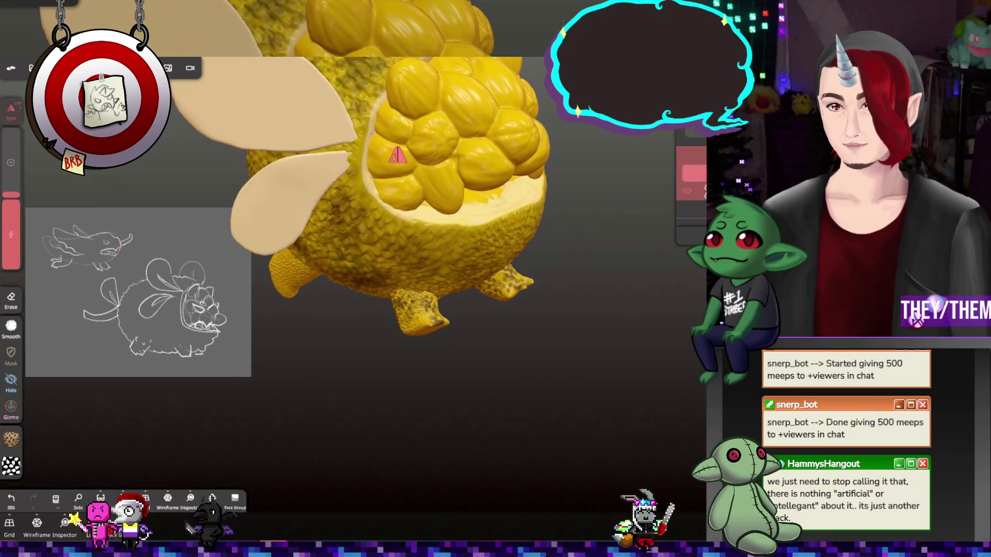
{"action": "right_click_drag", "start_coordinate": [585, 307], "coordinate": [598, 309]}
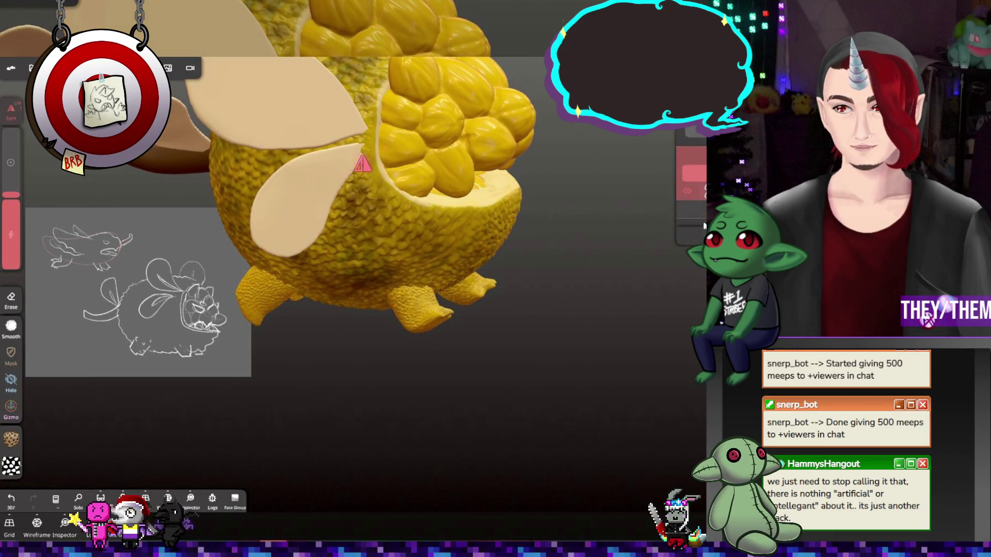
{"action": "left_click", "coordinate": [694, 173]}
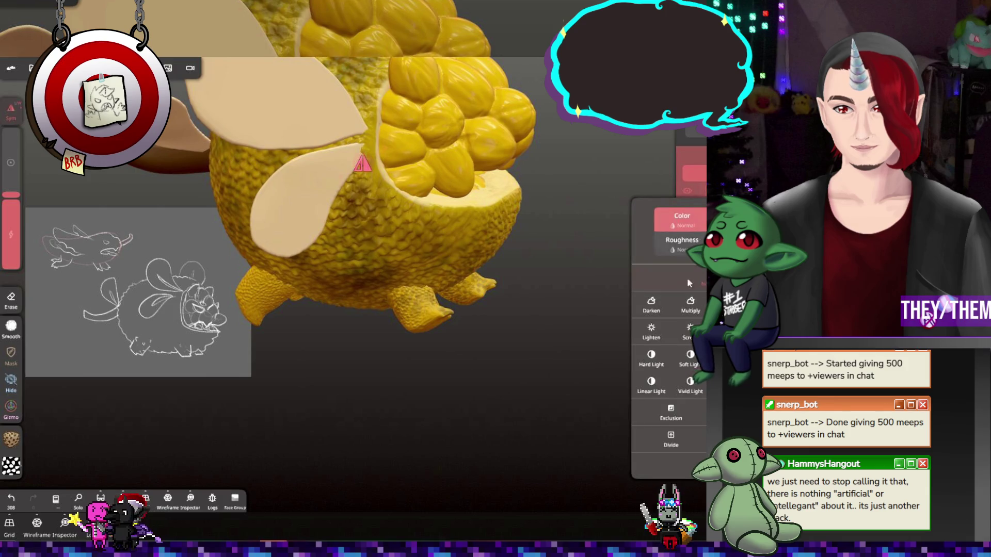
Zoom in on the foot, close the layer panels, and undo the two stray paint strokes
{"action": "left_click", "coordinate": [622, 297]}
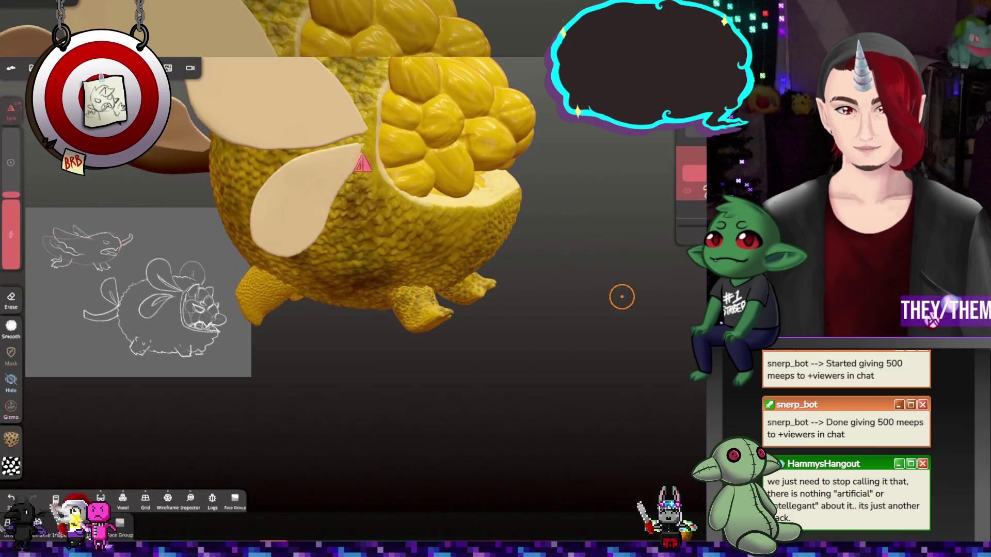
{"action": "mouse_move", "coordinate": [622, 297]}
{"action": "left_mouse_down"}
{"action": "mouse_move", "coordinate": [597, 259]}
{"action": "mouse_move", "coordinate": [543, 284]}
{"action": "left_mouse_up"}
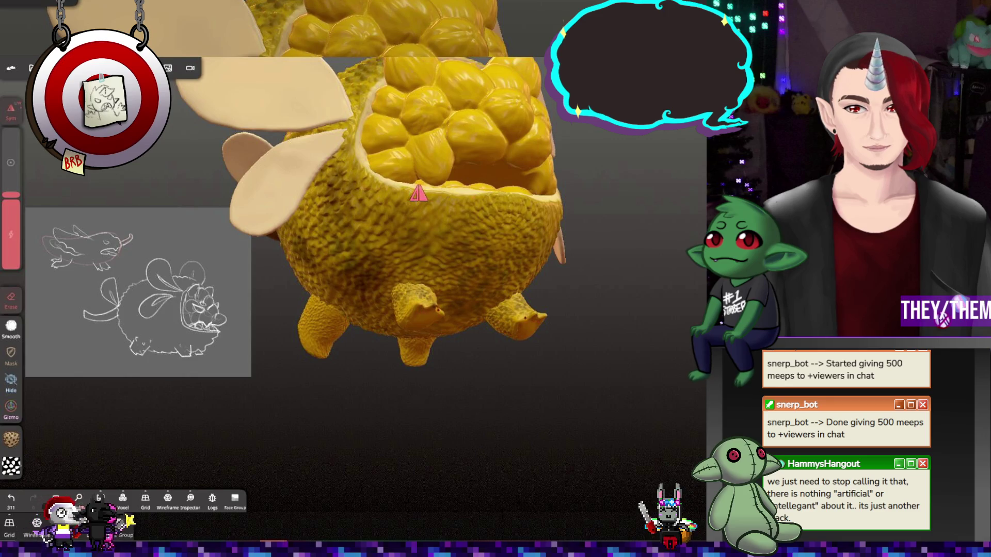
{"action": "mouse_move", "coordinate": [635, 361]}
{"action": "left_mouse_down"}
{"action": "mouse_move", "coordinate": [680, 396]}
{"action": "mouse_move", "coordinate": [577, 385]}
{"action": "mouse_move", "coordinate": [666, 364]}
{"action": "mouse_move", "coordinate": [595, 405]}
{"action": "mouse_move", "coordinate": [547, 402]}
{"action": "mouse_move", "coordinate": [460, 358]}
{"action": "mouse_move", "coordinate": [377, 386]}
{"action": "mouse_move", "coordinate": [508, 387]}
{"action": "mouse_move", "coordinate": [407, 340]}
{"action": "mouse_move", "coordinate": [311, 339]}
{"action": "mouse_move", "coordinate": [318, 303]}
{"action": "mouse_move", "coordinate": [453, 226]}
{"action": "mouse_move", "coordinate": [461, 300]}
{"action": "mouse_move", "coordinate": [528, 329]}
{"action": "mouse_move", "coordinate": [611, 321]}
{"action": "mouse_move", "coordinate": [421, 358]}
{"action": "mouse_move", "coordinate": [341, 341]}
{"action": "mouse_move", "coordinate": [320, 362]}
{"action": "mouse_move", "coordinate": [327, 374]}
{"action": "mouse_move", "coordinate": [385, 379]}
{"action": "mouse_move", "coordinate": [493, 337]}
{"action": "mouse_move", "coordinate": [451, 348]}
{"action": "mouse_move", "coordinate": [469, 345]}
{"action": "left_mouse_up"}
{"action": "scroll", "coordinate": [292, 310], "scroll_direction": "up", "scroll_amount": 5}
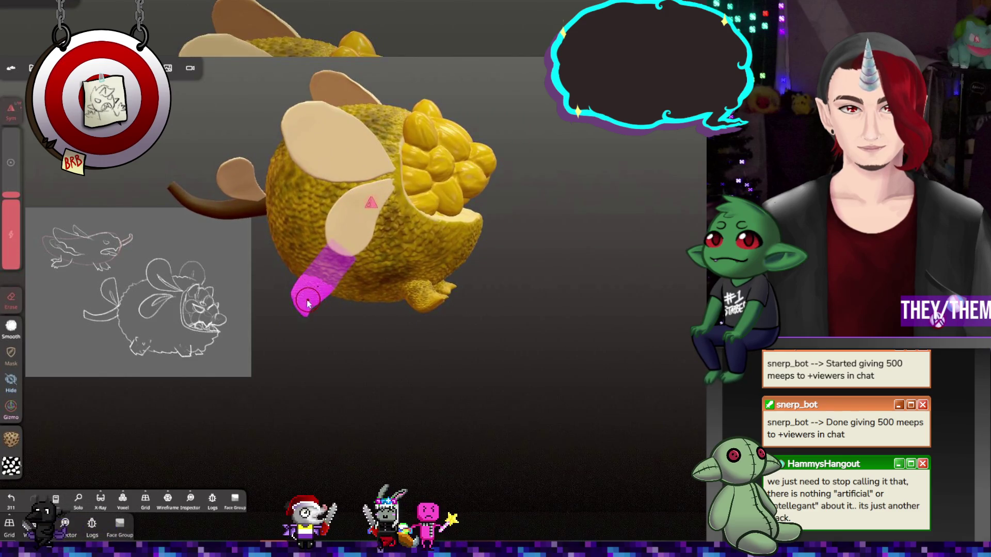
{"action": "scroll", "coordinate": [269, 294], "scroll_direction": "up", "scroll_amount": 2}
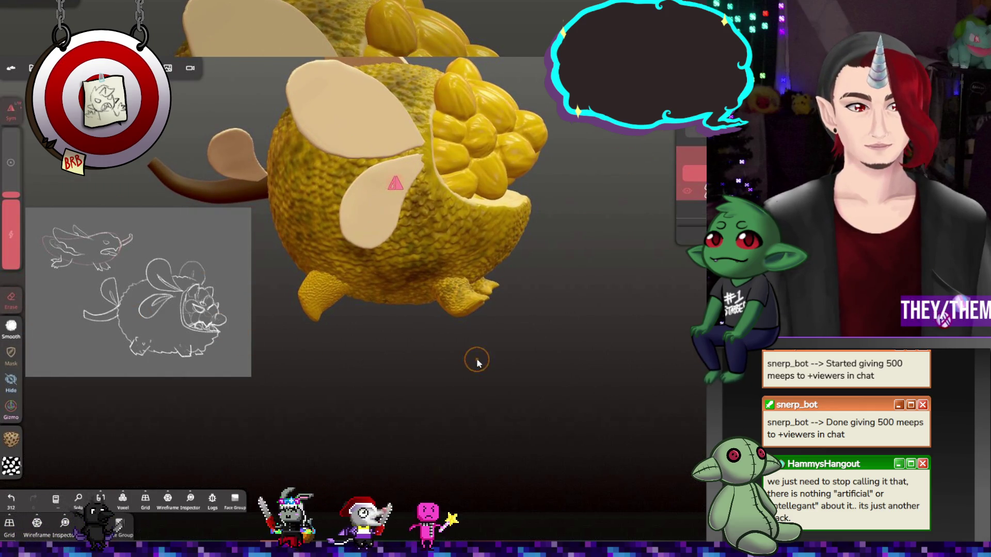
{"action": "left_click", "coordinate": [322, 284]}
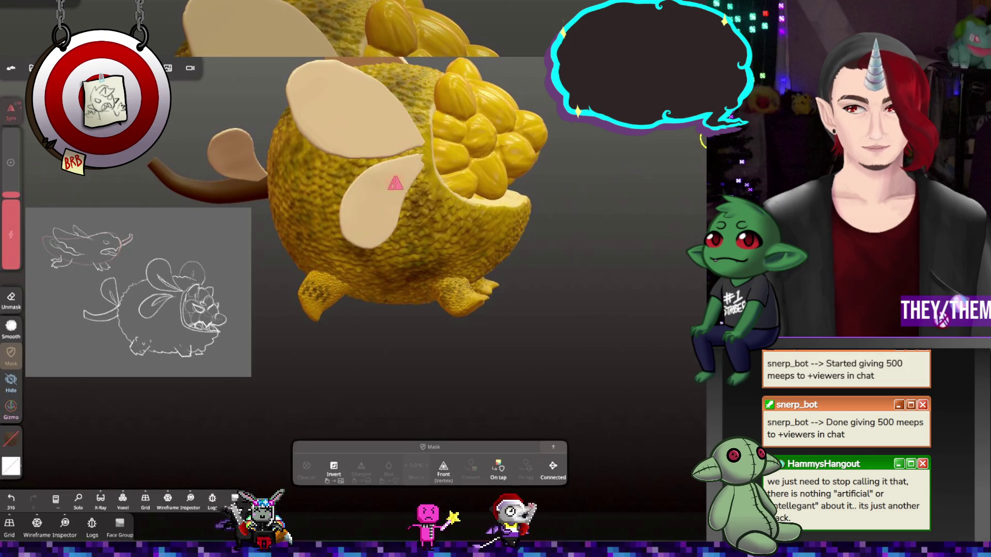
{"action": "key", "text": "ctrl+z"}
{"action": "key", "text": "ctrl+z"}
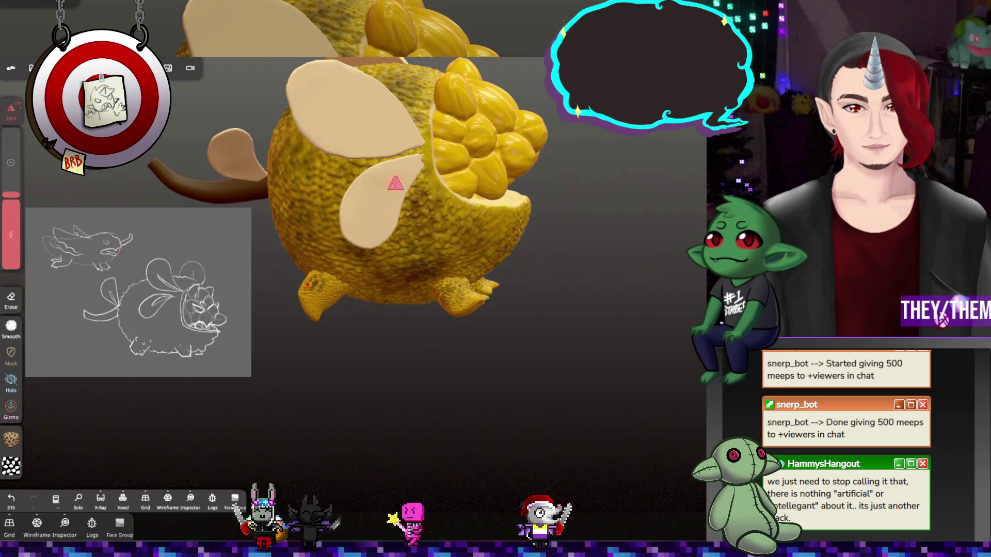
Orbit down to the feet and set the paint colour to light green #93e750 at roughness 0.50
{"action": "mouse_move", "coordinate": [336, 289]}
{"action": "right_mouse_down"}
{"action": "mouse_move", "coordinate": [537, 302]}
{"action": "mouse_move", "coordinate": [323, 299]}
{"action": "mouse_move", "coordinate": [336, 292]}
{"action": "right_mouse_up"}
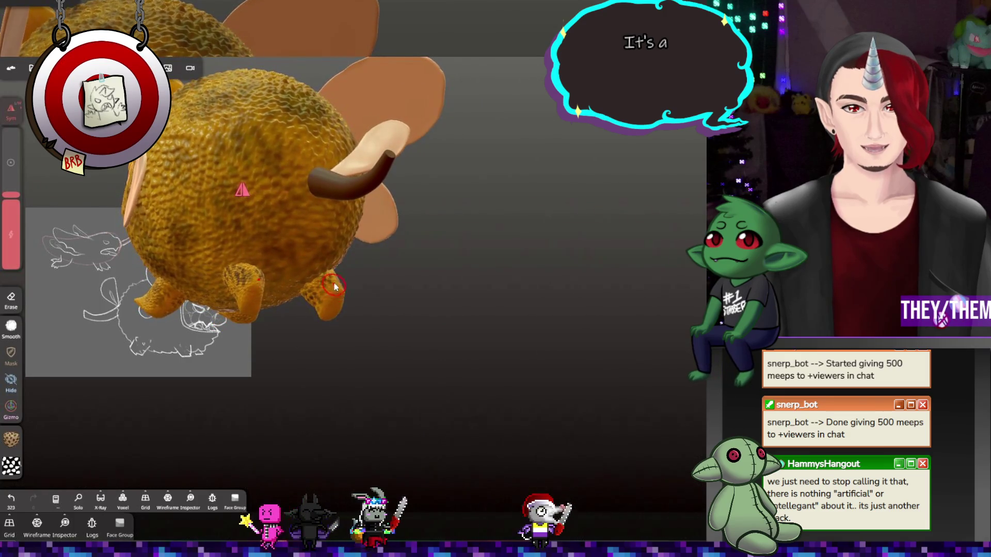
{"action": "mouse_move", "coordinate": [454, 301]}
{"action": "right_mouse_down"}
{"action": "mouse_move", "coordinate": [259, 330]}
{"action": "mouse_move", "coordinate": [517, 203]}
{"action": "mouse_move", "coordinate": [309, 296]}
{"action": "mouse_move", "coordinate": [460, 349]}
{"action": "mouse_move", "coordinate": [372, 414]}
{"action": "mouse_move", "coordinate": [476, 389]}
{"action": "mouse_move", "coordinate": [351, 277]}
{"action": "right_mouse_up"}
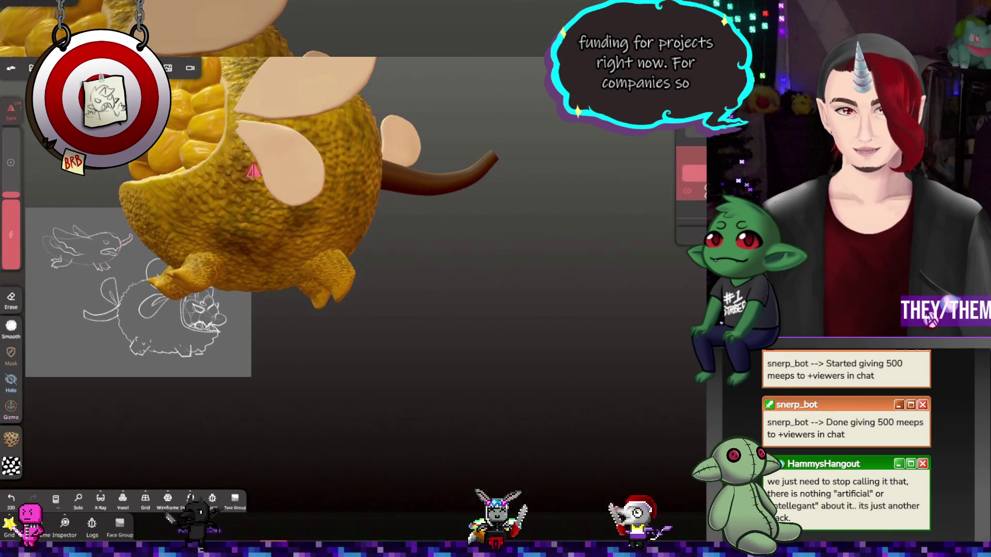
{"action": "mouse_move", "coordinate": [531, 254]}
{"action": "right_mouse_down"}
{"action": "mouse_move", "coordinate": [427, 309]}
{"action": "mouse_move", "coordinate": [525, 254]}
{"action": "mouse_move", "coordinate": [385, 214]}
{"action": "mouse_move", "coordinate": [542, 221]}
{"action": "mouse_move", "coordinate": [480, 250]}
{"action": "mouse_move", "coordinate": [449, 217]}
{"action": "mouse_move", "coordinate": [495, 270]}
{"action": "mouse_move", "coordinate": [515, 203]}
{"action": "mouse_move", "coordinate": [509, 255]}
{"action": "mouse_move", "coordinate": [449, 242]}
{"action": "right_mouse_up"}
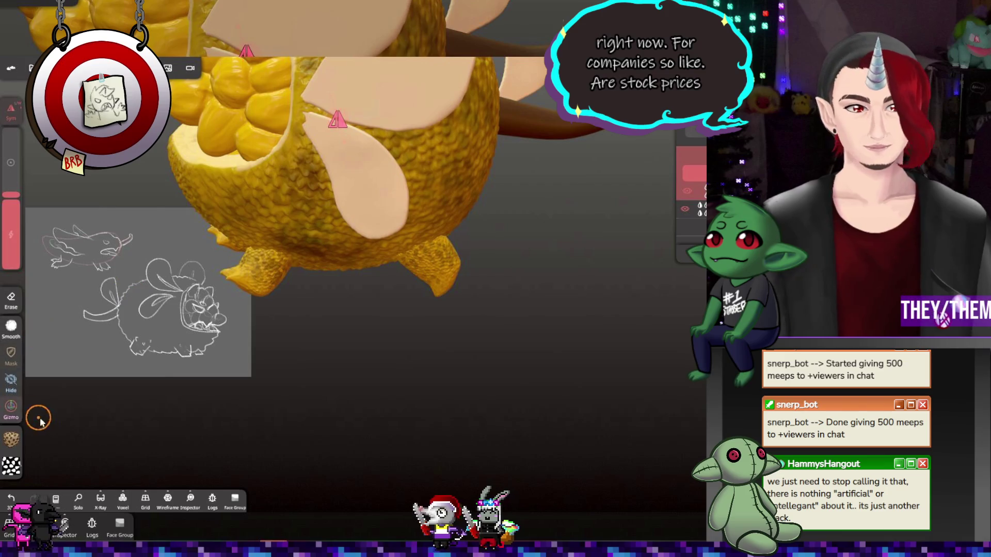
{"action": "left_click", "coordinate": [12, 439]}
{"action": "left_click", "coordinate": [95, 380]}
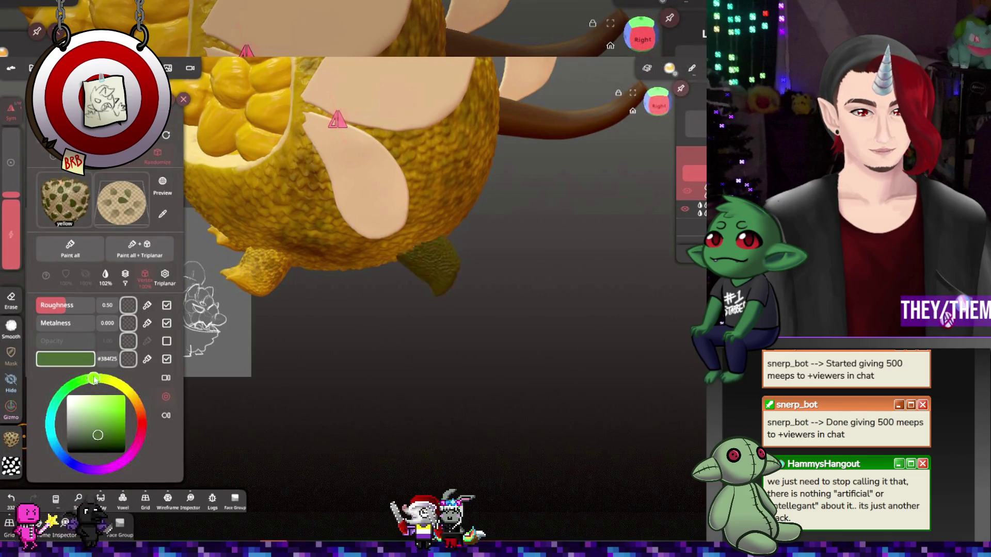
Close the paint settings and orbit around the underside to view the feet and side
{"action": "left_click", "coordinate": [461, 265]}
{"action": "mouse_move", "coordinate": [381, 278]}
{"action": "left_mouse_down"}
{"action": "mouse_move", "coordinate": [431, 204]}
{"action": "mouse_move", "coordinate": [556, 258]}
{"action": "mouse_move", "coordinate": [558, 294]}
{"action": "left_mouse_up"}
{"action": "mouse_move", "coordinate": [605, 249]}
{"action": "left_mouse_down"}
{"action": "mouse_move", "coordinate": [633, 268]}
{"action": "mouse_move", "coordinate": [649, 242]}
{"action": "left_mouse_up"}
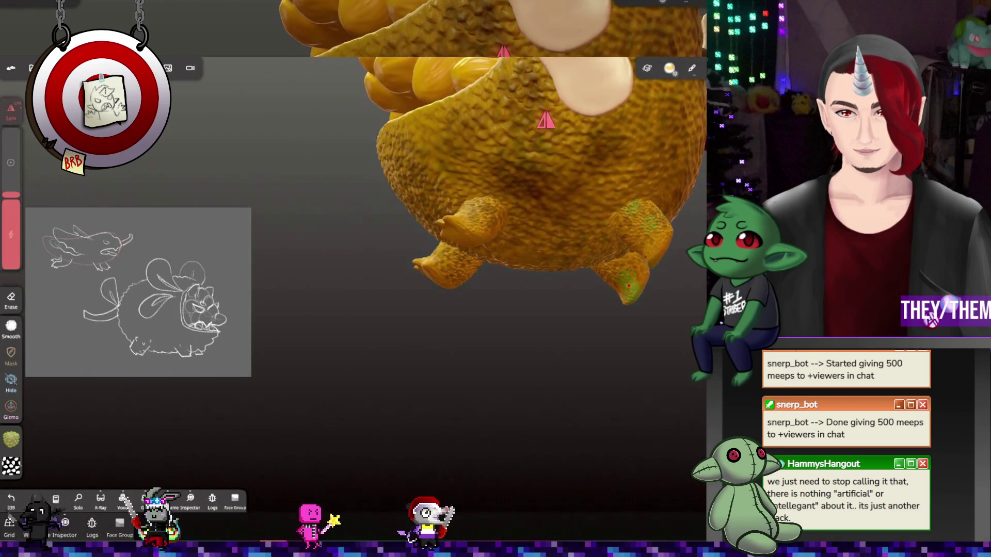
{"action": "left_click_drag", "start_coordinate": [625, 308], "coordinate": [632, 282]}
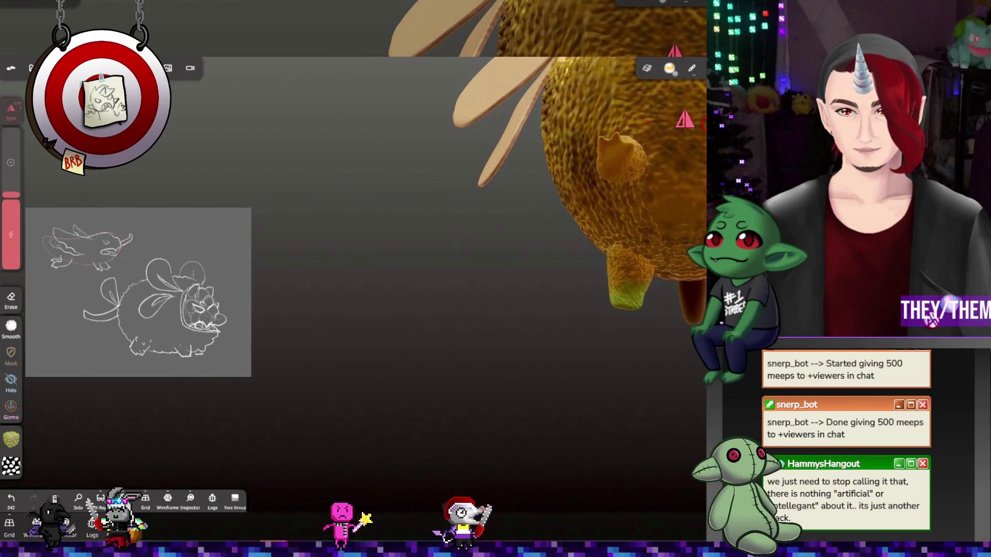
Check the paint layer's blend-mode options, then orbit back to the underside
{"action": "left_click", "coordinate": [692, 67]}
{"action": "left_click", "coordinate": [694, 173]}
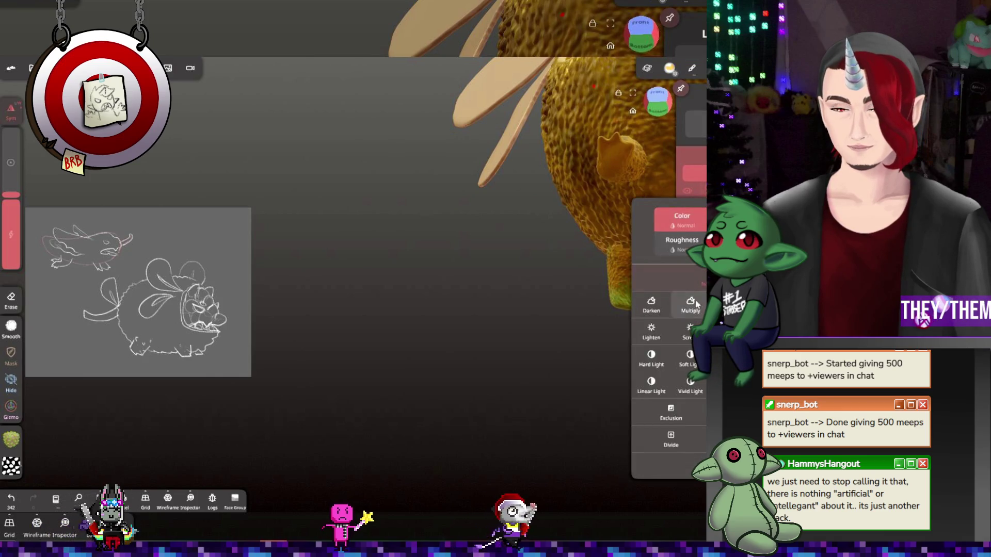
{"action": "left_click", "coordinate": [505, 281]}
{"action": "mouse_move", "coordinate": [504, 281]}
{"action": "left_mouse_down"}
{"action": "mouse_move", "coordinate": [451, 334]}
{"action": "mouse_move", "coordinate": [571, 327]}
{"action": "mouse_move", "coordinate": [559, 348]}
{"action": "mouse_move", "coordinate": [619, 382]}
{"action": "left_mouse_up"}
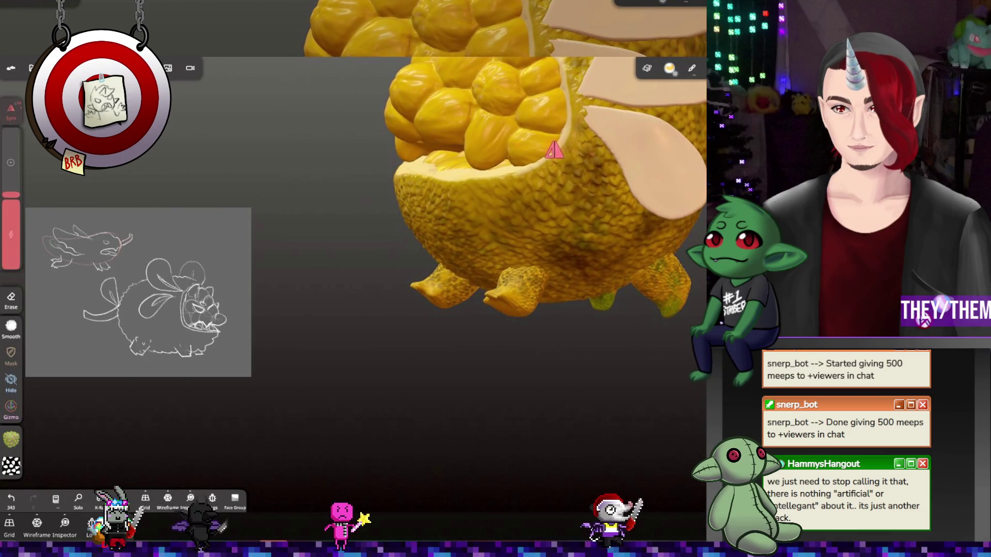
{"action": "left_click", "coordinate": [692, 67]}
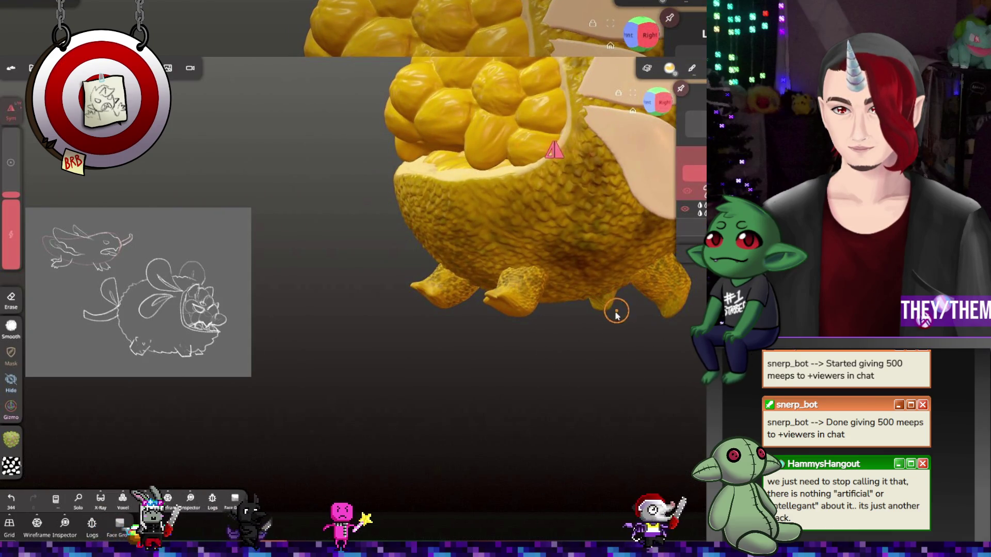
{"action": "mouse_move", "coordinate": [617, 314]}
{"action": "left_mouse_down"}
{"action": "mouse_move", "coordinate": [587, 325]}
{"action": "mouse_move", "coordinate": [448, 281]}
{"action": "mouse_move", "coordinate": [472, 289]}
{"action": "mouse_move", "coordinate": [512, 278]}
{"action": "mouse_move", "coordinate": [660, 316]}
{"action": "mouse_move", "coordinate": [570, 340]}
{"action": "mouse_move", "coordinate": [469, 328]}
{"action": "mouse_move", "coordinate": [481, 326]}
{"action": "mouse_move", "coordinate": [478, 336]}
{"action": "mouse_move", "coordinate": [666, 336]}
{"action": "mouse_move", "coordinate": [585, 350]}
{"action": "mouse_move", "coordinate": [414, 353]}
{"action": "mouse_move", "coordinate": [516, 330]}
{"action": "left_mouse_up"}
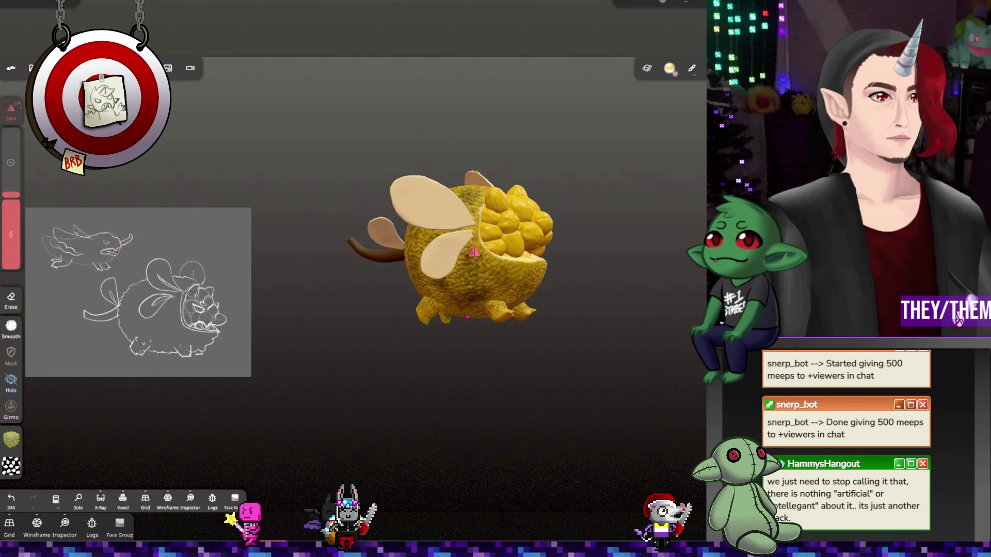
Zoom to a front-top view and show multiresolution settings for Cylinder 1 (110k vertices)
{"action": "scroll", "coordinate": [578, 293], "scroll_direction": "up", "scroll_amount": 5}
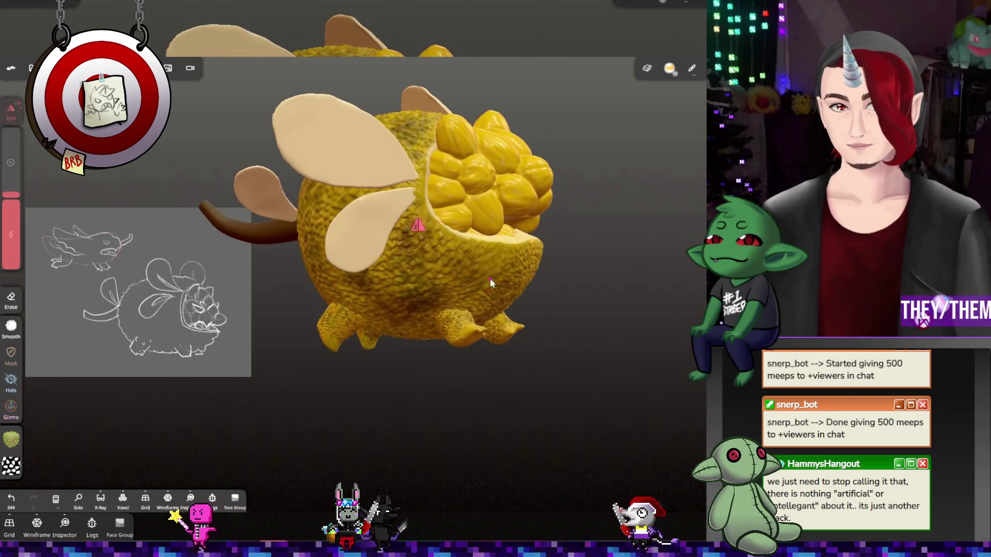
{"action": "mouse_move", "coordinate": [491, 278]}
{"action": "left_mouse_down"}
{"action": "mouse_move", "coordinate": [602, 315]}
{"action": "mouse_move", "coordinate": [553, 340]}
{"action": "mouse_move", "coordinate": [538, 328]}
{"action": "left_mouse_up"}
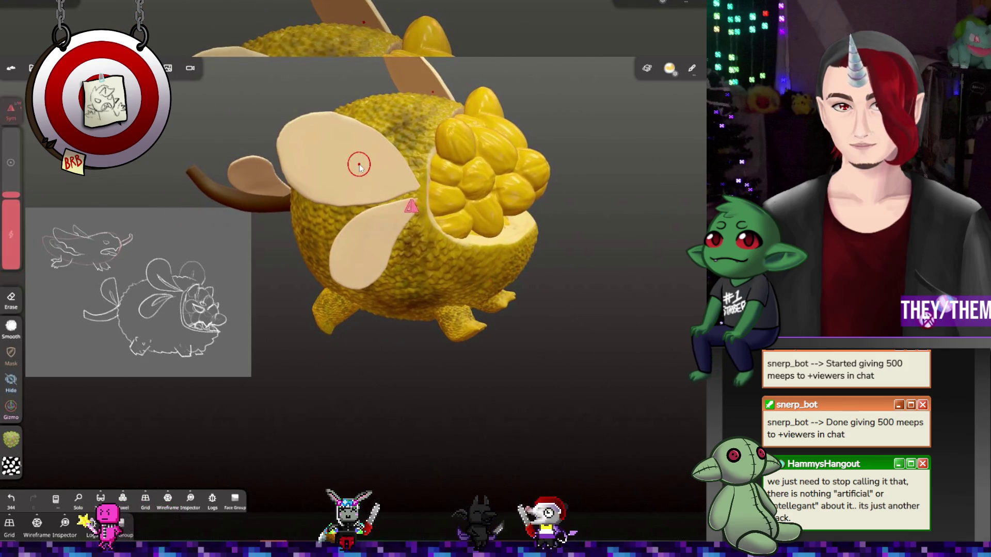
{"action": "left_click", "coordinate": [38, 18]}
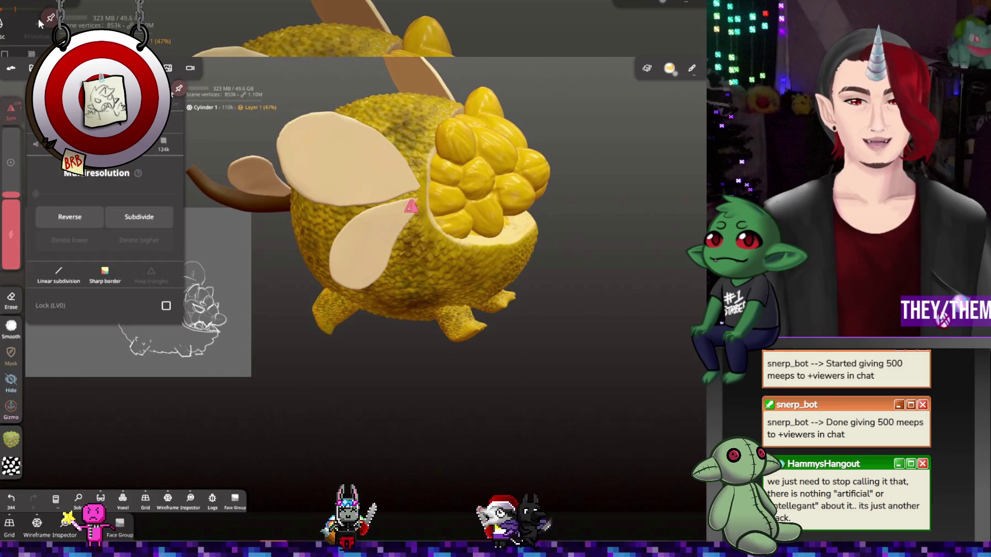
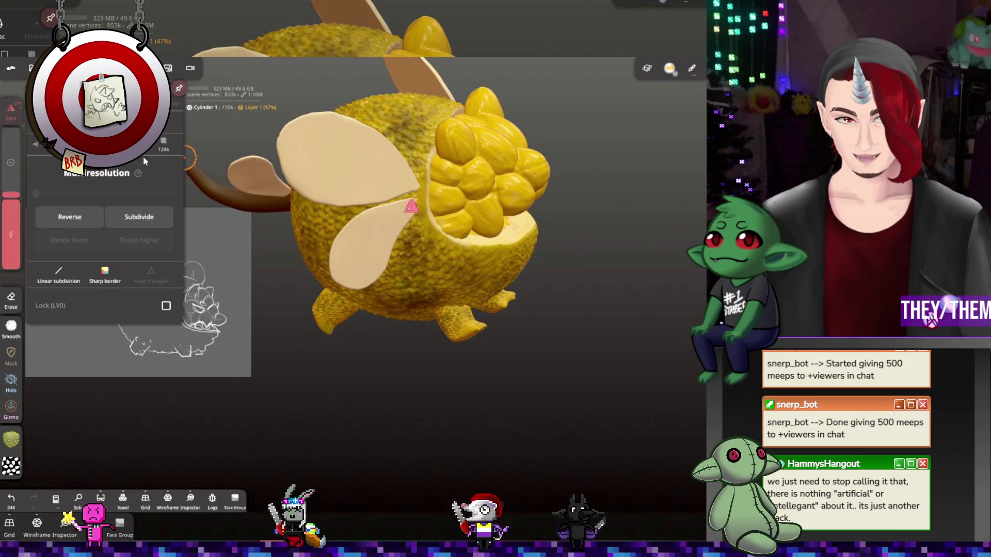
Hide the tan wing pieces Box 1 and Box split 2 and drag them out of the Mirror 1 group
{"action": "left_click", "coordinate": [32, 68]}
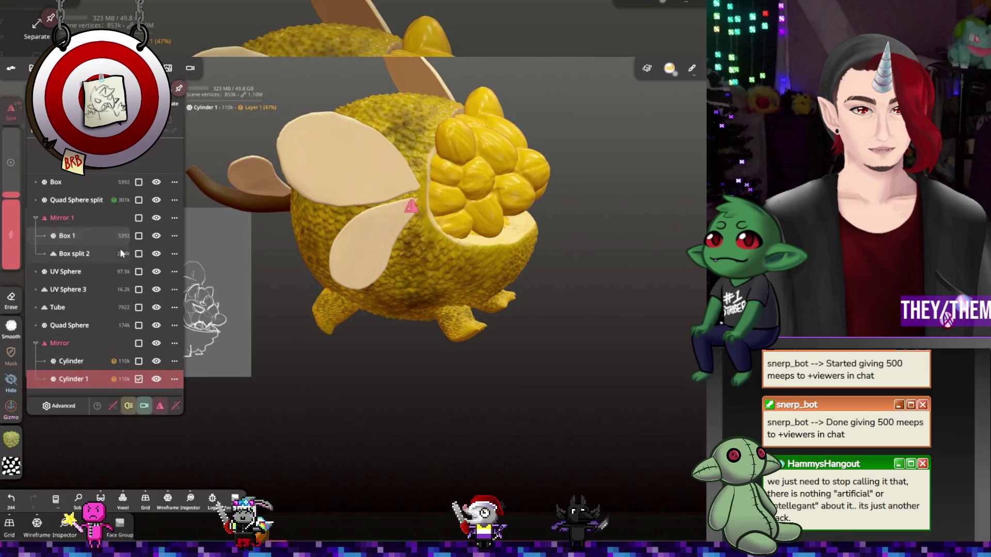
{"action": "left_click", "coordinate": [155, 221]}
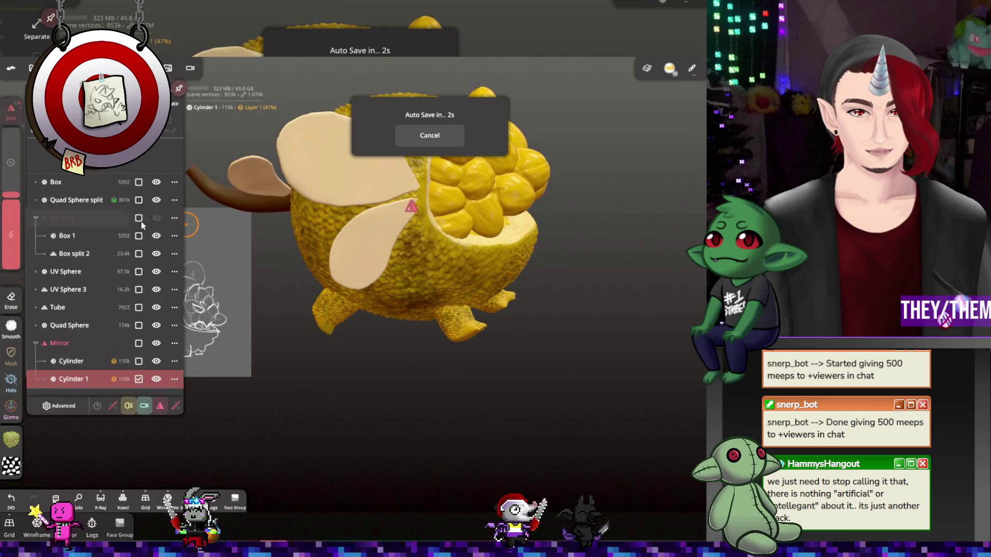
{"action": "left_click", "coordinate": [139, 218]}
{"action": "left_click", "coordinate": [155, 217]}
{"action": "left_click", "coordinate": [94, 219]}
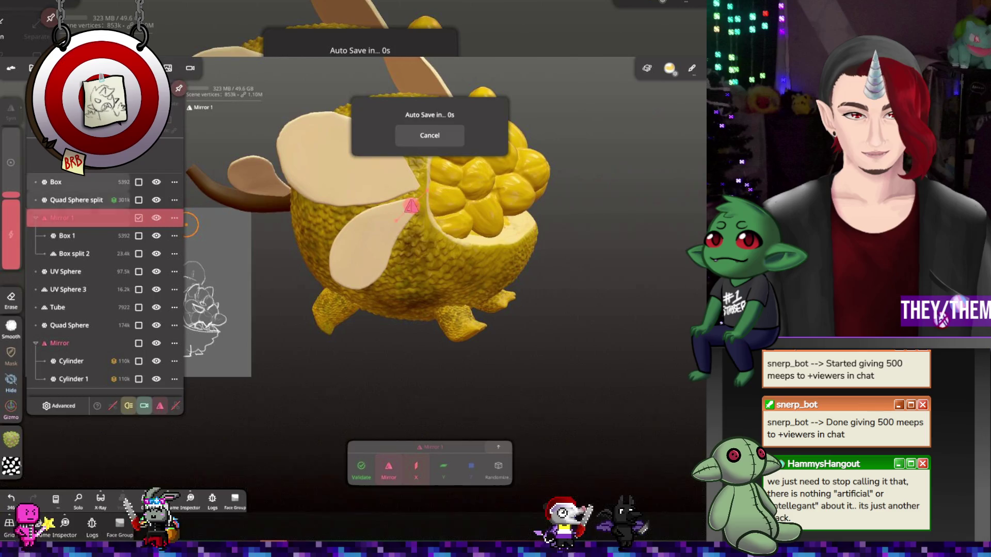
{"action": "left_click", "coordinate": [157, 236]}
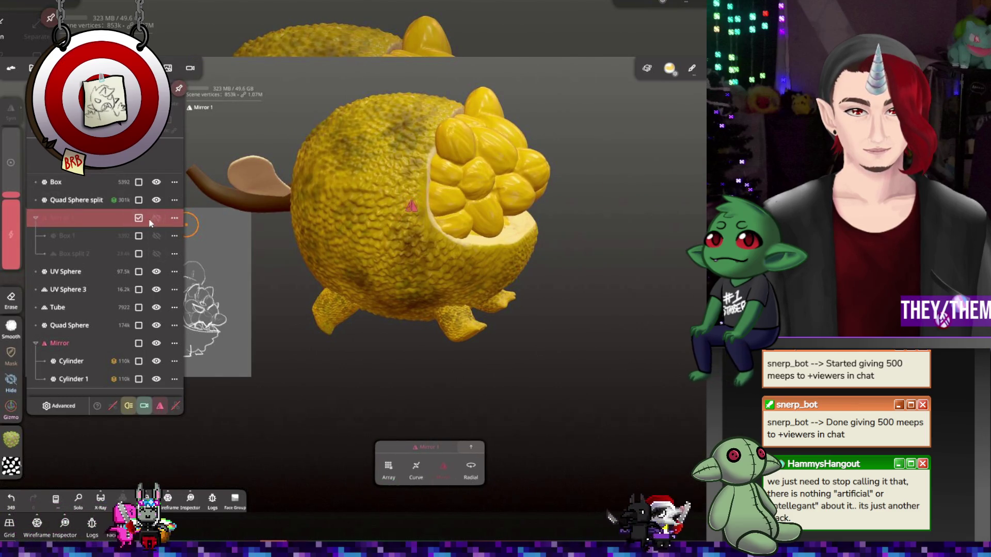
{"action": "mouse_move", "coordinate": [77, 218]}
{"action": "left_mouse_down"}
{"action": "mouse_move", "coordinate": [436, 219]}
{"action": "mouse_move", "coordinate": [409, 202]}
{"action": "mouse_move", "coordinate": [642, 194]}
{"action": "mouse_move", "coordinate": [498, 214]}
{"action": "mouse_move", "coordinate": [667, 227]}
{"action": "mouse_move", "coordinate": [479, 225]}
{"action": "mouse_move", "coordinate": [517, 183]}
{"action": "mouse_move", "coordinate": [536, 189]}
{"action": "mouse_move", "coordinate": [470, 234]}
{"action": "mouse_move", "coordinate": [390, 217]}
{"action": "mouse_move", "coordinate": [432, 214]}
{"action": "left_mouse_up"}
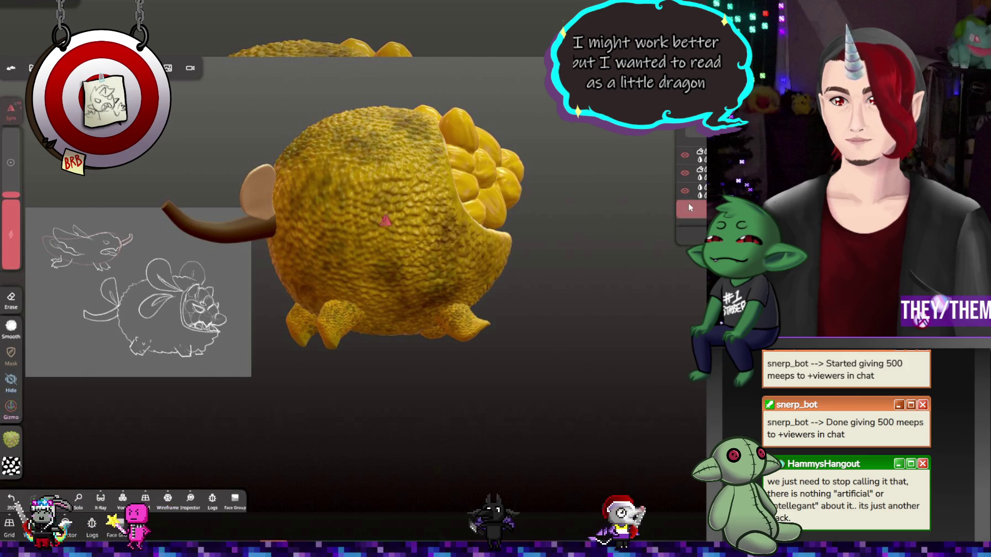
Paint the whole body yellow using the plain white alpha and adjusted roughness
{"action": "left_click_drag", "start_coordinate": [668, 274], "coordinate": [650, 301]}
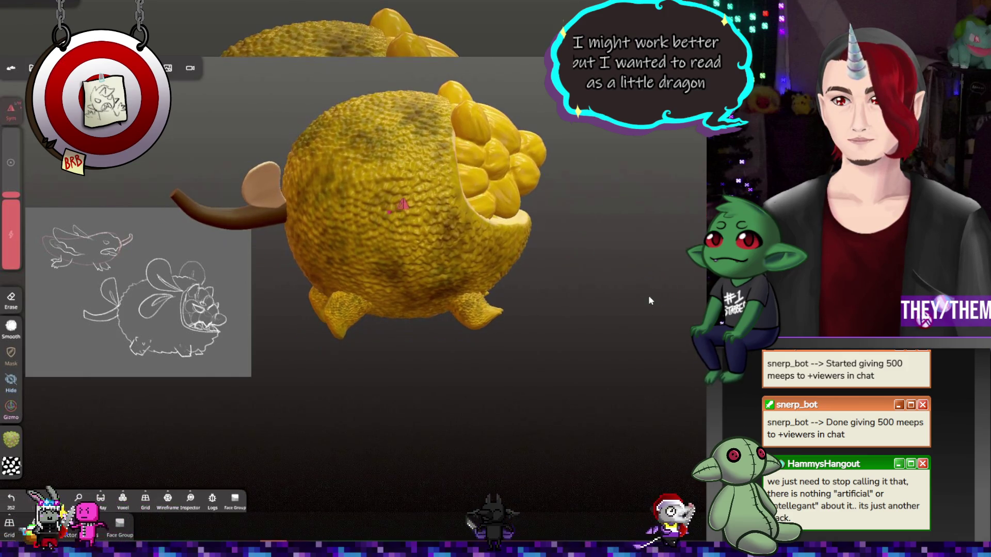
{"action": "left_click", "coordinate": [11, 440]}
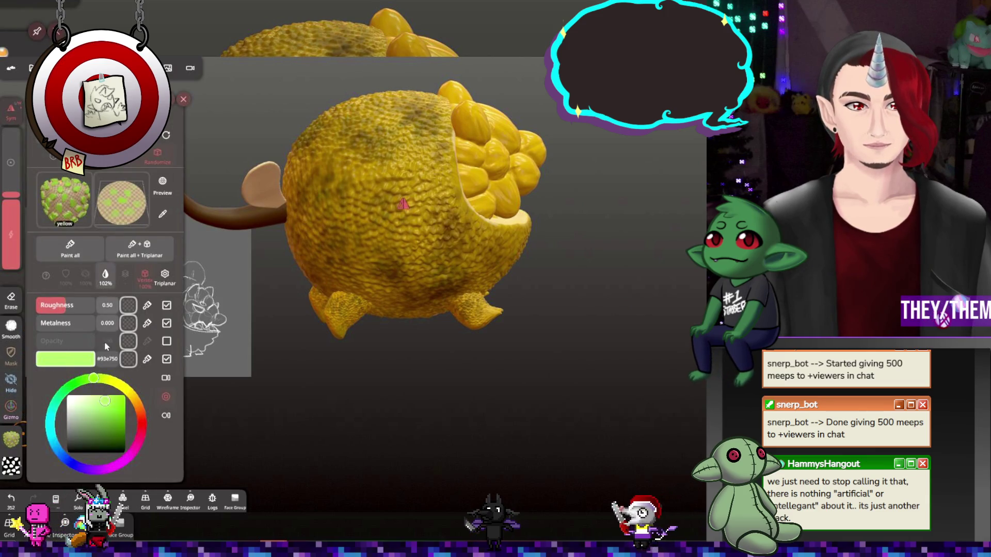
{"action": "left_click", "coordinate": [11, 466]}
{"action": "scroll", "coordinate": [106, 413], "scroll_direction": "up", "scroll_amount": 5}
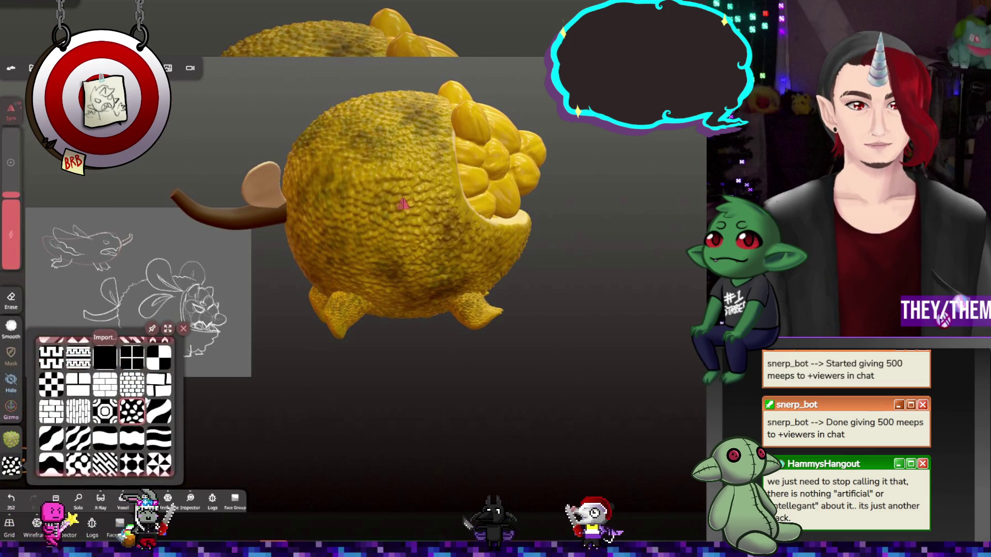
{"action": "left_click", "coordinate": [105, 373]}
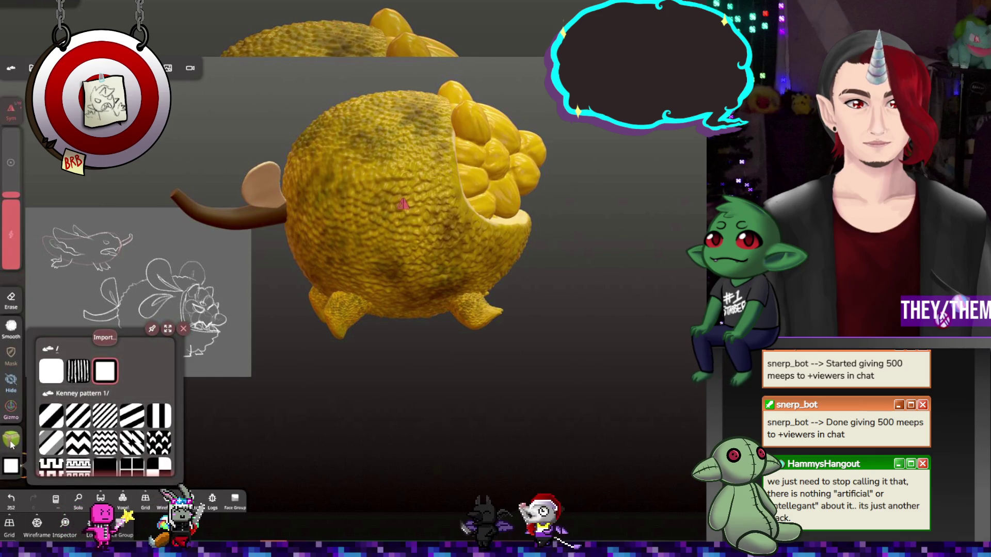
{"action": "left_click_drag", "start_coordinate": [132, 396], "coordinate": [127, 394]}
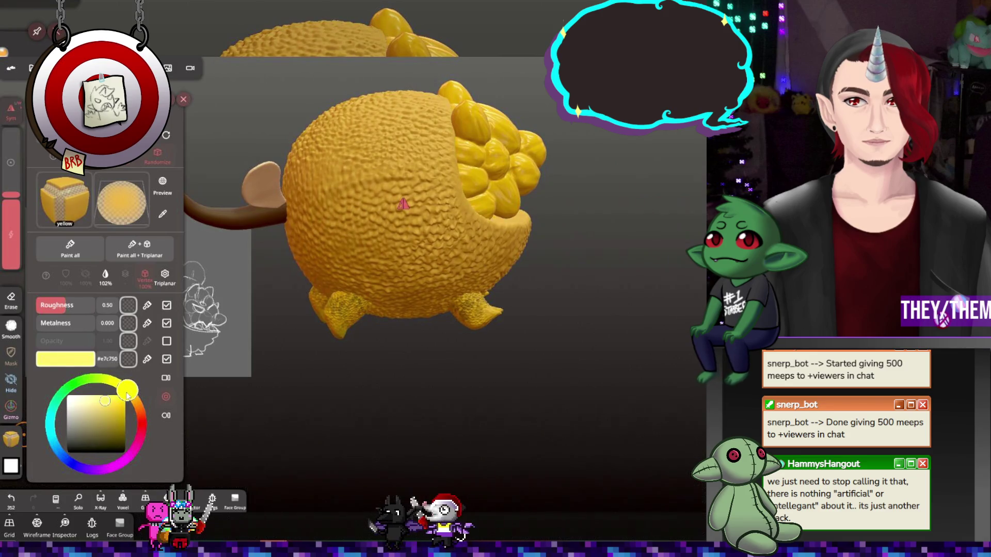
{"action": "left_click", "coordinate": [64, 307]}
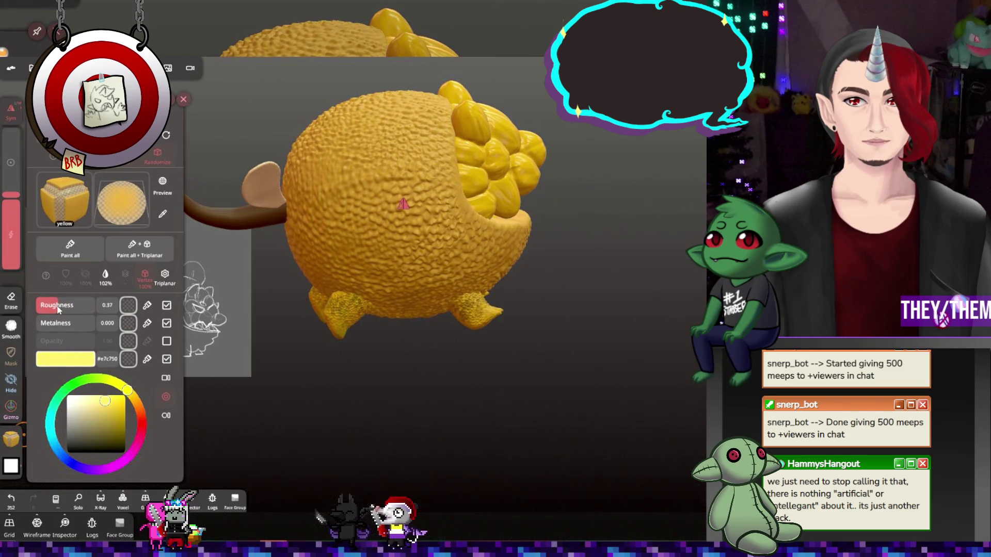
{"action": "left_click", "coordinate": [70, 248]}
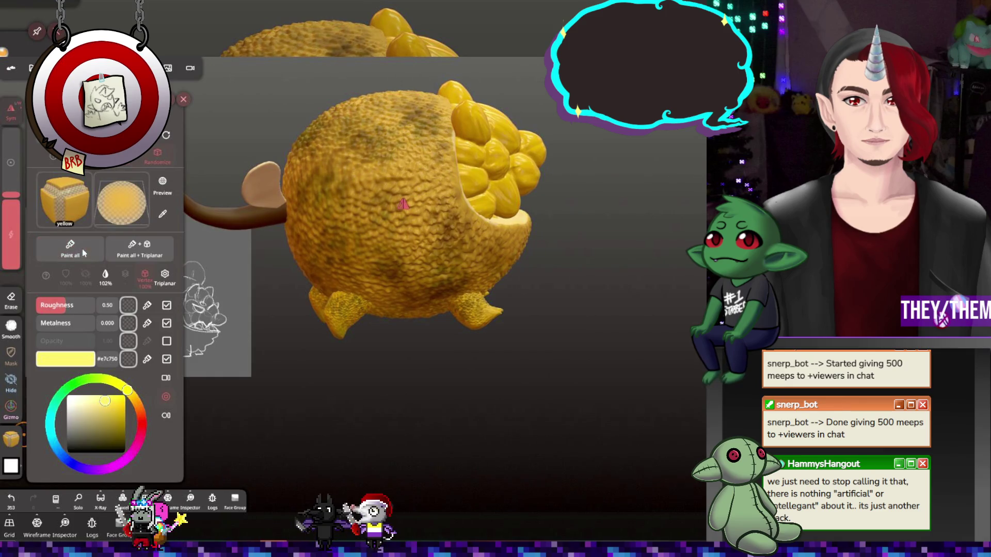
Shift the body paint to a brighter yellow and check the rind from a new angle
{"action": "left_click_drag", "start_coordinate": [485, 330], "coordinate": [517, 308]}
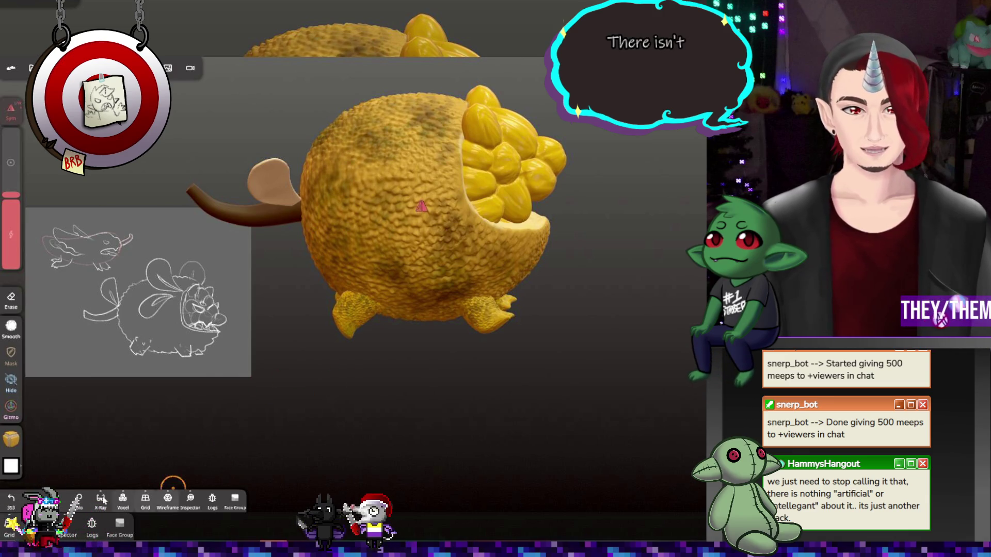
{"action": "left_click", "coordinate": [11, 439]}
{"action": "left_click_drag", "start_coordinate": [118, 390], "coordinate": [109, 409]}
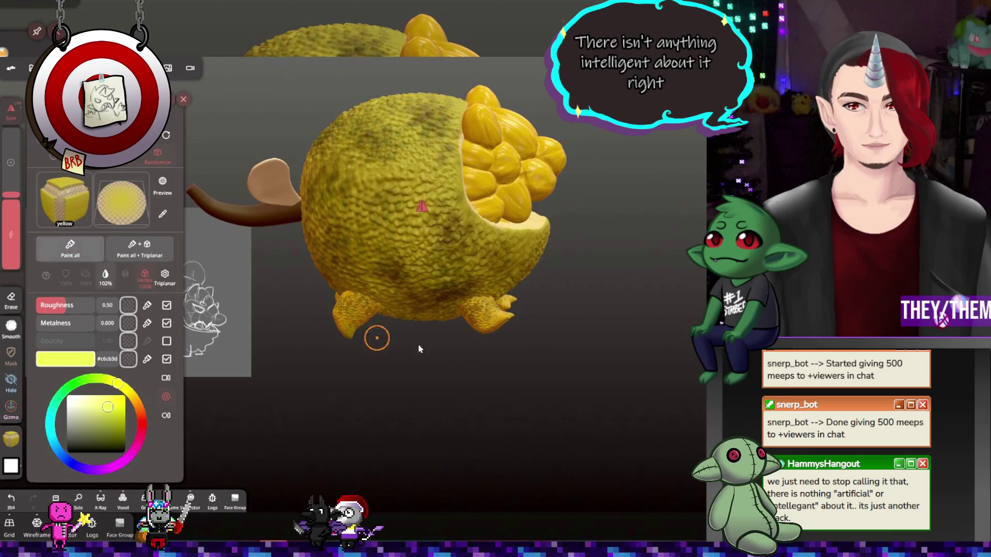
{"action": "mouse_move", "coordinate": [419, 349]}
{"action": "left_mouse_down"}
{"action": "mouse_move", "coordinate": [488, 343]}
{"action": "mouse_move", "coordinate": [606, 355]}
{"action": "mouse_move", "coordinate": [595, 366]}
{"action": "left_mouse_up"}
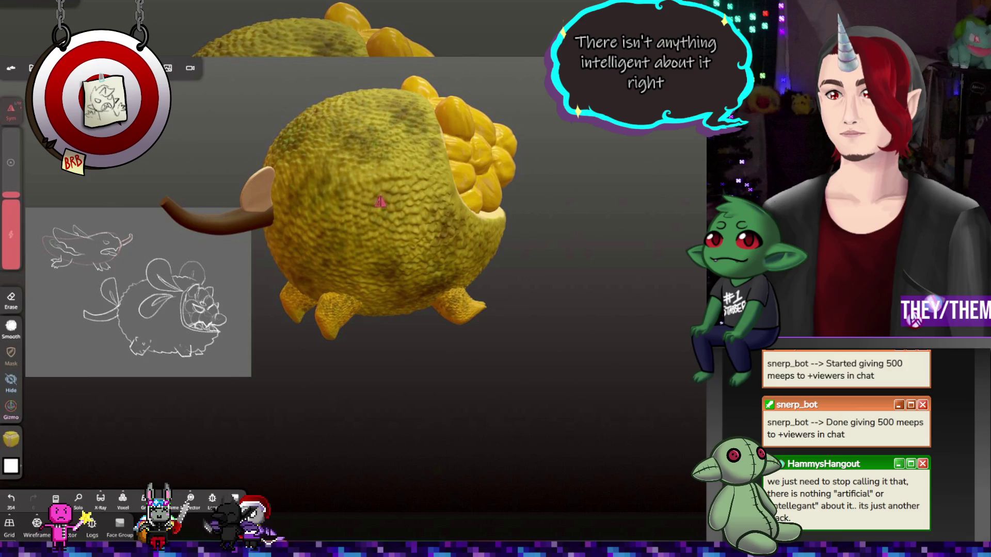
{"action": "left_click", "coordinate": [11, 440]}
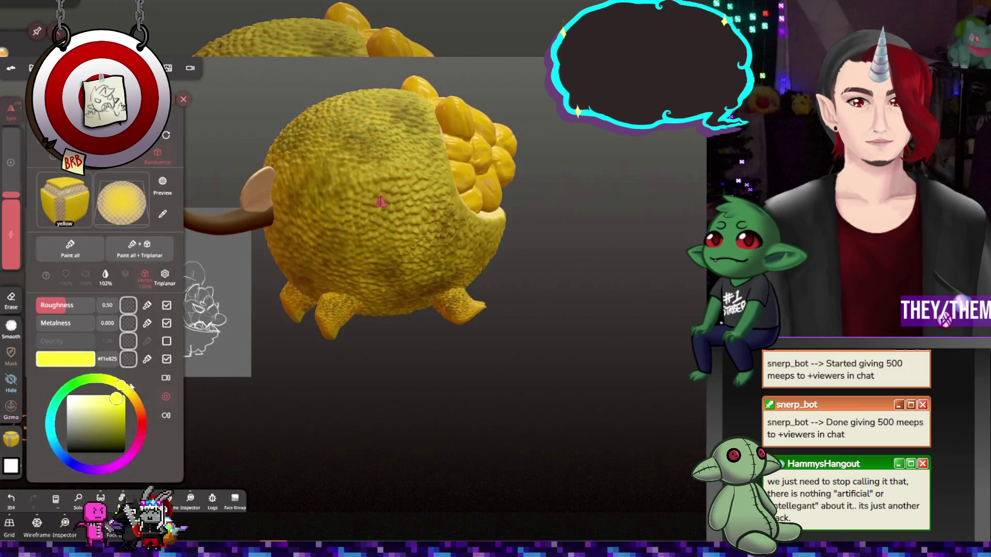
{"action": "left_click", "coordinate": [11, 439]}
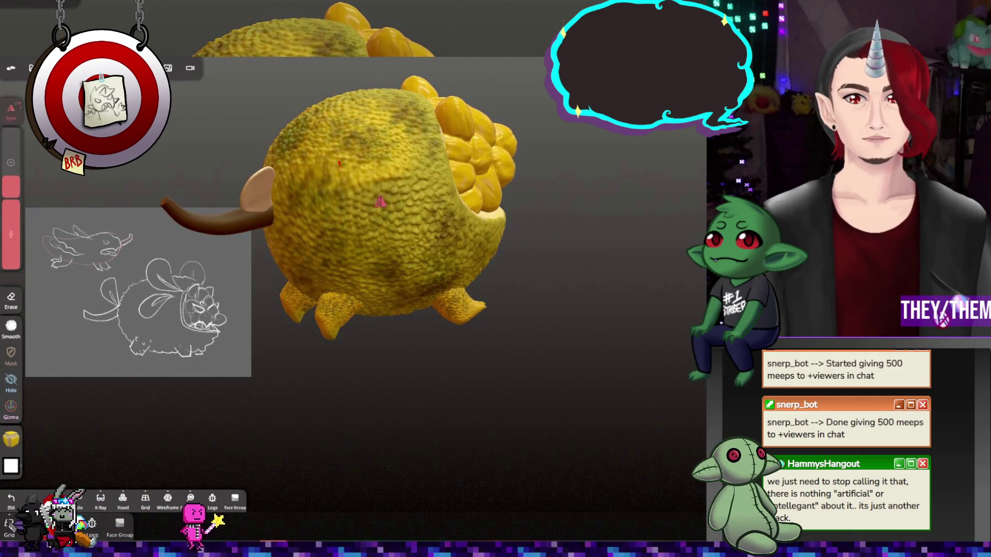
Set brush intensity to 14% and orbit to bring the fruit-filled mouth and tail into view
{"action": "left_click_drag", "start_coordinate": [11, 258], "coordinate": [11, 278]}
{"action": "left_click_drag", "start_coordinate": [17, 359], "coordinate": [17, 360]}
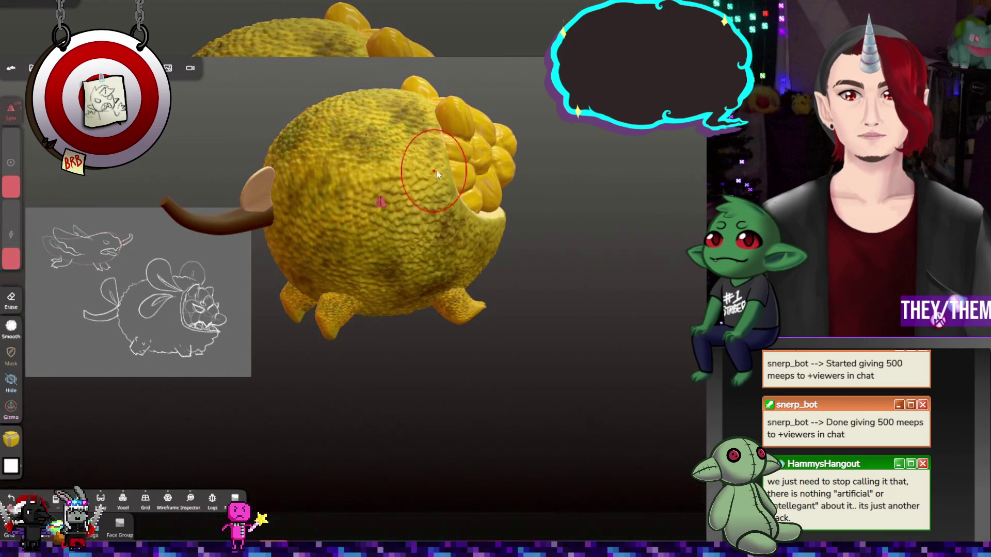
{"action": "mouse_move", "coordinate": [437, 170]}
{"action": "right_mouse_down"}
{"action": "mouse_move", "coordinate": [349, 237]}
{"action": "mouse_move", "coordinate": [310, 243]}
{"action": "mouse_move", "coordinate": [444, 174]}
{"action": "right_mouse_up"}
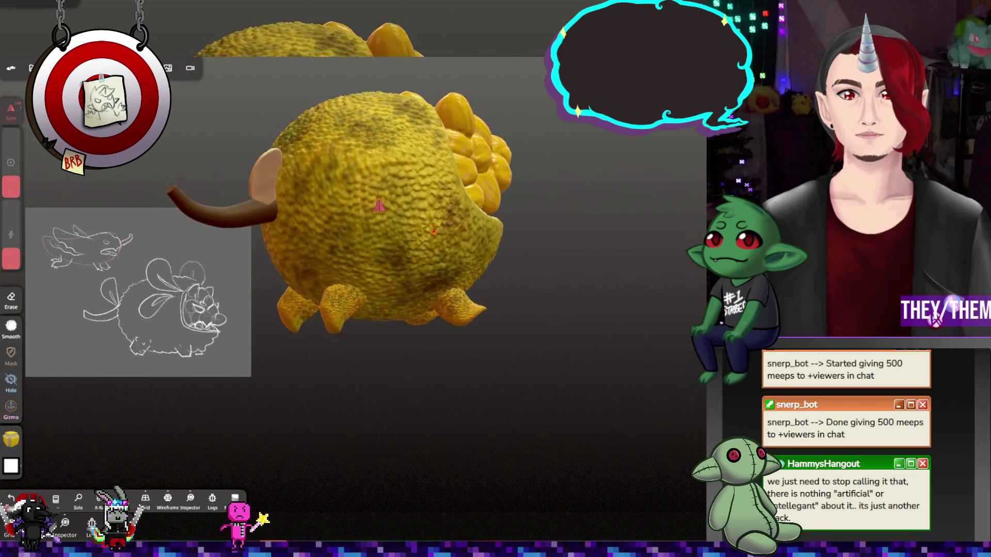
{"action": "mouse_move", "coordinate": [434, 231]}
{"action": "right_mouse_down"}
{"action": "mouse_move", "coordinate": [641, 323]}
{"action": "mouse_move", "coordinate": [389, 313]}
{"action": "mouse_move", "coordinate": [376, 250]}
{"action": "right_mouse_up"}
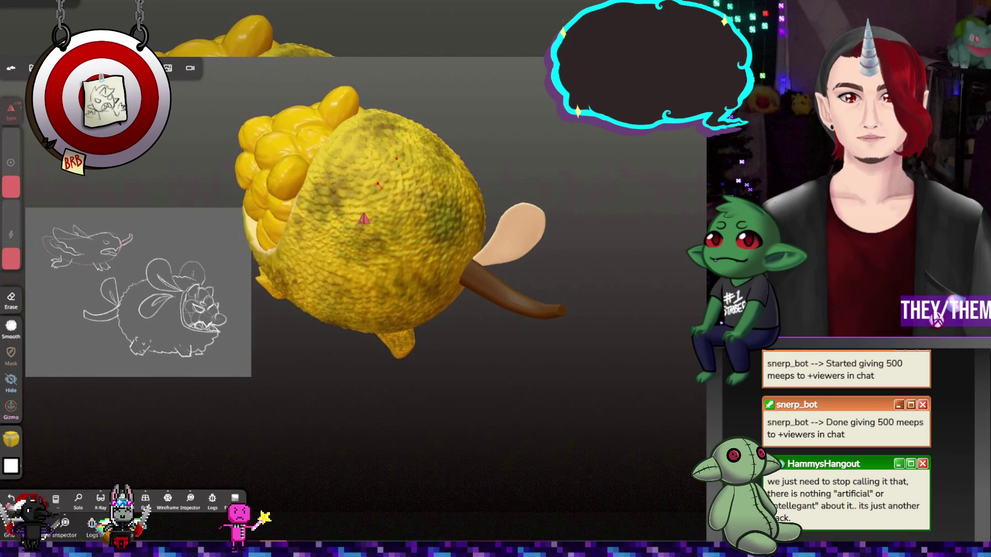
{"action": "mouse_move", "coordinate": [353, 208]}
{"action": "right_mouse_down"}
{"action": "mouse_move", "coordinate": [429, 328]}
{"action": "mouse_move", "coordinate": [397, 308]}
{"action": "mouse_move", "coordinate": [450, 327]}
{"action": "mouse_move", "coordinate": [398, 343]}
{"action": "mouse_move", "coordinate": [531, 336]}
{"action": "mouse_move", "coordinate": [451, 331]}
{"action": "mouse_move", "coordinate": [425, 301]}
{"action": "mouse_move", "coordinate": [336, 343]}
{"action": "mouse_move", "coordinate": [498, 354]}
{"action": "mouse_move", "coordinate": [391, 371]}
{"action": "mouse_move", "coordinate": [580, 363]}
{"action": "mouse_move", "coordinate": [514, 367]}
{"action": "mouse_move", "coordinate": [389, 403]}
{"action": "mouse_move", "coordinate": [440, 363]}
{"action": "mouse_move", "coordinate": [569, 354]}
{"action": "mouse_move", "coordinate": [467, 364]}
{"action": "mouse_move", "coordinate": [394, 350]}
{"action": "mouse_move", "coordinate": [259, 273]}
{"action": "right_mouse_up"}
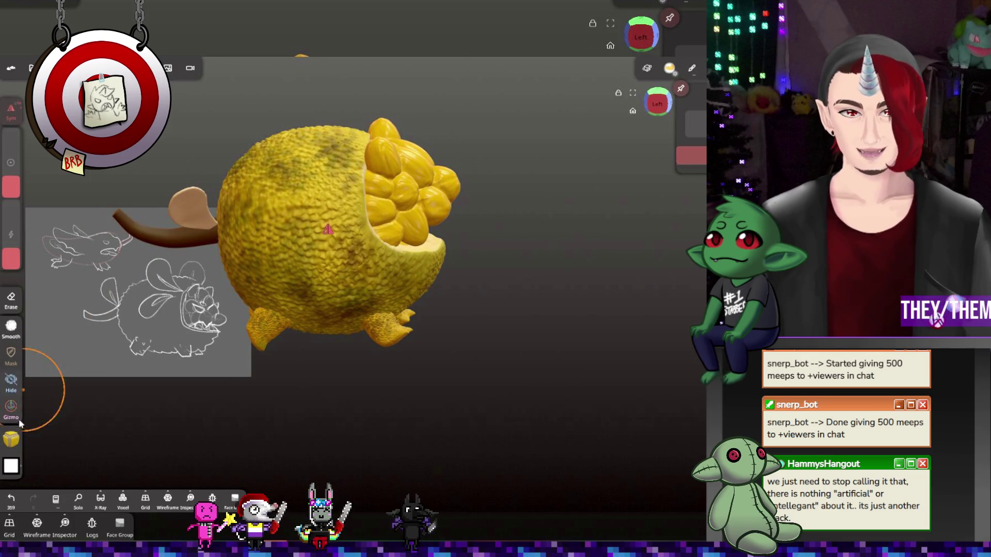
Switch the paint colour to green and paint the whole tan leaf green, then view it
{"action": "left_click", "coordinate": [12, 438]}
{"action": "left_click_drag", "start_coordinate": [120, 386], "coordinate": [67, 387]}
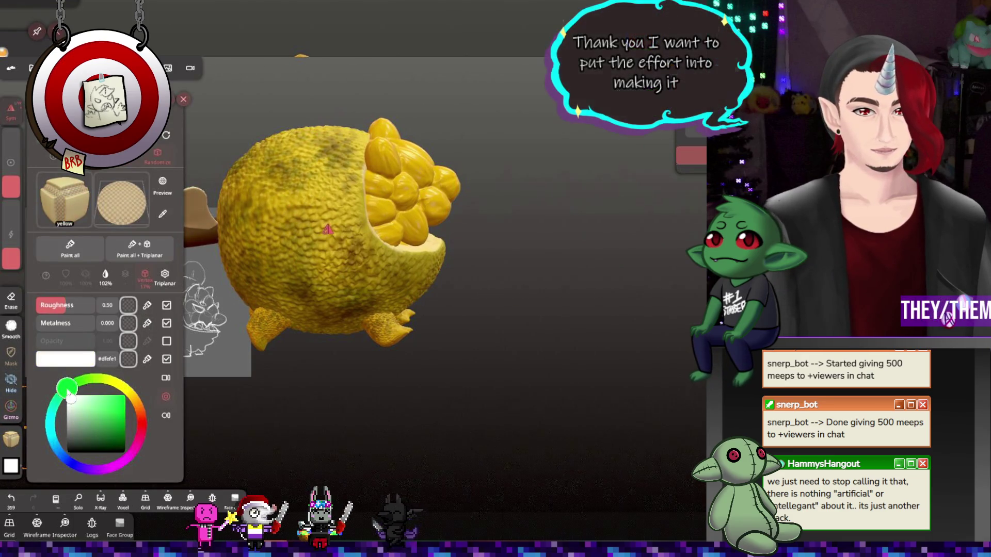
{"action": "left_click", "coordinate": [320, 346]}
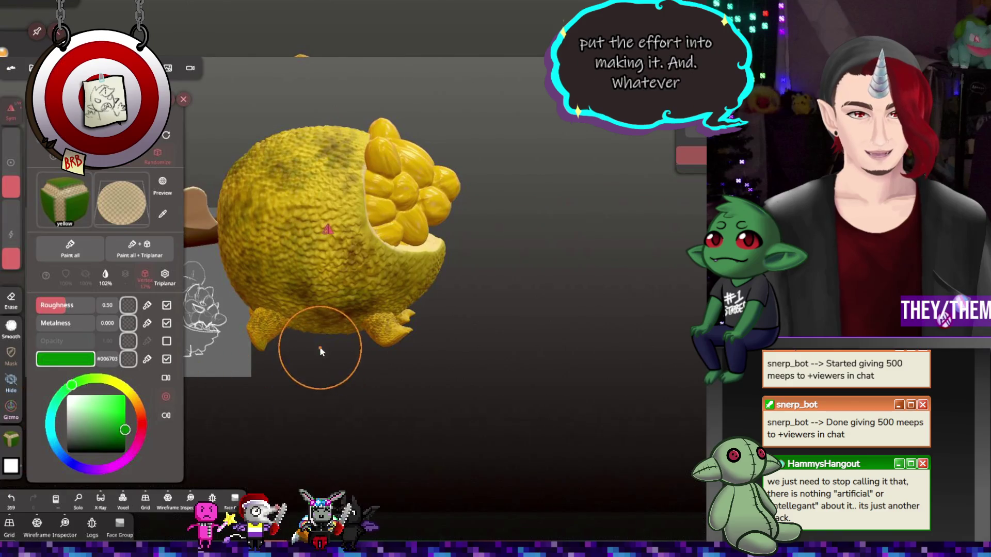
{"action": "left_click_drag", "start_coordinate": [320, 345], "coordinate": [387, 341]}
{"action": "left_click", "coordinate": [15, 445]}
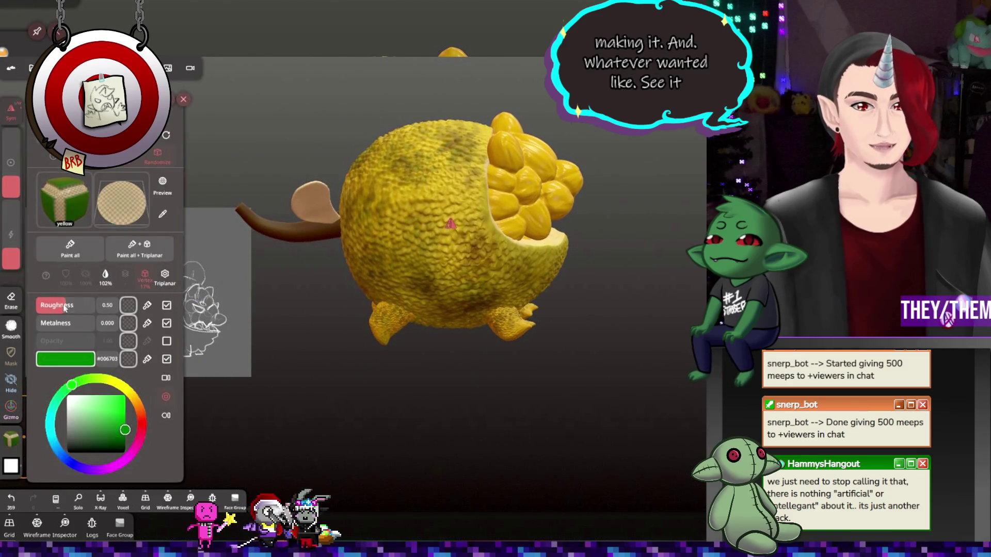
{"action": "left_click", "coordinate": [72, 250]}
{"action": "mouse_move", "coordinate": [277, 248]}
{"action": "left_mouse_down"}
{"action": "mouse_move", "coordinate": [560, 296]}
{"action": "mouse_move", "coordinate": [509, 292]}
{"action": "mouse_move", "coordinate": [494, 305]}
{"action": "mouse_move", "coordinate": [545, 294]}
{"action": "left_mouse_up"}
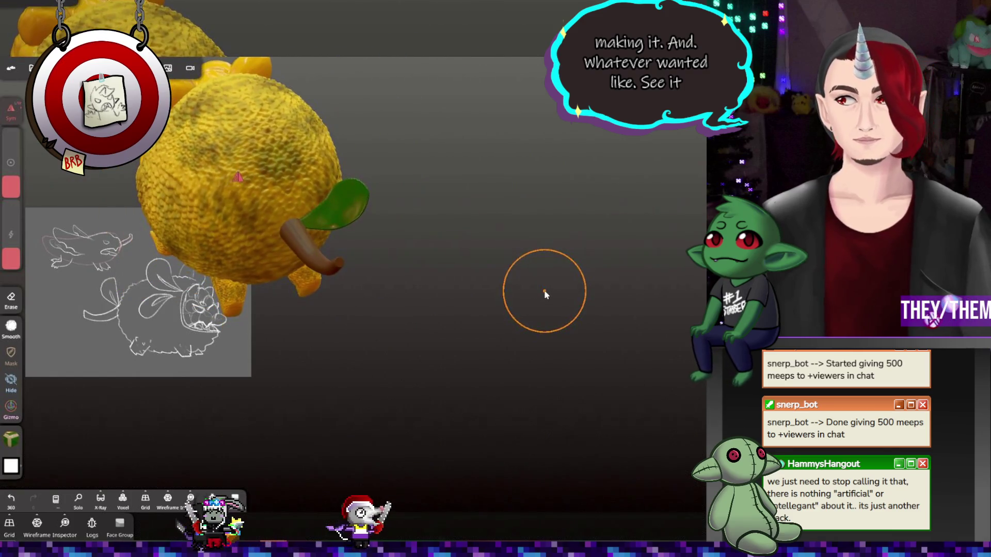
{"action": "mouse_move", "coordinate": [433, 218]}
{"action": "left_mouse_down"}
{"action": "mouse_move", "coordinate": [420, 185]}
{"action": "mouse_move", "coordinate": [438, 208]}
{"action": "mouse_move", "coordinate": [375, 178]}
{"action": "mouse_move", "coordinate": [318, 218]}
{"action": "left_mouse_up"}
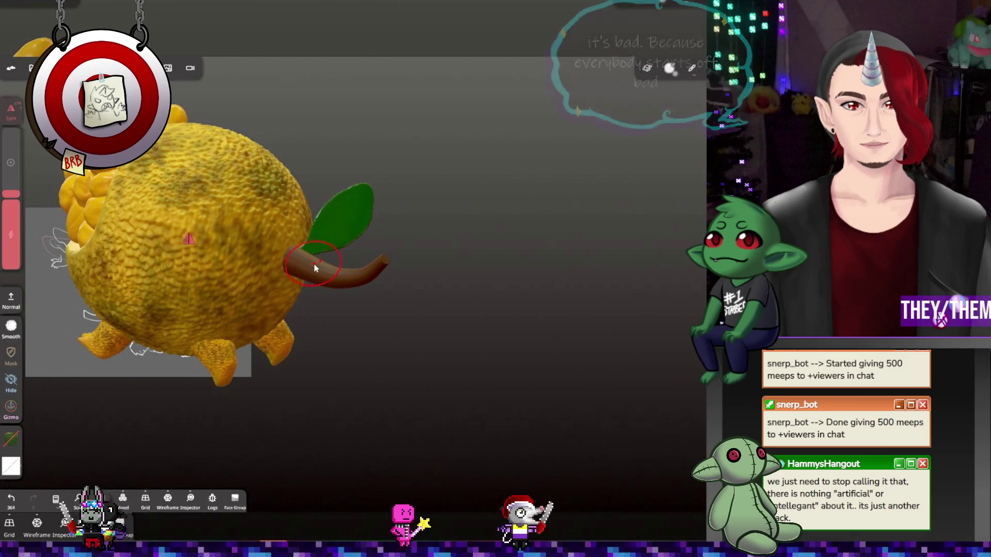
Shrink the brush size and zoom in from below toward the leaf beside the fruit
{"action": "left_click_drag", "start_coordinate": [444, 289], "coordinate": [279, 289]}
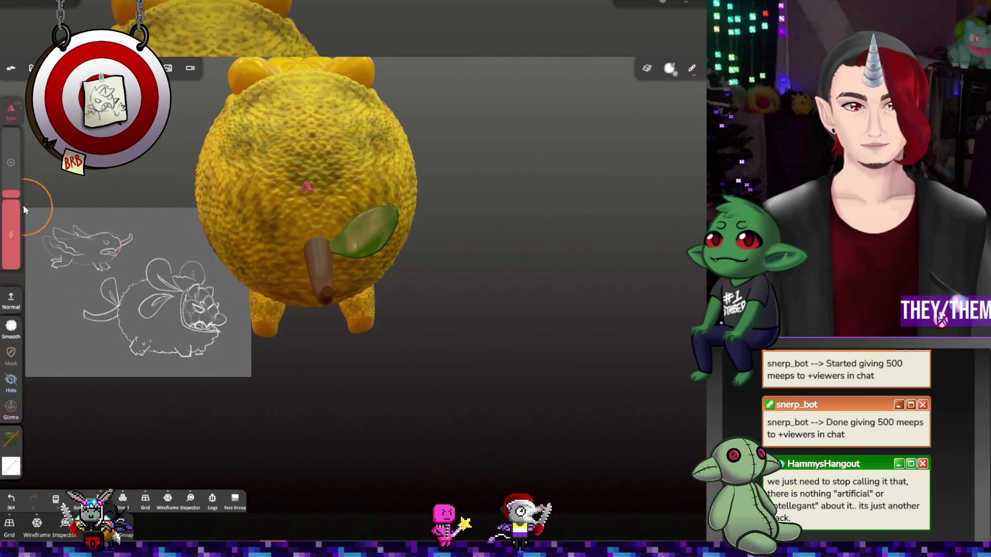
{"action": "left_click_drag", "start_coordinate": [24, 209], "coordinate": [16, 206]}
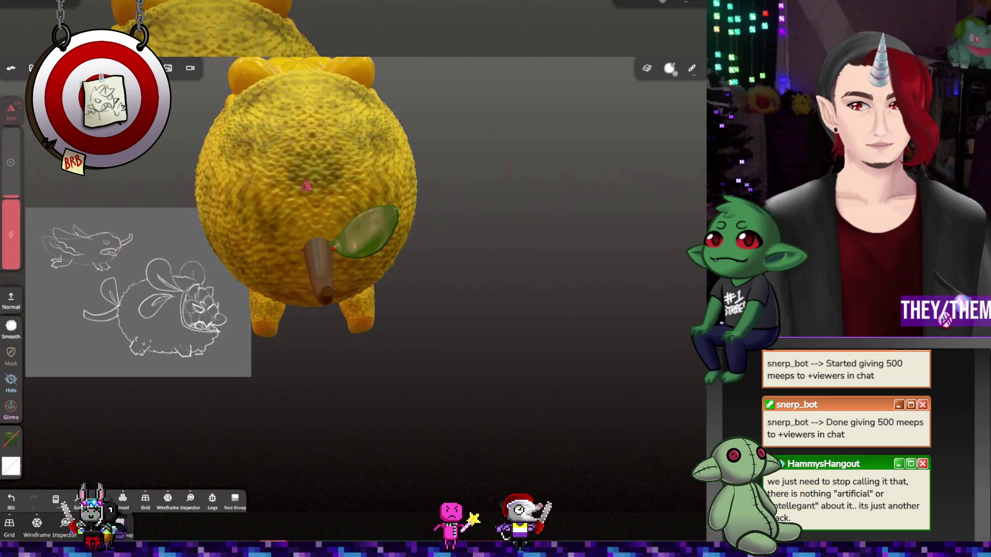
{"action": "left_click_drag", "start_coordinate": [498, 265], "coordinate": [493, 269]}
{"action": "scroll", "coordinate": [362, 247], "scroll_direction": "up", "scroll_amount": 5}
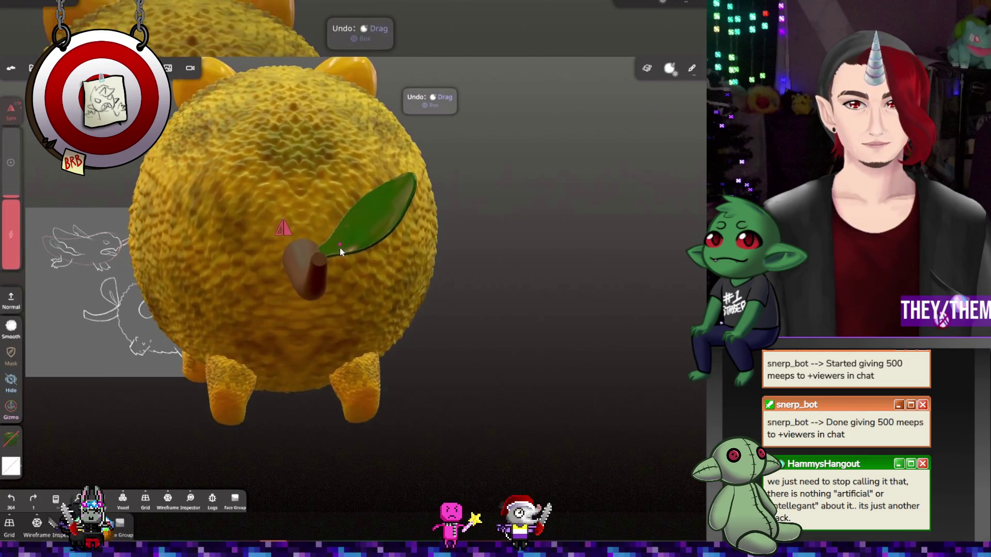
{"action": "right_click_drag", "start_coordinate": [384, 271], "coordinate": [384, 343]}
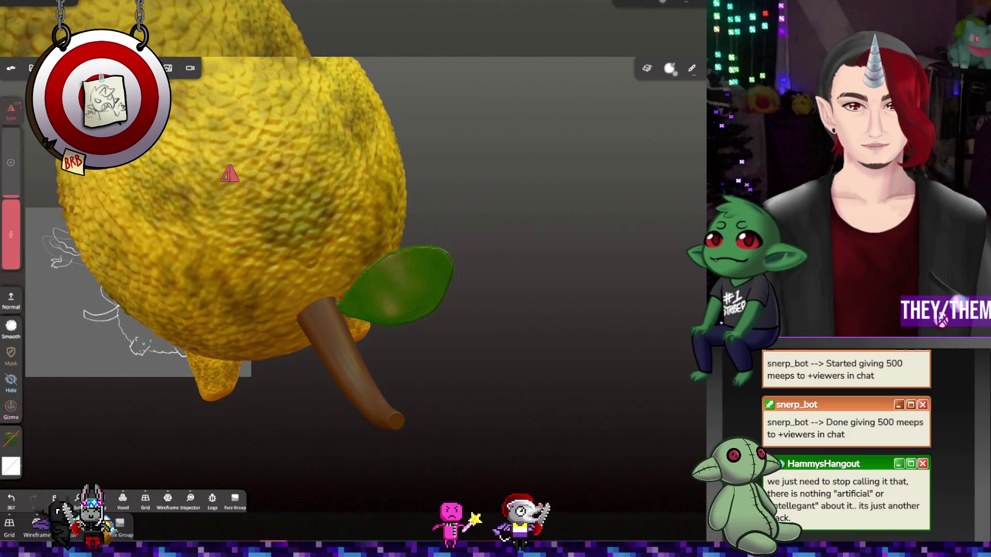
{"action": "mouse_move", "coordinate": [345, 302]}
{"action": "right_mouse_down"}
{"action": "mouse_move", "coordinate": [553, 332]}
{"action": "mouse_move", "coordinate": [347, 215]}
{"action": "mouse_move", "coordinate": [348, 305]}
{"action": "right_mouse_up"}
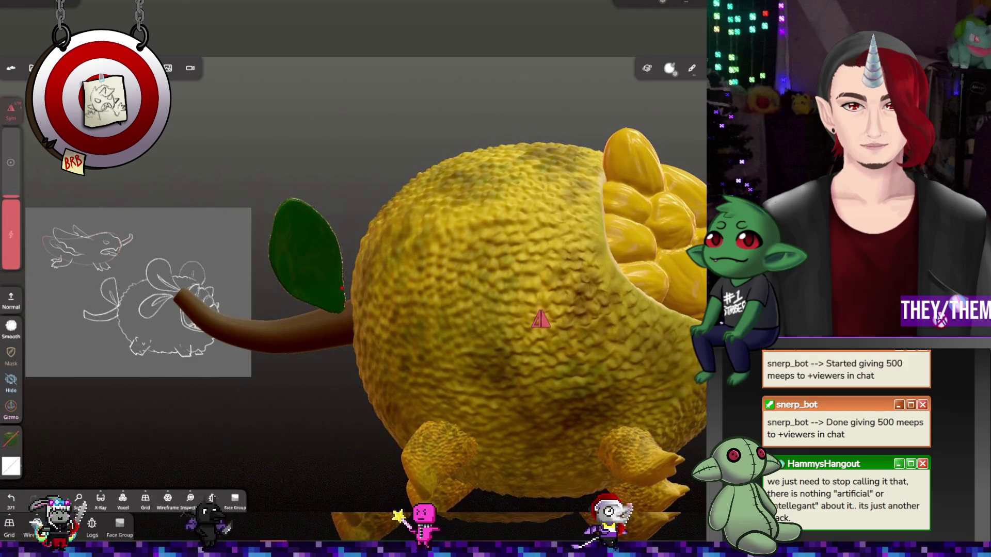
Lower brush strength and smooth along the leaf's right edge
{"action": "left_click_drag", "start_coordinate": [11, 202], "coordinate": [11, 240]}
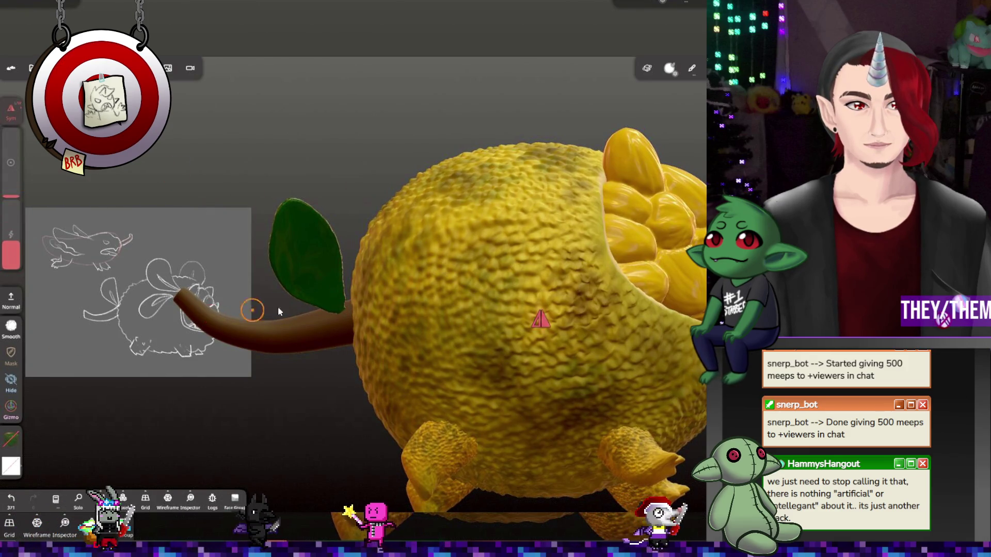
{"action": "left_click_drag", "start_coordinate": [279, 312], "coordinate": [345, 279]}
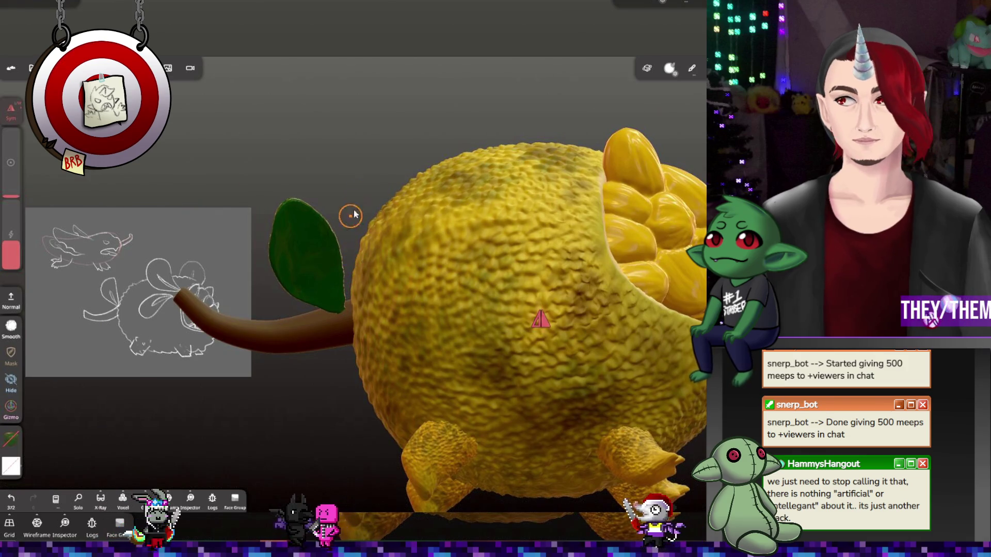
{"action": "mouse_move", "coordinate": [348, 215]}
{"action": "left_mouse_down"}
{"action": "mouse_move", "coordinate": [279, 33]}
{"action": "mouse_move", "coordinate": [454, 122]}
{"action": "mouse_move", "coordinate": [666, 289]}
{"action": "mouse_move", "coordinate": [646, 259]}
{"action": "mouse_move", "coordinate": [568, 258]}
{"action": "mouse_move", "coordinate": [645, 269]}
{"action": "left_mouse_up"}
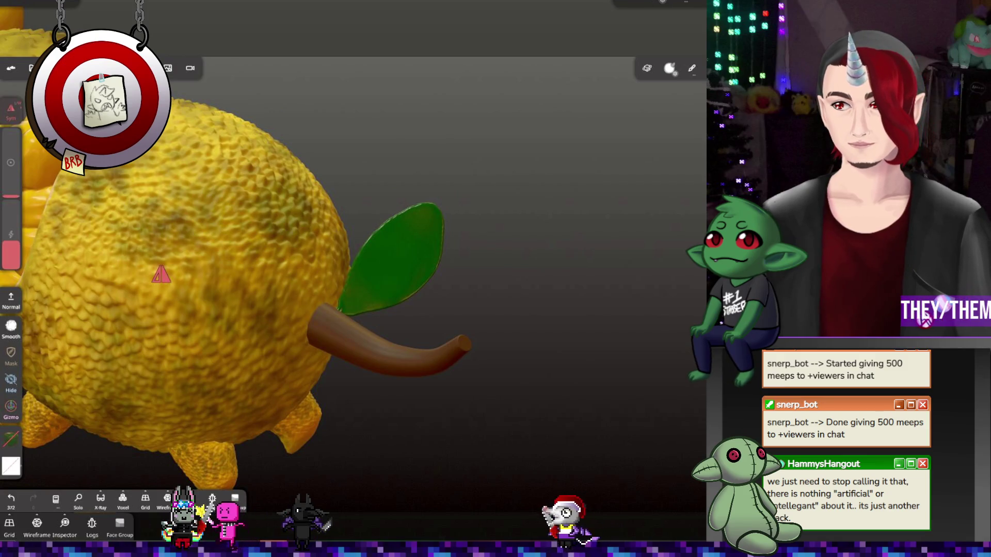
{"action": "left_click_drag", "start_coordinate": [419, 292], "coordinate": [362, 267]}
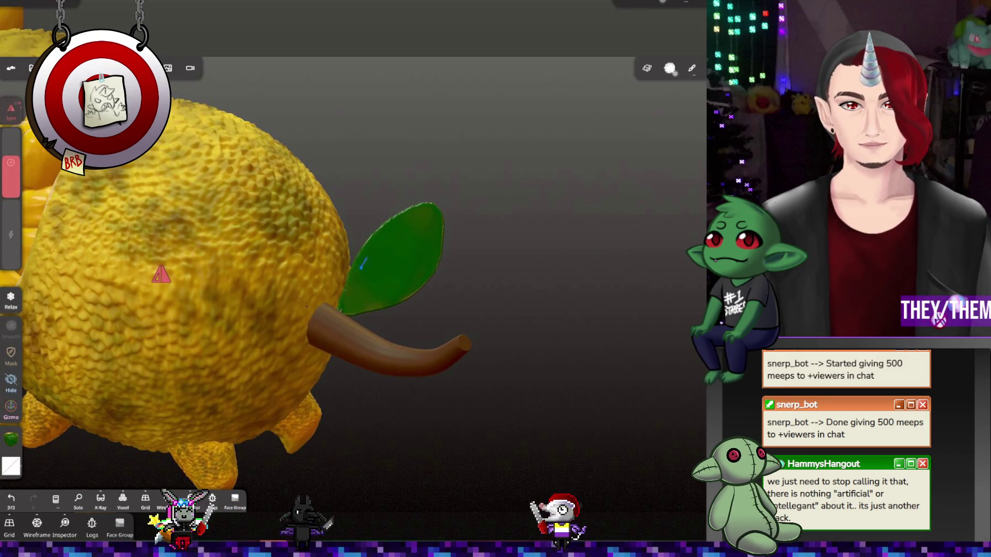
Smooth the leaf's join with the stem using a smaller brush and touch up a leaf spot
{"action": "scroll", "coordinate": [485, 276], "scroll_direction": "up", "scroll_amount": 5}
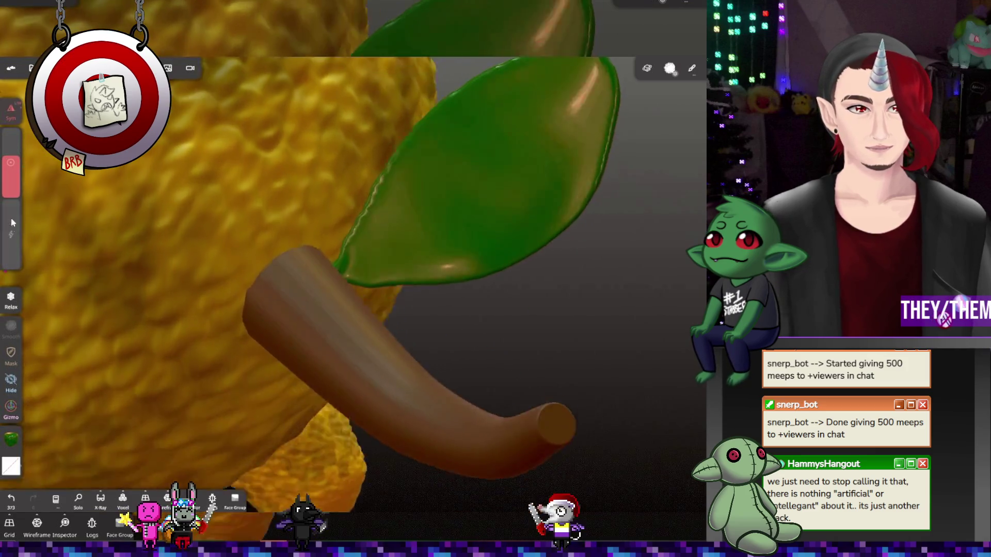
{"action": "left_click_drag", "start_coordinate": [11, 218], "coordinate": [21, 157]}
{"action": "left_click_drag", "start_coordinate": [321, 187], "coordinate": [351, 221]}
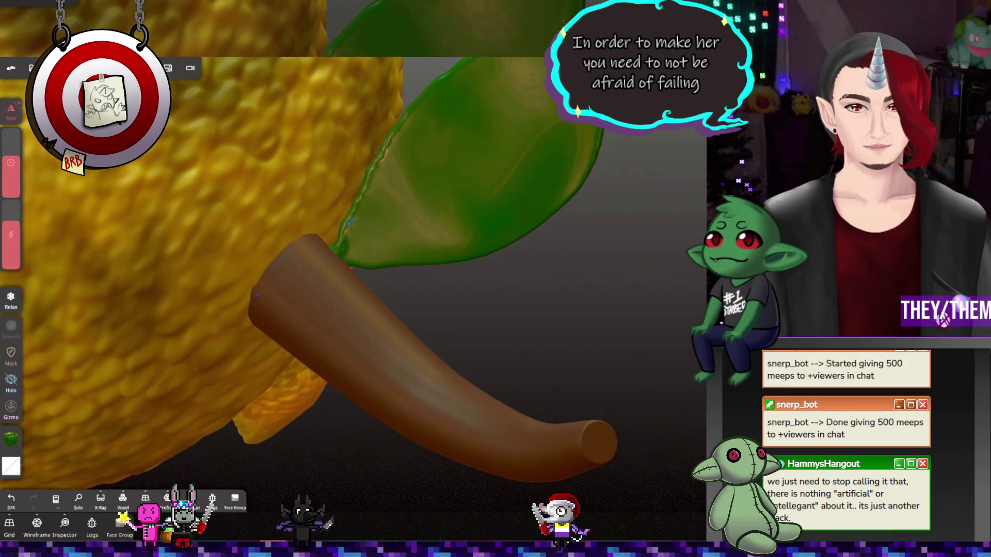
{"action": "left_click_drag", "start_coordinate": [11, 192], "coordinate": [14, 207]}
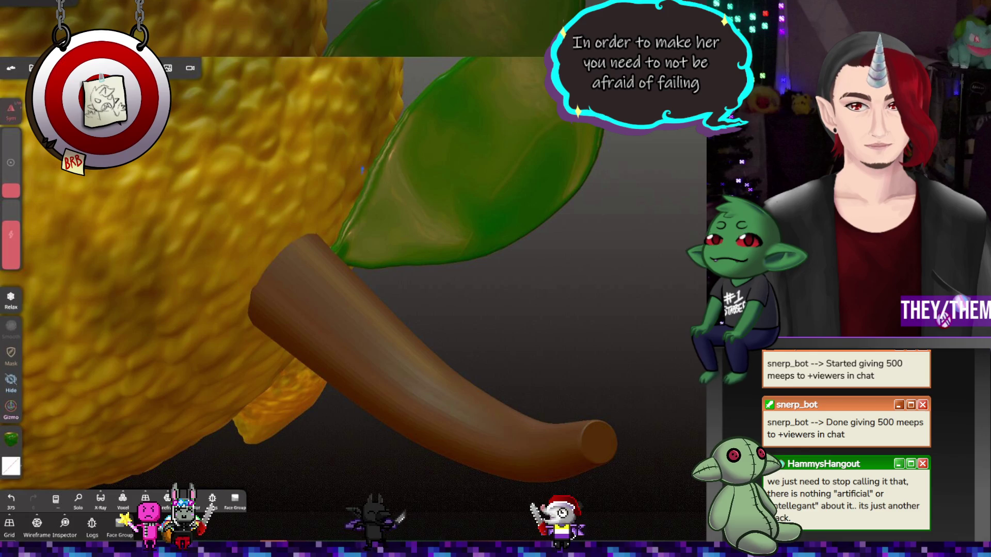
{"action": "mouse_move", "coordinate": [354, 240]}
{"action": "left_mouse_down"}
{"action": "mouse_move", "coordinate": [482, 287]}
{"action": "mouse_move", "coordinate": [337, 228]}
{"action": "mouse_move", "coordinate": [331, 199]}
{"action": "left_mouse_up"}
{"action": "left_click", "coordinate": [332, 205]}
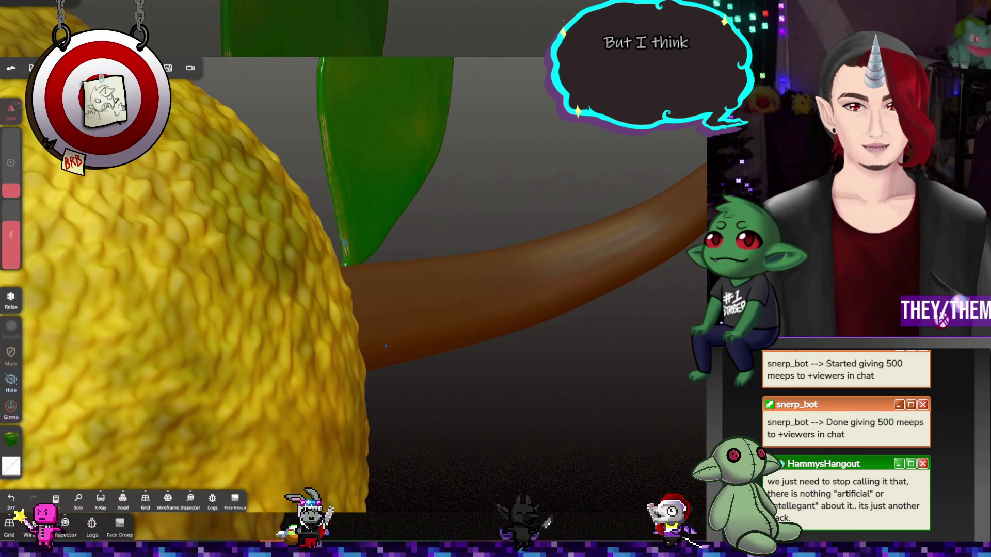
Orbit and zoom around the leaf, stem and fruit to review them together
{"action": "mouse_move", "coordinate": [342, 265]}
{"action": "left_mouse_down"}
{"action": "mouse_move", "coordinate": [579, 247]}
{"action": "mouse_move", "coordinate": [607, 185]}
{"action": "mouse_move", "coordinate": [434, 200]}
{"action": "mouse_move", "coordinate": [210, 38]}
{"action": "mouse_move", "coordinate": [89, 190]}
{"action": "left_mouse_up"}
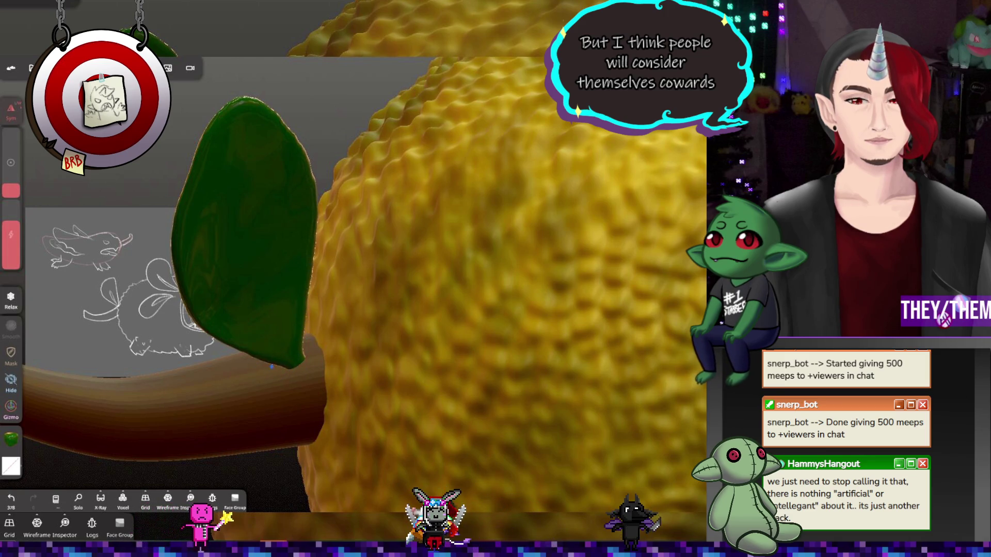
{"action": "mouse_move", "coordinate": [271, 367]}
{"action": "middle_mouse_down"}
{"action": "mouse_move", "coordinate": [306, 352]}
{"action": "mouse_move", "coordinate": [296, 365]}
{"action": "middle_mouse_up"}
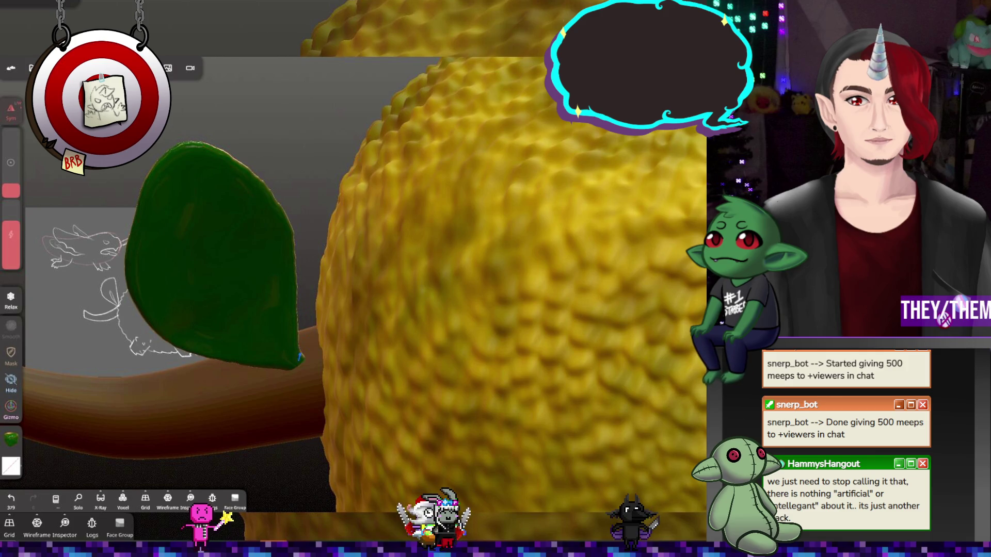
{"action": "mouse_move", "coordinate": [292, 362]}
{"action": "middle_mouse_down"}
{"action": "mouse_move", "coordinate": [539, 387]}
{"action": "mouse_move", "coordinate": [472, 432]}
{"action": "mouse_move", "coordinate": [435, 401]}
{"action": "mouse_move", "coordinate": [429, 380]}
{"action": "mouse_move", "coordinate": [528, 367]}
{"action": "mouse_move", "coordinate": [535, 349]}
{"action": "mouse_move", "coordinate": [519, 341]}
{"action": "mouse_move", "coordinate": [527, 350]}
{"action": "mouse_move", "coordinate": [472, 239]}
{"action": "mouse_move", "coordinate": [432, 261]}
{"action": "mouse_move", "coordinate": [457, 193]}
{"action": "mouse_move", "coordinate": [440, 278]}
{"action": "middle_mouse_up"}
{"action": "mouse_move", "coordinate": [588, 136]}
{"action": "middle_mouse_down"}
{"action": "mouse_move", "coordinate": [469, 149]}
{"action": "mouse_move", "coordinate": [487, 149]}
{"action": "middle_mouse_up"}
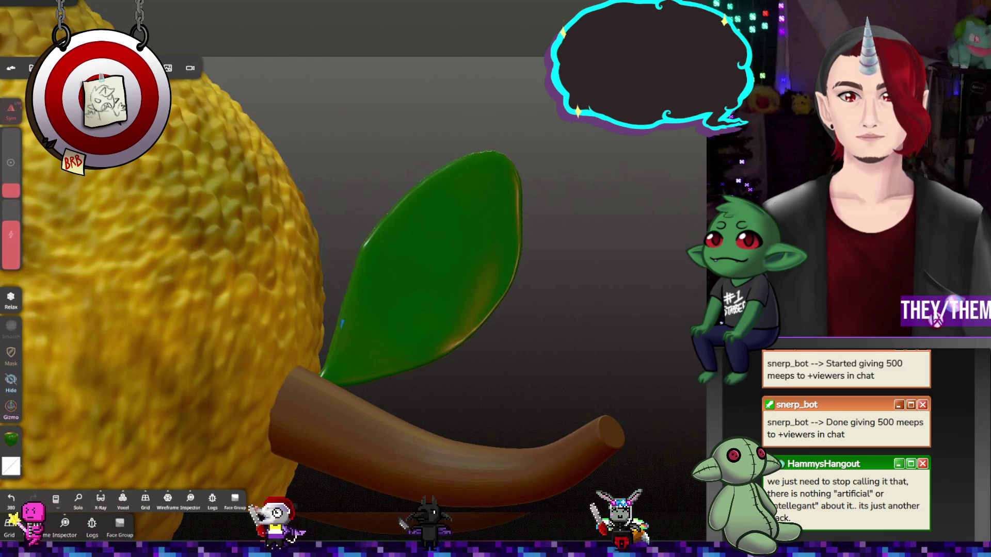
{"action": "right_click_drag", "start_coordinate": [338, 365], "coordinate": [358, 417]}
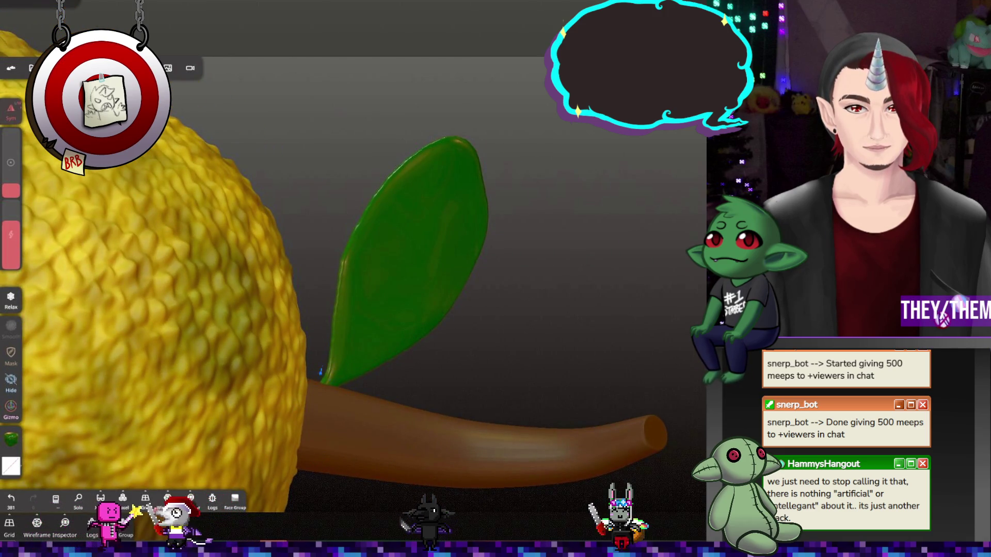
{"action": "mouse_move", "coordinate": [455, 382]}
{"action": "right_mouse_down"}
{"action": "mouse_move", "coordinate": [278, 207]}
{"action": "mouse_move", "coordinate": [334, 370]}
{"action": "right_mouse_up"}
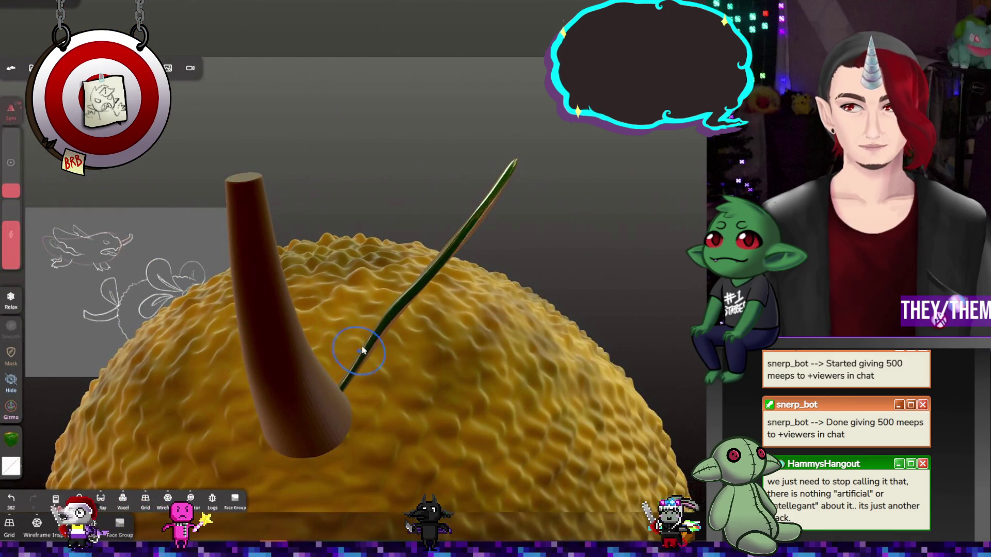
{"action": "mouse_move", "coordinate": [348, 378]}
{"action": "right_mouse_down"}
{"action": "mouse_move", "coordinate": [497, 434]}
{"action": "mouse_move", "coordinate": [637, 339]}
{"action": "mouse_move", "coordinate": [562, 315]}
{"action": "right_mouse_up"}
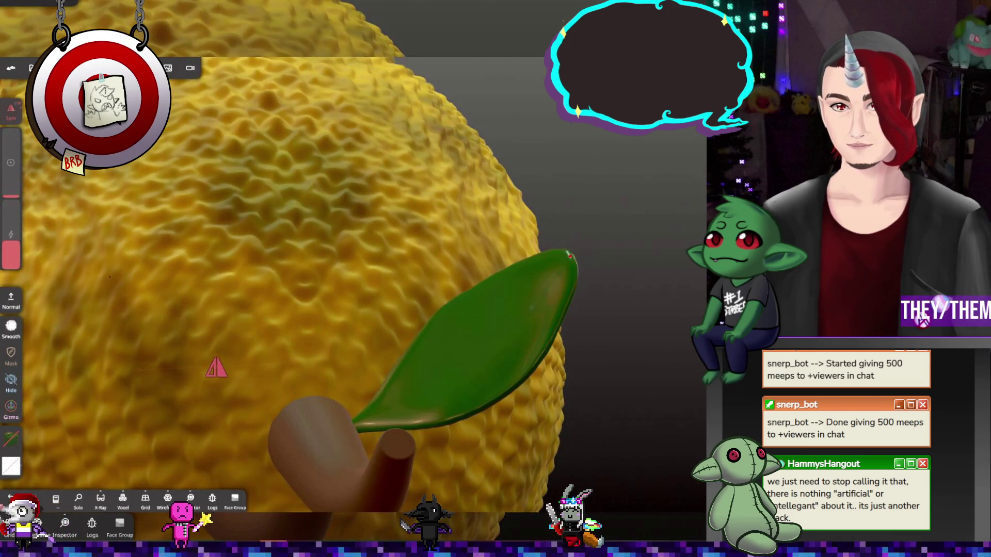
{"action": "mouse_move", "coordinate": [643, 273]}
{"action": "right_mouse_down"}
{"action": "mouse_move", "coordinate": [469, 243]}
{"action": "mouse_move", "coordinate": [563, 266]}
{"action": "right_mouse_up"}
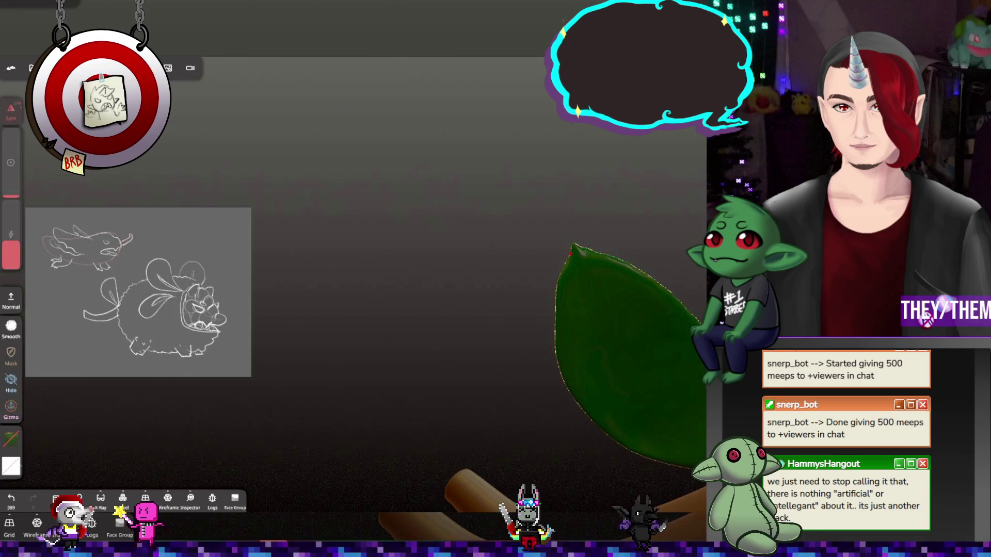
{"action": "mouse_move", "coordinate": [565, 250]}
{"action": "right_mouse_down"}
{"action": "mouse_move", "coordinate": [602, 350]}
{"action": "mouse_move", "coordinate": [570, 253]}
{"action": "right_mouse_up"}
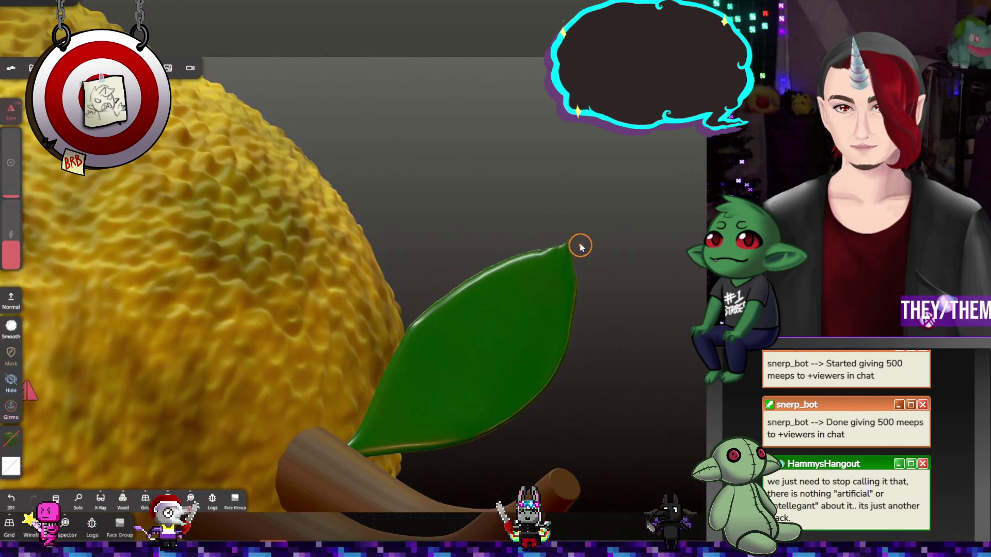
{"action": "mouse_move", "coordinate": [681, 263]}
{"action": "right_mouse_down"}
{"action": "mouse_move", "coordinate": [626, 316]}
{"action": "mouse_move", "coordinate": [473, 275]}
{"action": "mouse_move", "coordinate": [642, 313]}
{"action": "mouse_move", "coordinate": [549, 327]}
{"action": "mouse_move", "coordinate": [513, 277]}
{"action": "mouse_move", "coordinate": [637, 321]}
{"action": "mouse_move", "coordinate": [570, 358]}
{"action": "mouse_move", "coordinate": [572, 315]}
{"action": "mouse_move", "coordinate": [562, 355]}
{"action": "mouse_move", "coordinate": [574, 370]}
{"action": "mouse_move", "coordinate": [447, 382]}
{"action": "mouse_move", "coordinate": [417, 314]}
{"action": "mouse_move", "coordinate": [606, 291]}
{"action": "mouse_move", "coordinate": [451, 286]}
{"action": "mouse_move", "coordinate": [637, 289]}
{"action": "mouse_move", "coordinate": [575, 290]}
{"action": "right_mouse_up"}
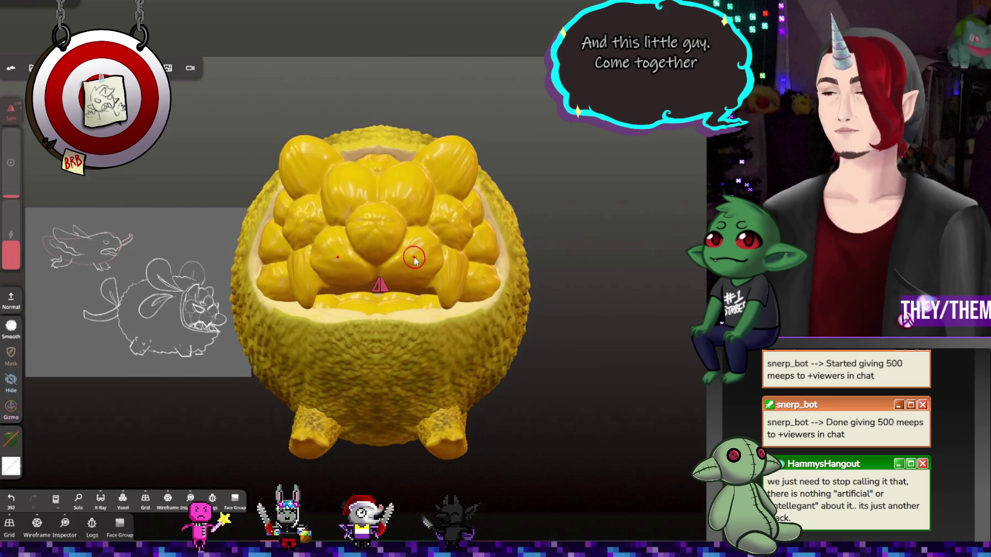
Orbit and zoom around the model to inspect the body, leaf and stem from side and top
{"action": "mouse_move", "coordinate": [326, 277]}
{"action": "right_mouse_down"}
{"action": "mouse_move", "coordinate": [405, 323]}
{"action": "mouse_move", "coordinate": [370, 336]}
{"action": "mouse_move", "coordinate": [509, 284]}
{"action": "mouse_move", "coordinate": [472, 267]}
{"action": "mouse_move", "coordinate": [426, 278]}
{"action": "mouse_move", "coordinate": [425, 293]}
{"action": "mouse_move", "coordinate": [419, 282]}
{"action": "mouse_move", "coordinate": [424, 290]}
{"action": "mouse_move", "coordinate": [583, 292]}
{"action": "mouse_move", "coordinate": [514, 297]}
{"action": "mouse_move", "coordinate": [491, 284]}
{"action": "mouse_move", "coordinate": [456, 305]}
{"action": "right_mouse_up"}
{"action": "scroll", "coordinate": [456, 306], "scroll_direction": "down", "scroll_amount": 3}
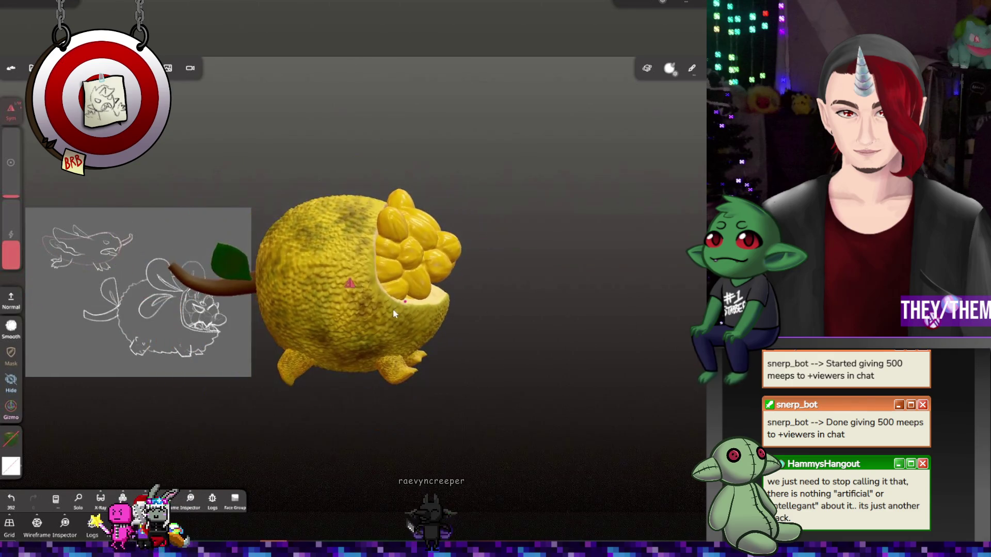
{"action": "mouse_move", "coordinate": [392, 309]}
{"action": "right_mouse_down"}
{"action": "mouse_move", "coordinate": [368, 320]}
{"action": "mouse_move", "coordinate": [339, 303]}
{"action": "mouse_move", "coordinate": [387, 272]}
{"action": "mouse_move", "coordinate": [383, 308]}
{"action": "right_mouse_up"}
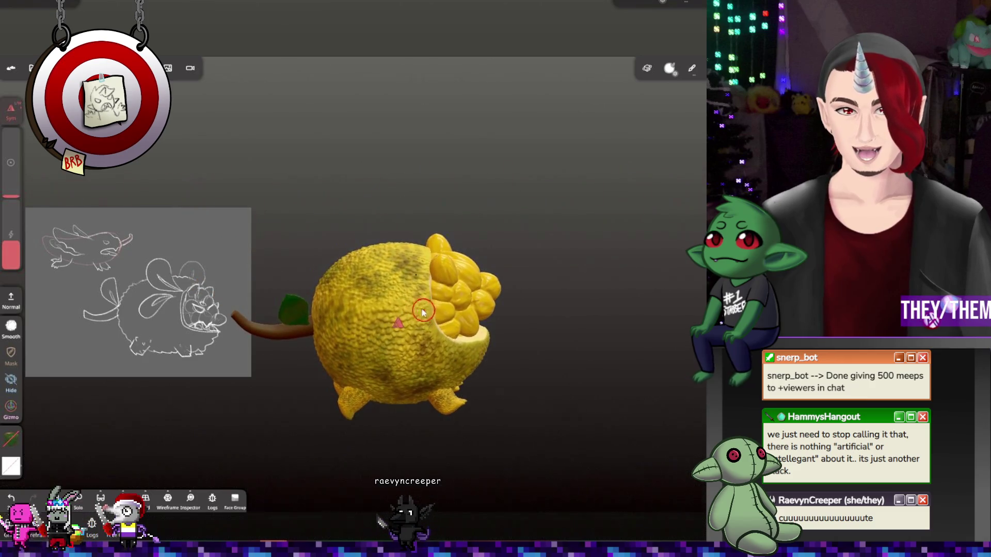
{"action": "scroll", "coordinate": [383, 308], "scroll_direction": "up", "scroll_amount": 2}
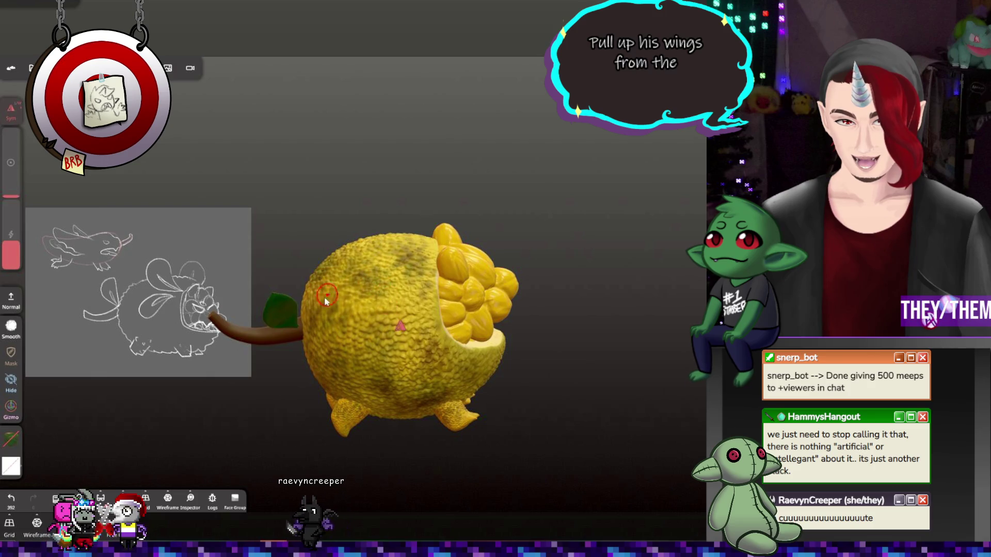
{"action": "mouse_move", "coordinate": [372, 289]}
{"action": "right_mouse_down"}
{"action": "mouse_move", "coordinate": [437, 277]}
{"action": "mouse_move", "coordinate": [519, 323]}
{"action": "mouse_move", "coordinate": [490, 310]}
{"action": "mouse_move", "coordinate": [509, 281]}
{"action": "mouse_move", "coordinate": [357, 321]}
{"action": "right_mouse_up"}
{"action": "scroll", "coordinate": [519, 323], "scroll_direction": "up", "scroll_amount": 1}
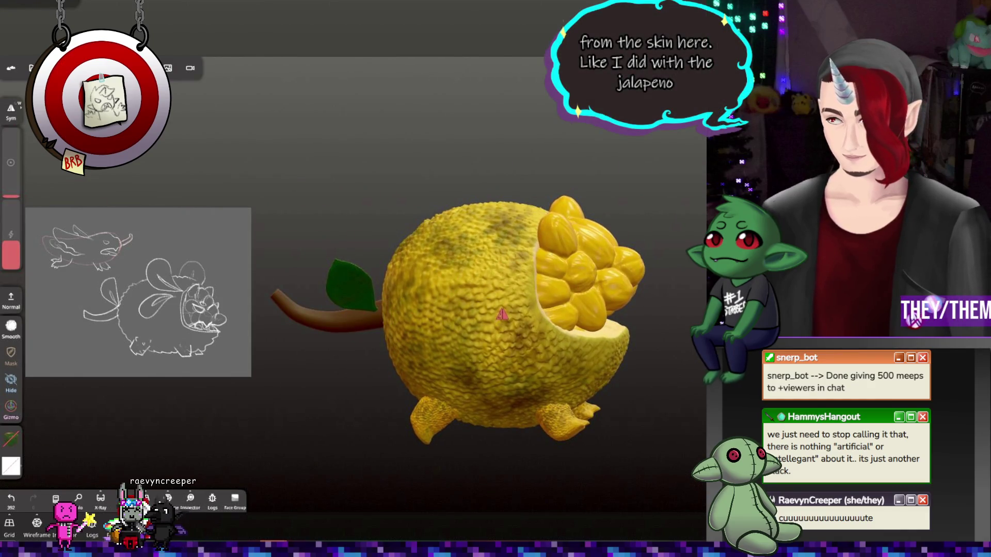
{"action": "mouse_move", "coordinate": [469, 226]}
{"action": "right_mouse_down"}
{"action": "mouse_move", "coordinate": [437, 310]}
{"action": "mouse_move", "coordinate": [466, 348]}
{"action": "mouse_move", "coordinate": [549, 291]}
{"action": "right_mouse_up"}
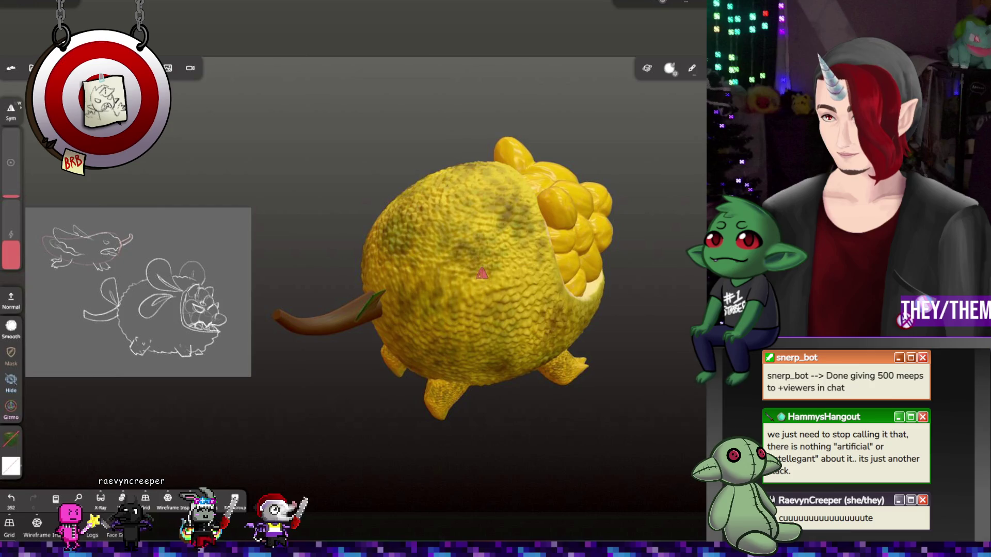
Switch the brush to carve inward and stamp a texture stroke along the stem tail
{"action": "key", "text": "c"}
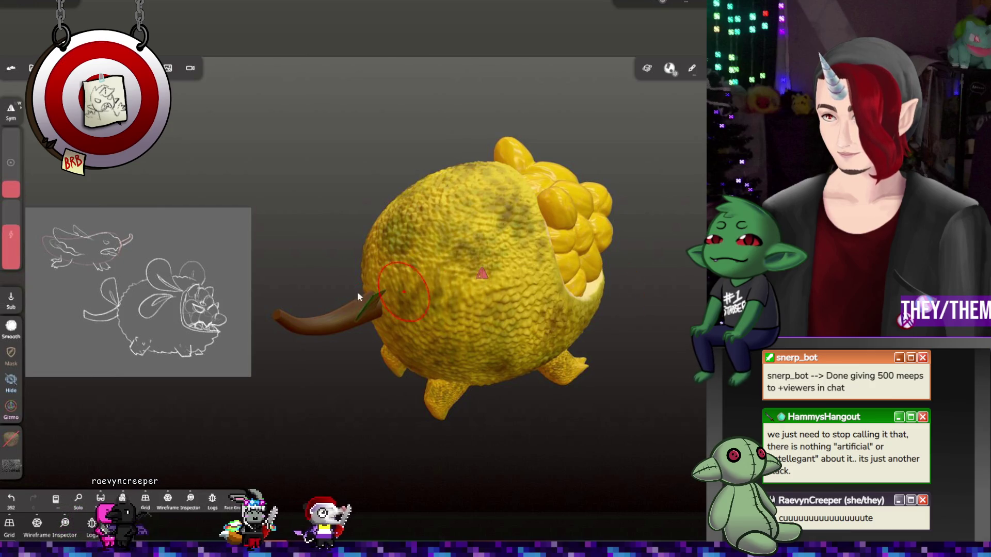
{"action": "left_click", "coordinate": [13, 468]}
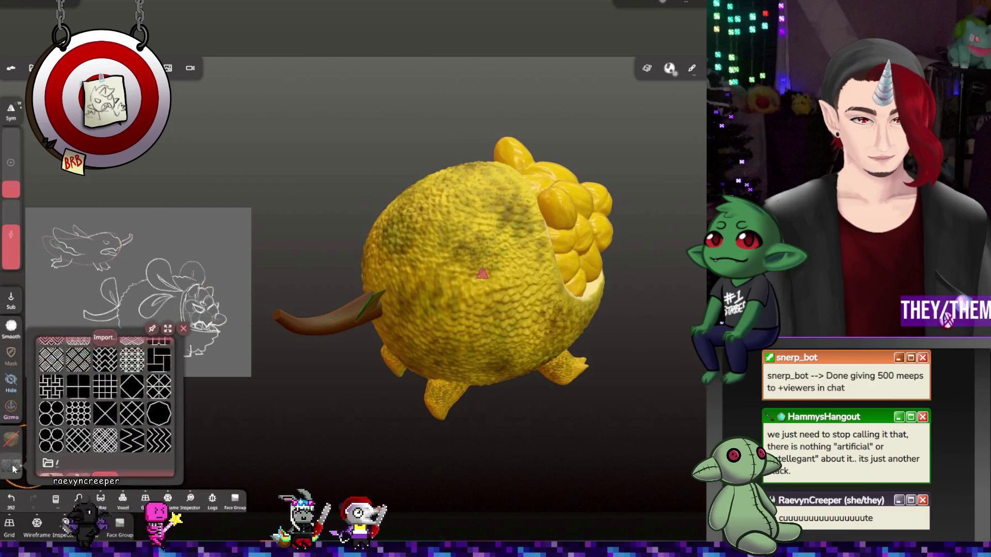
{"action": "scroll", "coordinate": [116, 437], "scroll_direction": "down", "scroll_amount": 5}
{"action": "scroll", "coordinate": [116, 438], "scroll_direction": "down", "scroll_amount": 10}
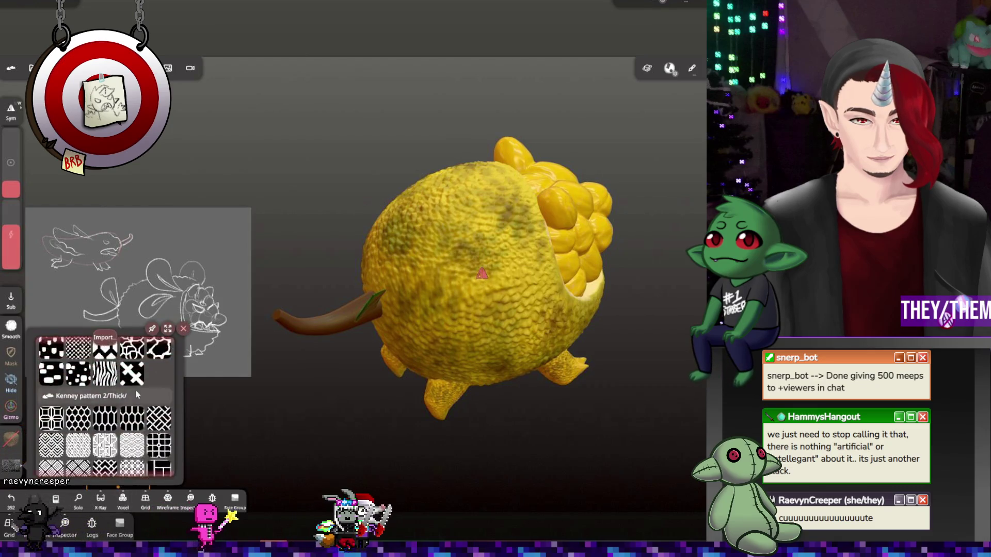
{"action": "scroll", "coordinate": [124, 454], "scroll_direction": "up", "scroll_amount": 5}
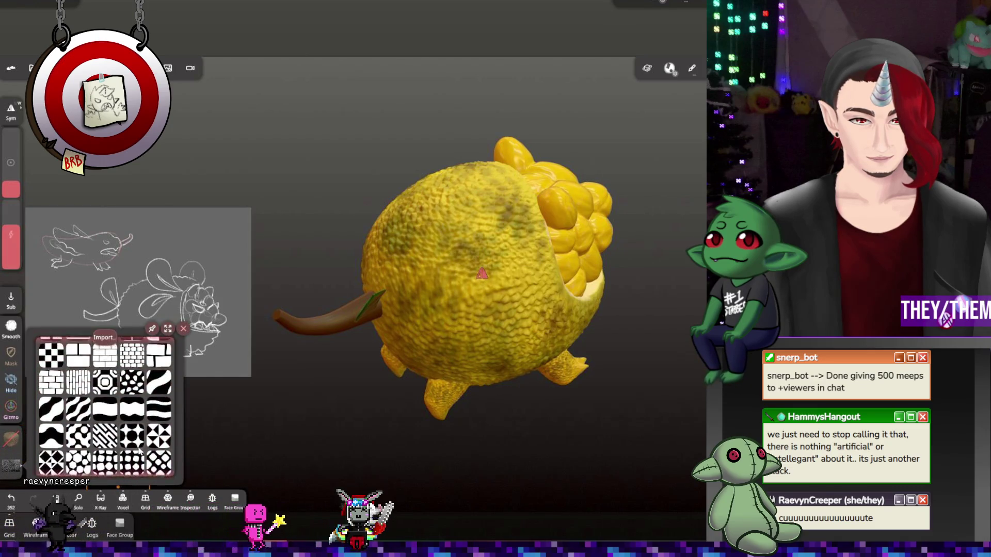
{"action": "right_click_drag", "start_coordinate": [314, 308], "coordinate": [325, 318]}
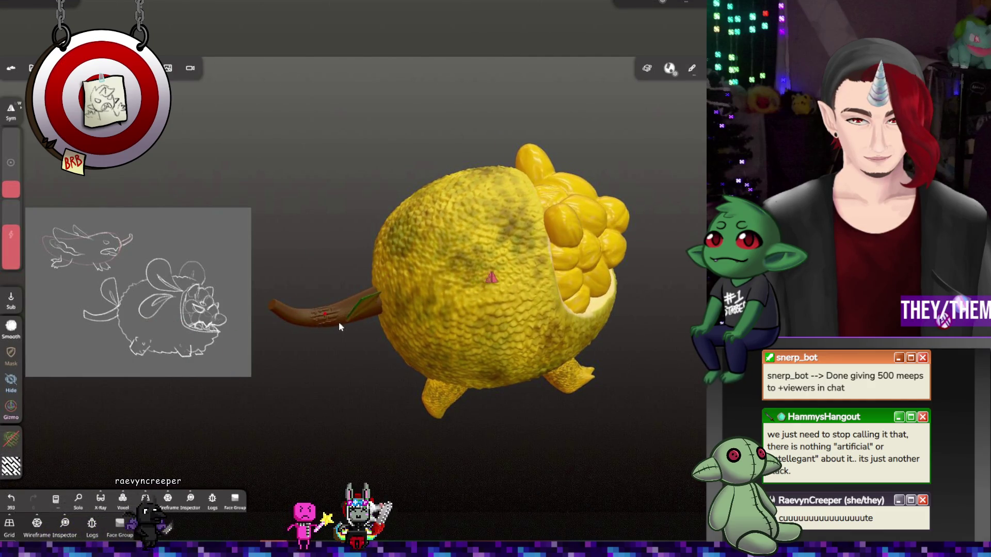
{"action": "mouse_move", "coordinate": [339, 325]}
{"action": "left_mouse_down"}
{"action": "mouse_move", "coordinate": [343, 310]}
{"action": "mouse_move", "coordinate": [347, 332]}
{"action": "mouse_move", "coordinate": [347, 289]}
{"action": "left_mouse_up"}
{"action": "right_click_drag", "start_coordinate": [347, 289], "coordinate": [387, 381]}
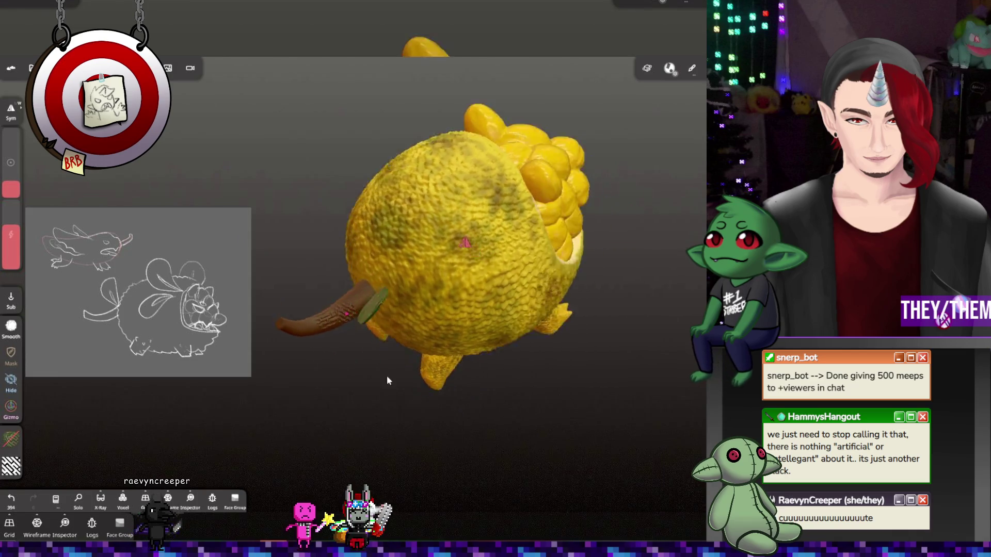
{"action": "scroll", "coordinate": [342, 332], "scroll_direction": "up", "scroll_amount": 5}
Undo the stamp strokes on the tail and switch to a brush without the stamp texture
{"action": "key", "text": "m"}
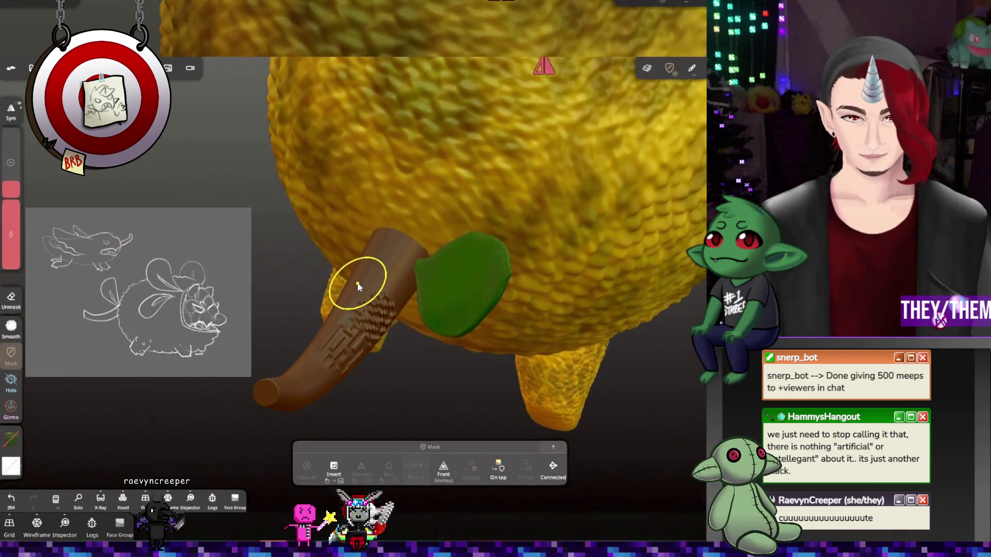
{"action": "key", "text": "ctrl+z"}
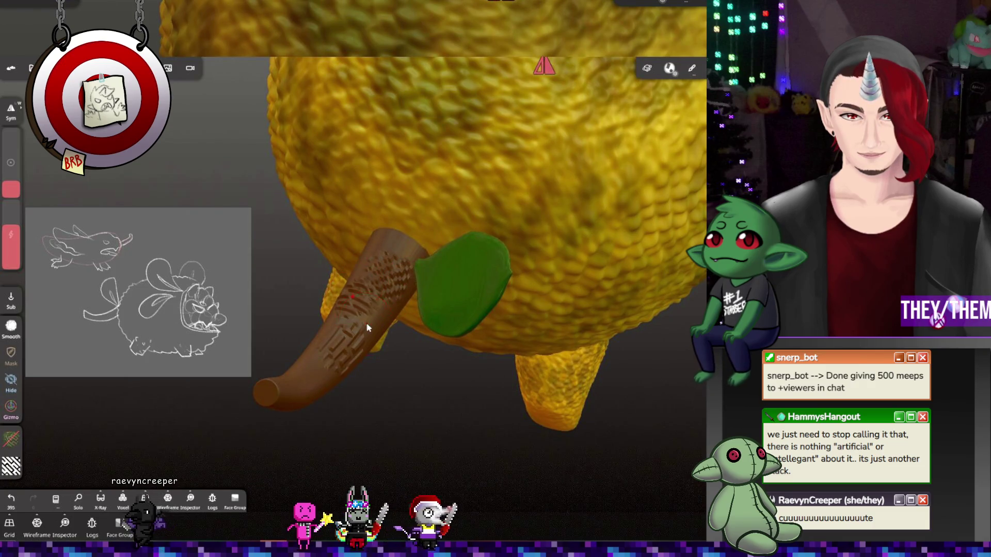
{"action": "key", "text": "ctrl+z"}
{"action": "key", "text": "ctrl+z"}
{"action": "key", "text": "ctrl+z"}
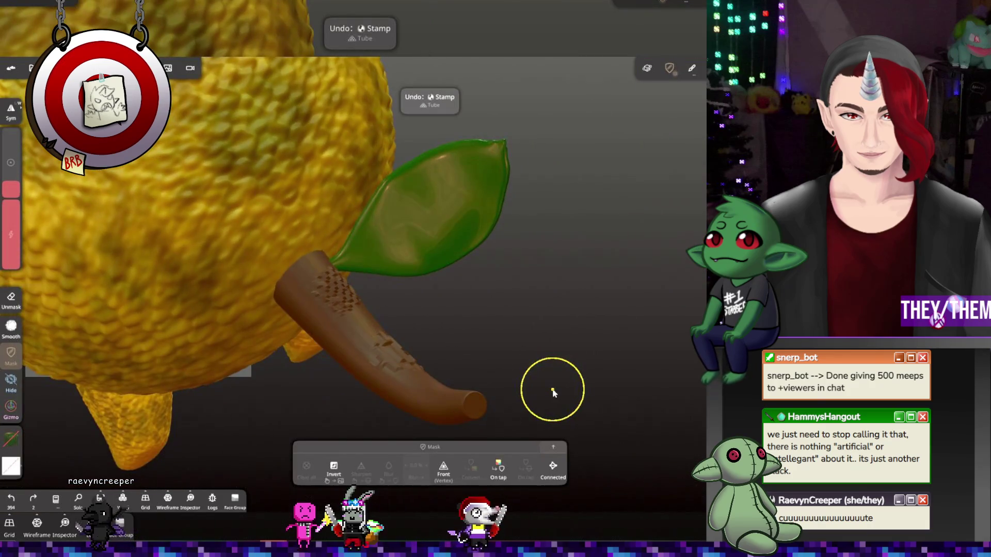
{"action": "key", "text": "s"}
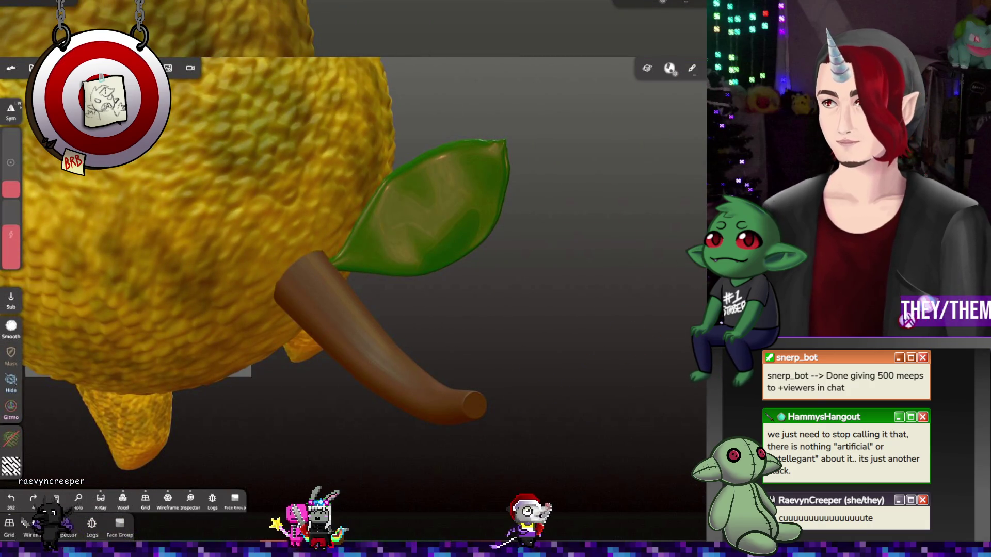
{"action": "key", "text": "g"}
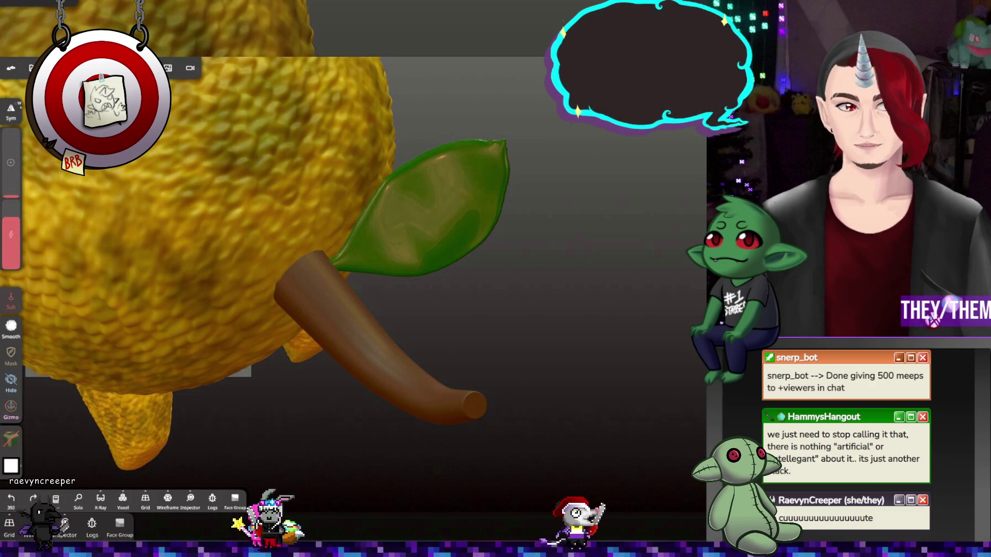
Dab near the tail with an enlarged brush radius and orbit to inspect the stem and leaf
{"action": "left_click", "coordinate": [349, 323]}
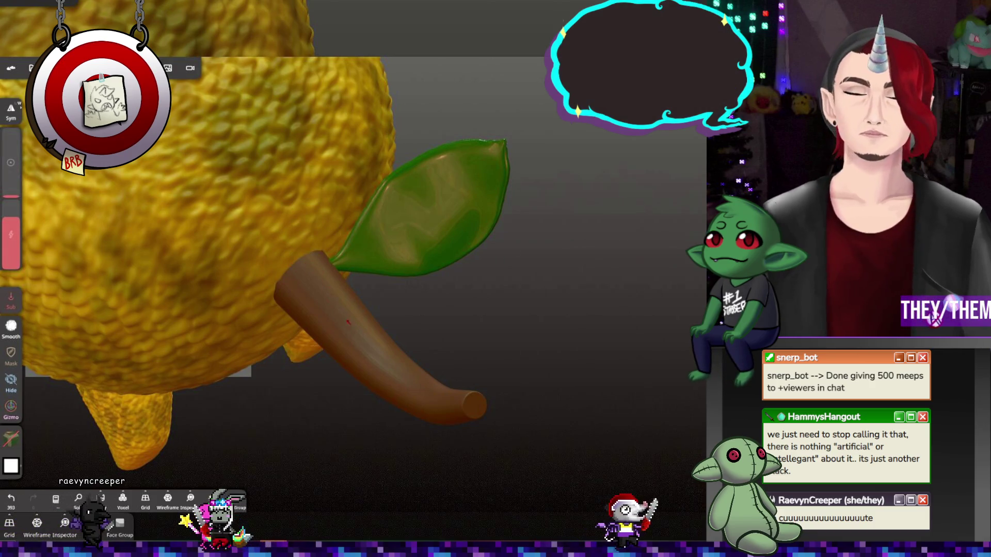
{"action": "left_click_drag", "start_coordinate": [11, 217], "coordinate": [10, 202]}
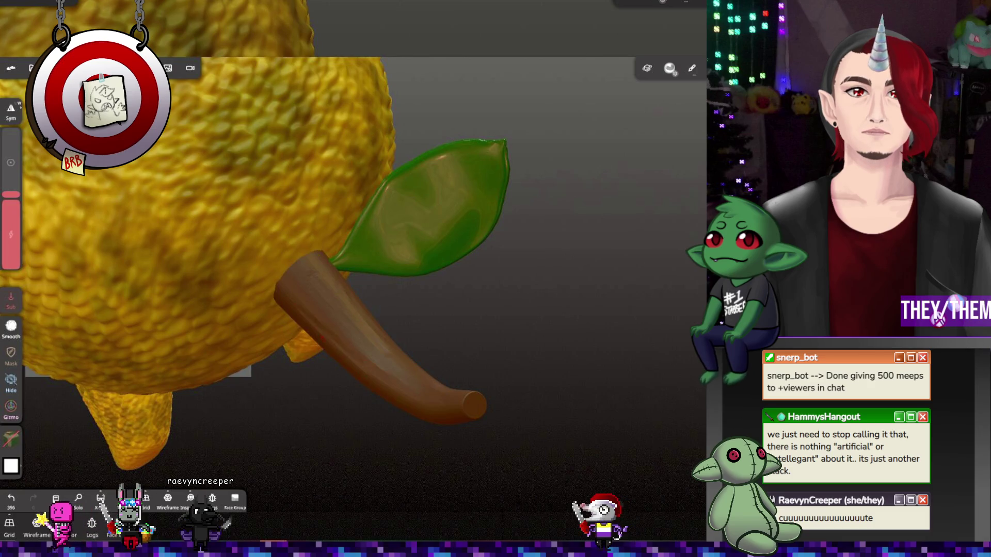
{"action": "left_click_drag", "start_coordinate": [582, 382], "coordinate": [568, 434]}
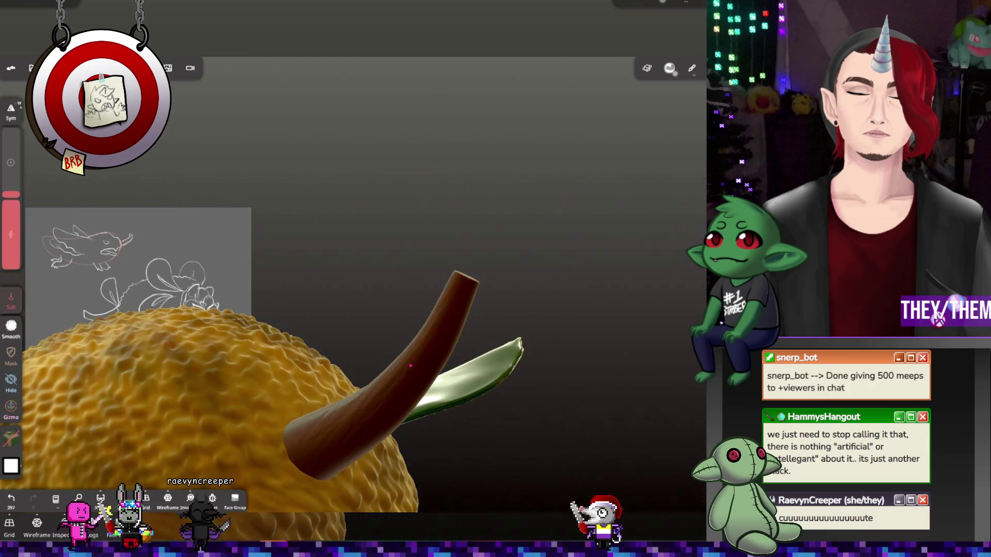
{"action": "left_click_drag", "start_coordinate": [410, 365], "coordinate": [433, 368]}
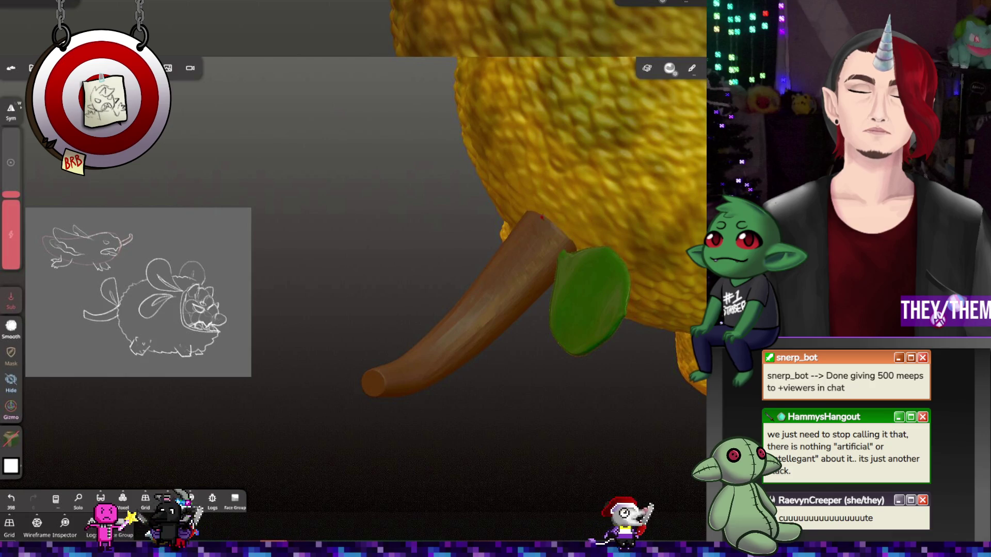
{"action": "left_click_drag", "start_coordinate": [362, 155], "coordinate": [444, 158]}
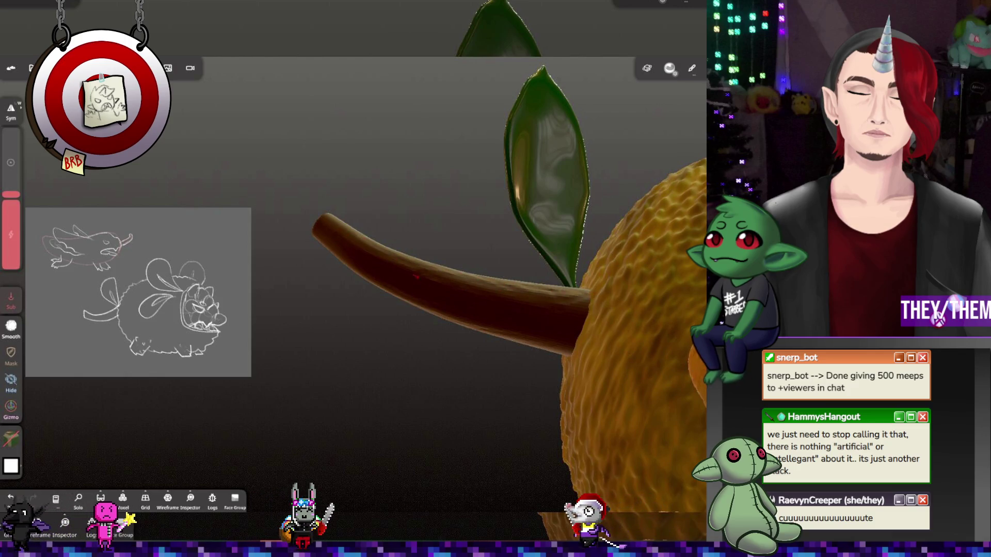
{"action": "mouse_move", "coordinate": [423, 283]}
{"action": "left_mouse_down"}
{"action": "mouse_move", "coordinate": [454, 137]}
{"action": "mouse_move", "coordinate": [500, 346]}
{"action": "left_mouse_up"}
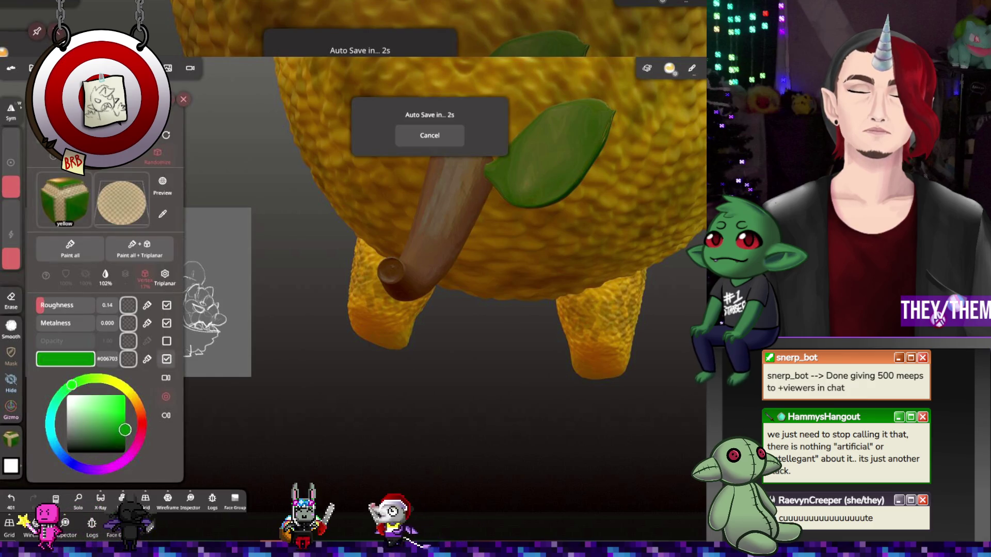
Paint the stem dark brown along the branch using a smaller radius and higher intensity
{"action": "left_click", "coordinate": [70, 248]}
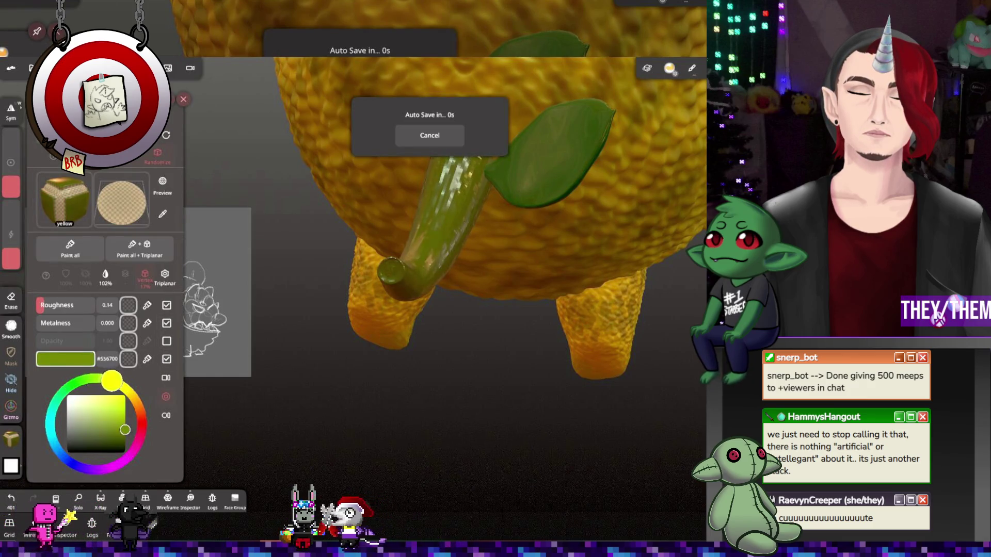
{"action": "key", "text": "ctrl+z"}
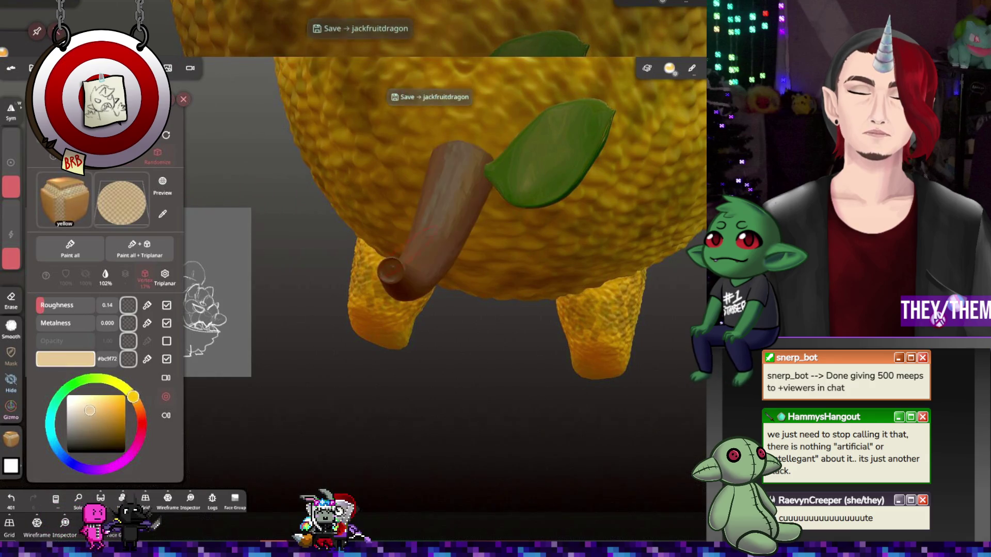
{"action": "left_click", "coordinate": [391, 269]}
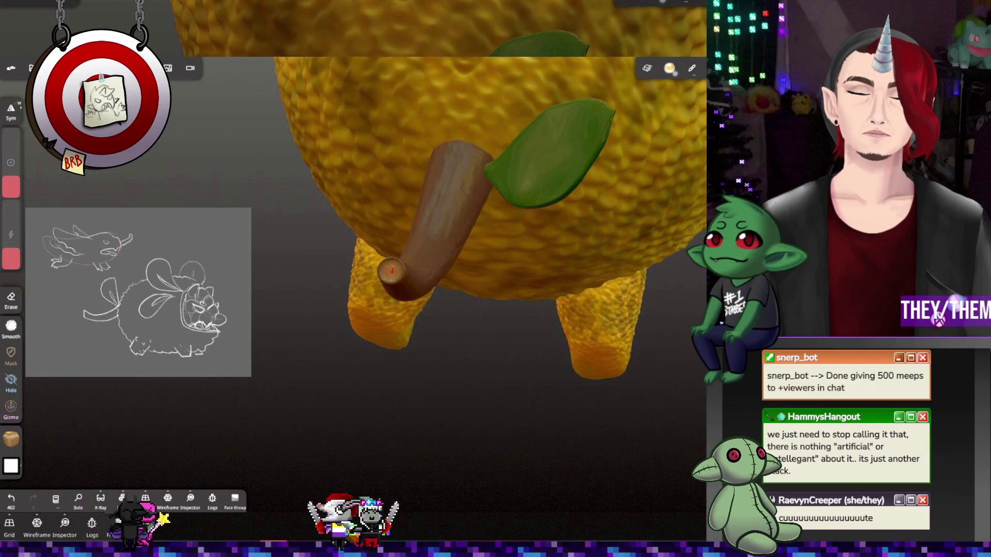
{"action": "left_click_drag", "start_coordinate": [11, 178], "coordinate": [11, 192]}
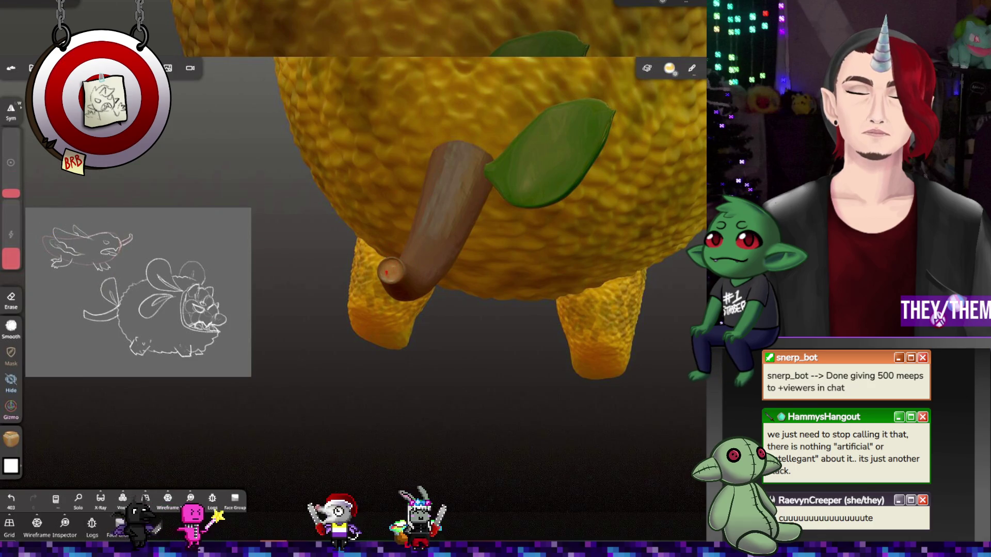
{"action": "left_click", "coordinate": [383, 268]}
{"action": "left_click_drag", "start_coordinate": [11, 261], "coordinate": [11, 207]}
{"action": "left_click", "coordinate": [391, 271]}
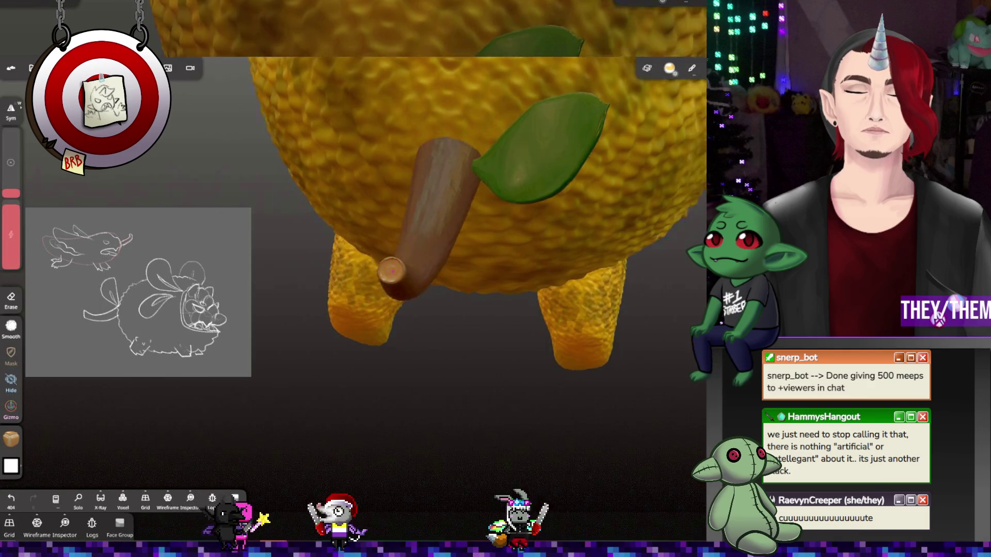
{"action": "left_click", "coordinate": [392, 271]}
{"action": "left_click_drag", "start_coordinate": [517, 310], "coordinate": [454, 310]}
Pick a darker, rougher brown and darken the branch base where it meets the fruit
{"action": "left_click", "coordinate": [11, 439]}
{"action": "left_click_drag", "start_coordinate": [90, 410], "coordinate": [113, 436]}
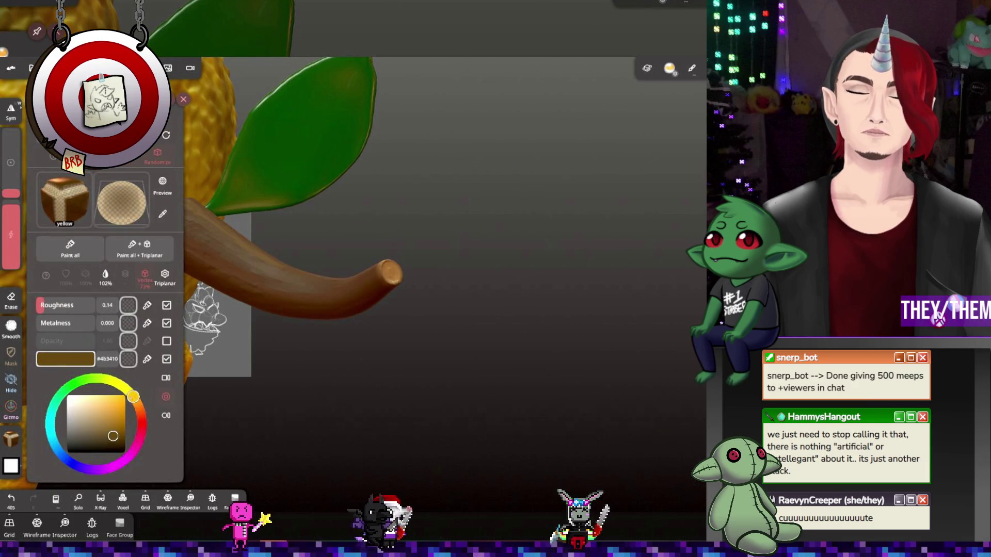
{"action": "left_click_drag", "start_coordinate": [196, 243], "coordinate": [289, 289]}
{"action": "left_click", "coordinate": [11, 438]}
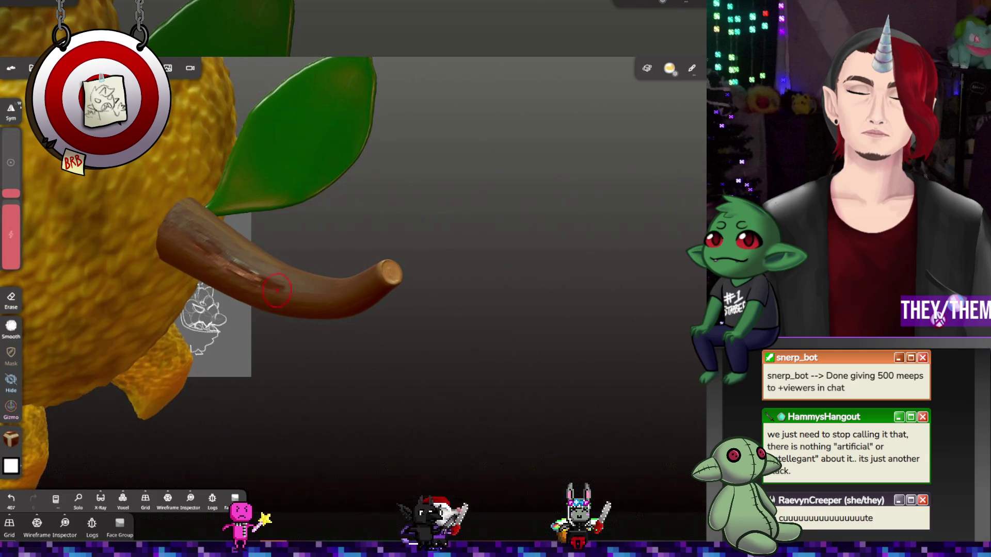
{"action": "key", "text": "ctrl+z"}
{"action": "key", "text": "ctrl+z"}
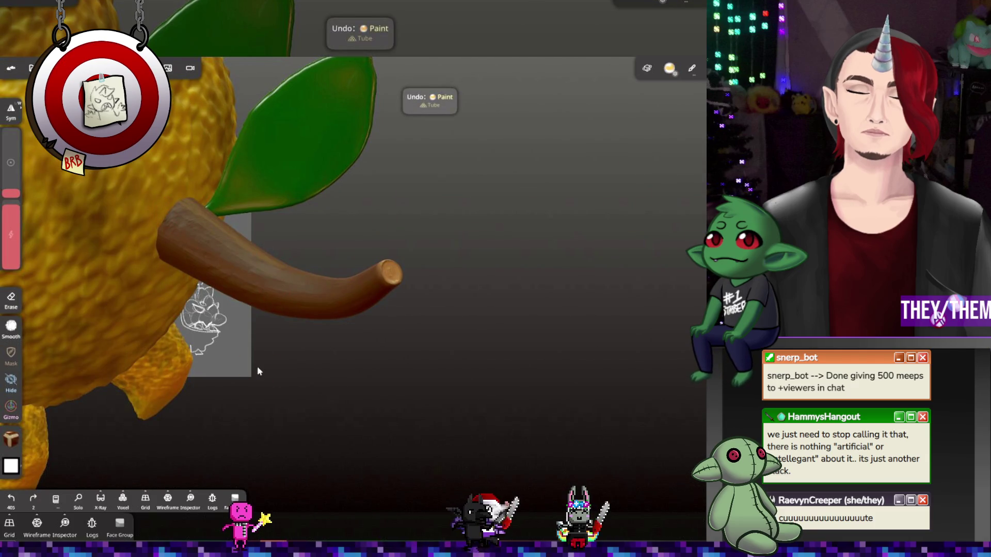
{"action": "left_click", "coordinate": [11, 439]}
{"action": "left_click_drag", "start_coordinate": [289, 289], "coordinate": [206, 256]}
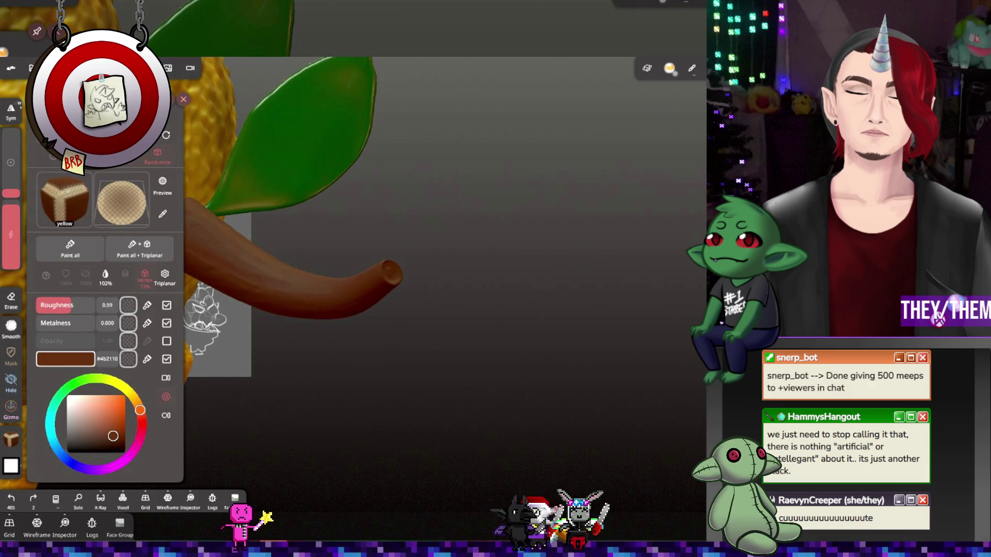
{"action": "left_click", "coordinate": [11, 439]}
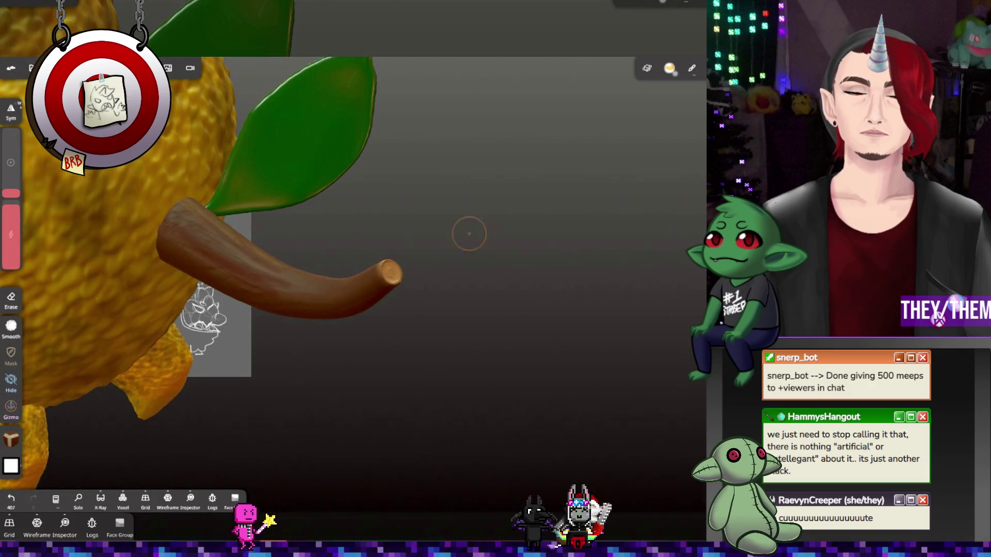
Orbit around the branch and paint brown up along its underside
{"action": "mouse_move", "coordinate": [469, 233]}
{"action": "left_mouse_down"}
{"action": "mouse_move", "coordinate": [320, 258]}
{"action": "mouse_move", "coordinate": [119, 344]}
{"action": "mouse_move", "coordinate": [2, 380]}
{"action": "left_mouse_up"}
{"action": "mouse_move", "coordinate": [329, 372]}
{"action": "left_mouse_down"}
{"action": "mouse_move", "coordinate": [549, 361]}
{"action": "mouse_move", "coordinate": [653, 231]}
{"action": "left_mouse_up"}
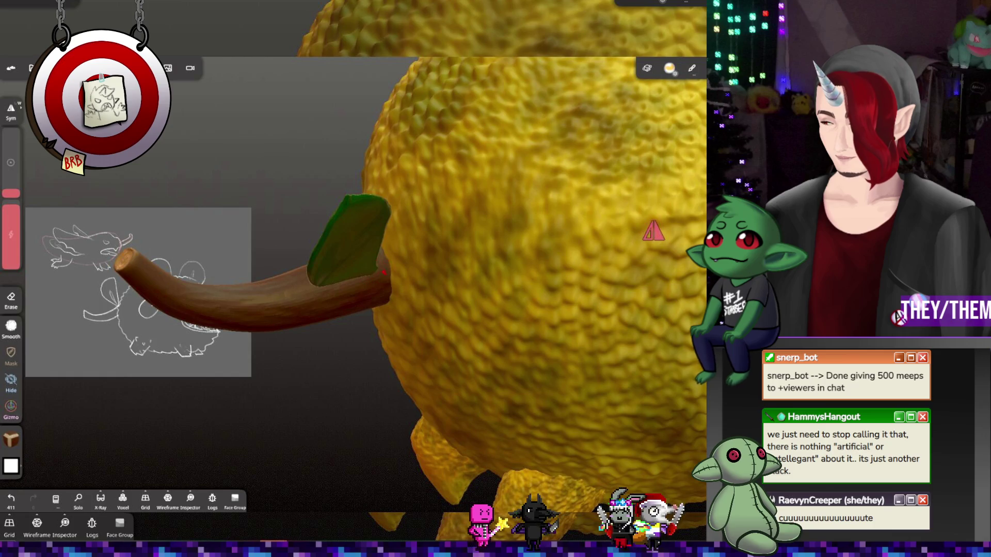
{"action": "left_click_drag", "start_coordinate": [653, 231], "coordinate": [627, 109]}
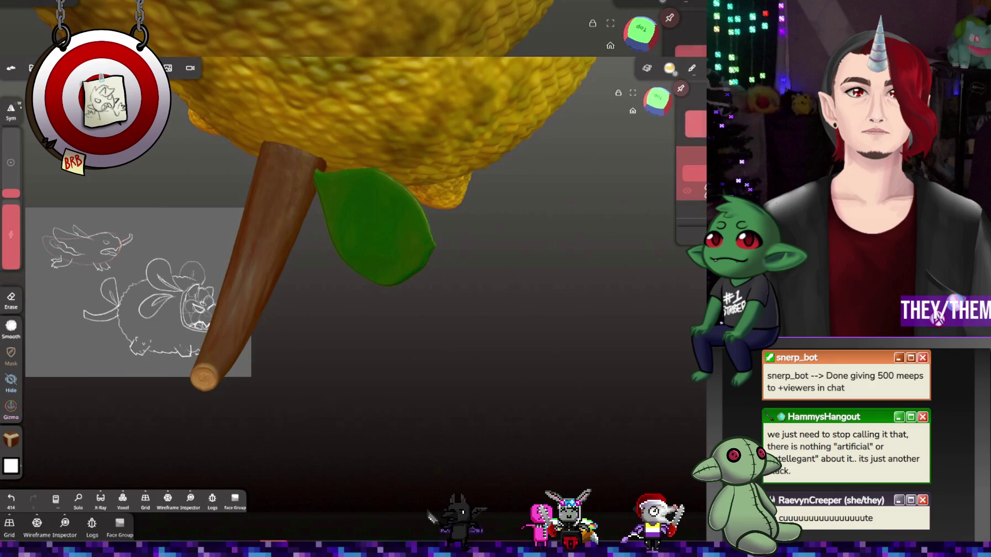
{"action": "left_click_drag", "start_coordinate": [274, 176], "coordinate": [284, 165]}
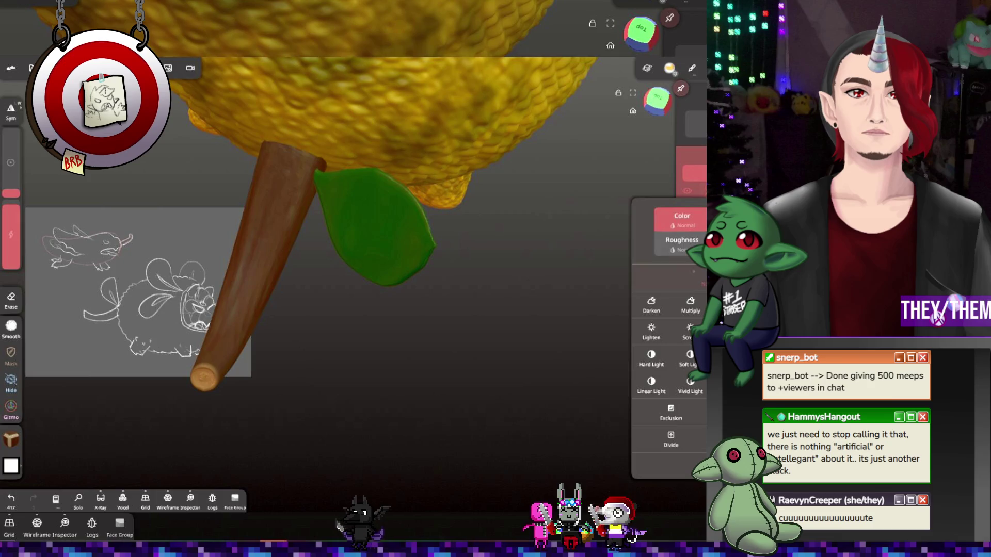
{"action": "left_click_drag", "start_coordinate": [361, 258], "coordinate": [135, 277]}
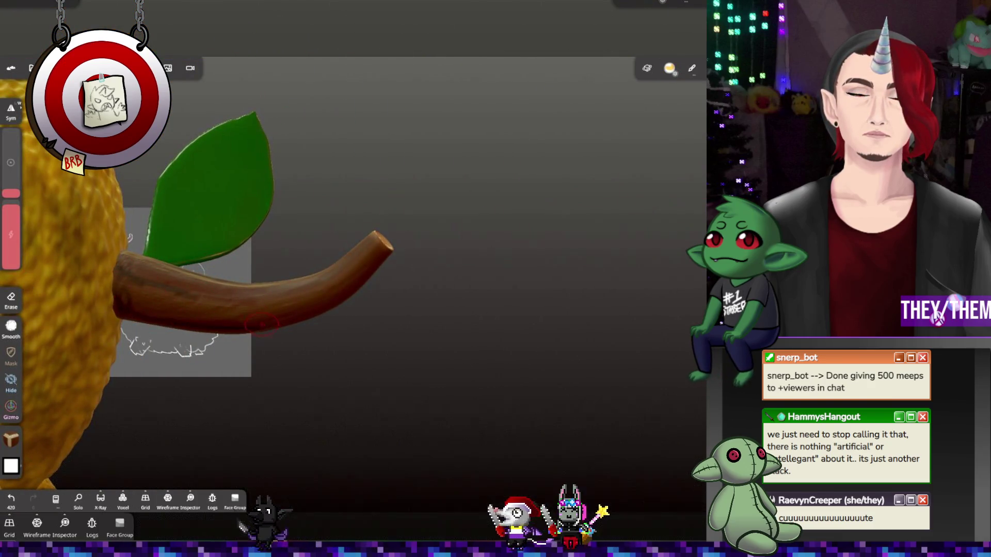
Smooth the stem branch's surface with the Relax brush
{"action": "key", "text": "shift"}
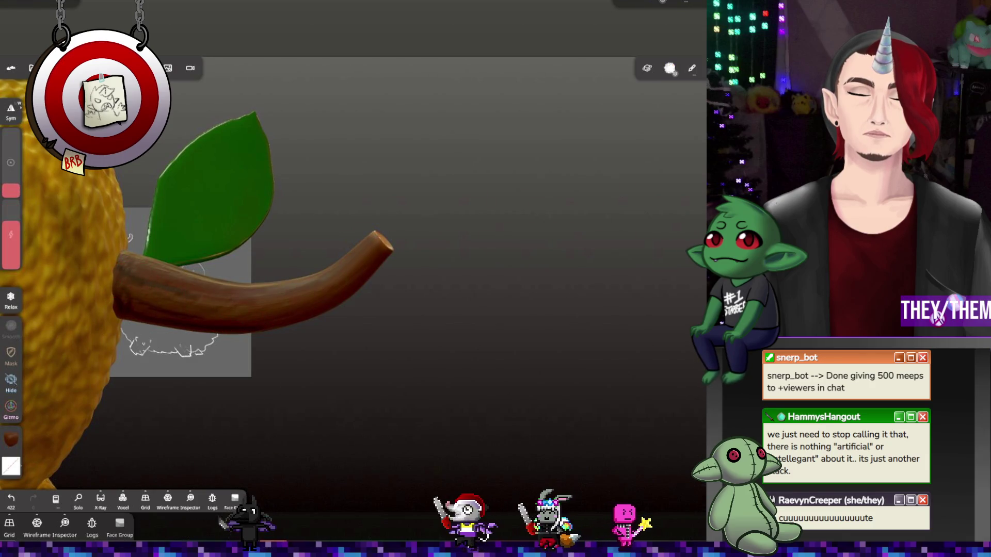
{"action": "mouse_move", "coordinate": [46, 268]}
{"action": "left_mouse_down"}
{"action": "mouse_move", "coordinate": [67, 255]}
{"action": "mouse_move", "coordinate": [140, 306]}
{"action": "mouse_move", "coordinate": [230, 347]}
{"action": "mouse_move", "coordinate": [557, 310]}
{"action": "mouse_move", "coordinate": [286, 298]}
{"action": "left_mouse_up"}
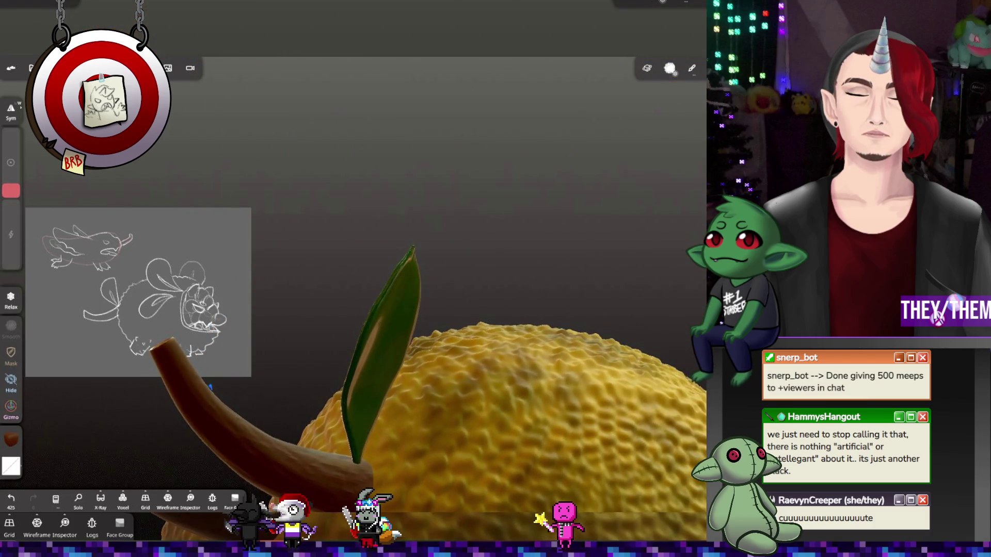
{"action": "mouse_move", "coordinate": [212, 422]}
{"action": "left_mouse_down"}
{"action": "mouse_move", "coordinate": [305, 306]}
{"action": "mouse_move", "coordinate": [336, 476]}
{"action": "mouse_move", "coordinate": [403, 416]}
{"action": "mouse_move", "coordinate": [449, 392]}
{"action": "mouse_move", "coordinate": [635, 337]}
{"action": "mouse_move", "coordinate": [329, 316]}
{"action": "mouse_move", "coordinate": [289, 343]}
{"action": "mouse_move", "coordinate": [387, 312]}
{"action": "mouse_move", "coordinate": [290, 400]}
{"action": "mouse_move", "coordinate": [347, 343]}
{"action": "mouse_move", "coordinate": [547, 326]}
{"action": "mouse_move", "coordinate": [514, 283]}
{"action": "mouse_move", "coordinate": [619, 292]}
{"action": "mouse_move", "coordinate": [507, 359]}
{"action": "left_mouse_up"}
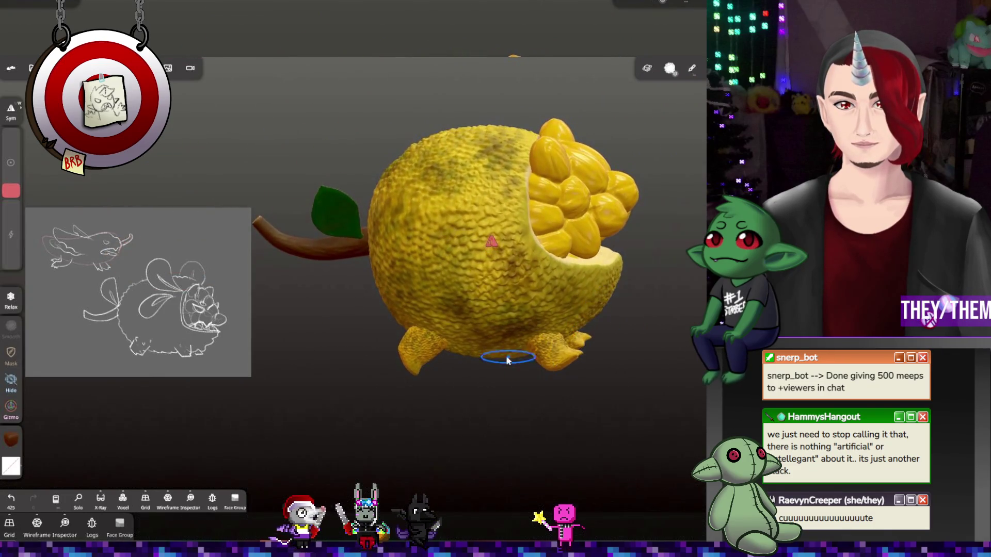
Turn the pod-filled mouth to face forward and save the project as jackfruitdragon
{"action": "scroll", "coordinate": [457, 356], "scroll_direction": "up", "scroll_amount": 5}
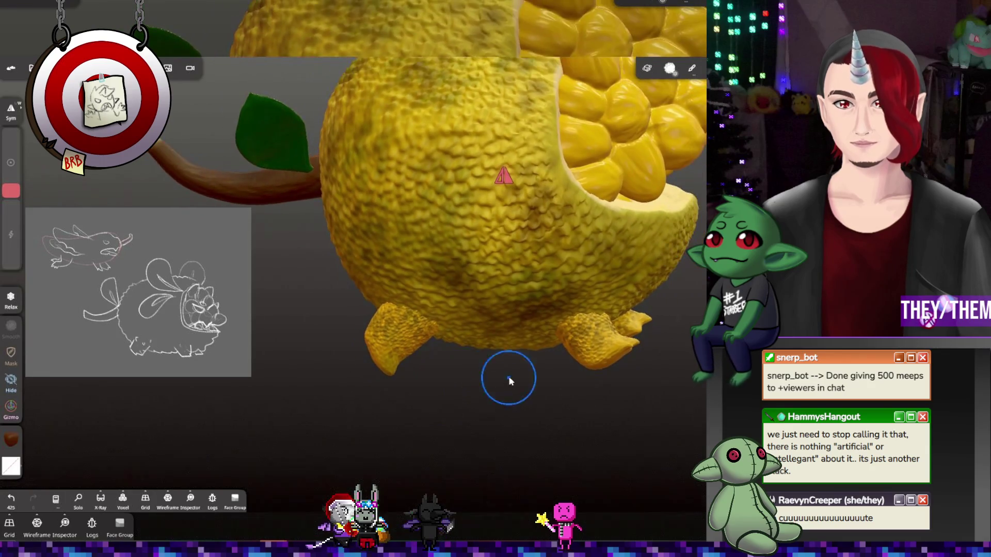
{"action": "scroll", "coordinate": [509, 381], "scroll_direction": "down", "scroll_amount": 5}
{"action": "mouse_move", "coordinate": [537, 380]}
{"action": "left_mouse_down"}
{"action": "mouse_move", "coordinate": [625, 380]}
{"action": "mouse_move", "coordinate": [456, 367]}
{"action": "mouse_move", "coordinate": [576, 386]}
{"action": "mouse_move", "coordinate": [630, 380]}
{"action": "mouse_move", "coordinate": [469, 191]}
{"action": "left_mouse_up"}
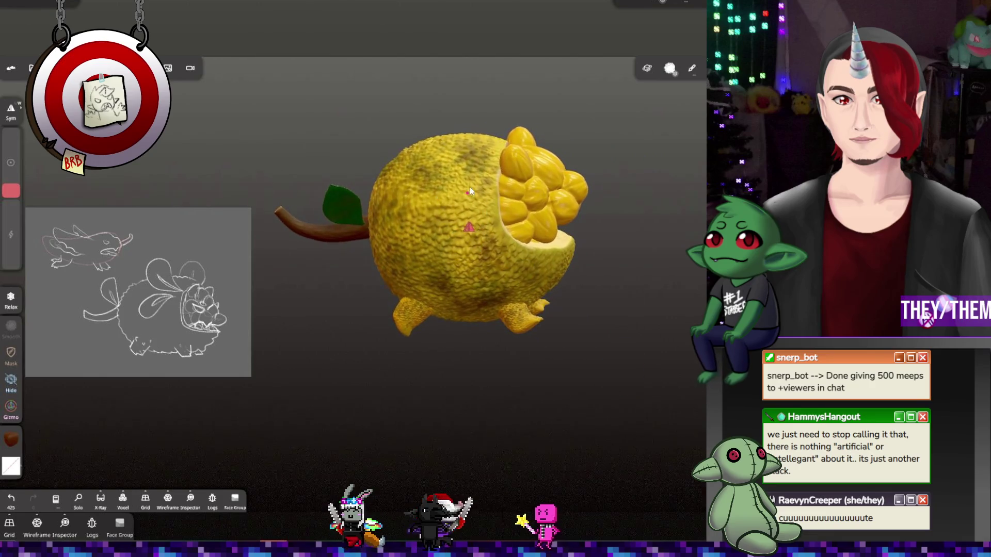
{"action": "key", "text": "ctrl+s"}
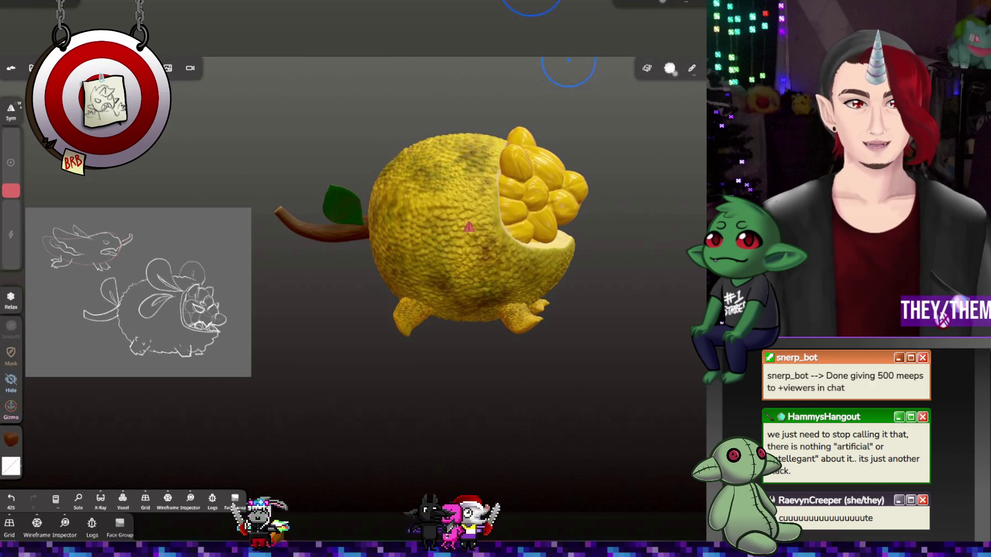
Duplicate the Quad Sphere split rind mesh into a new Quad Sphere split 1
{"action": "left_click", "coordinate": [32, 68]}
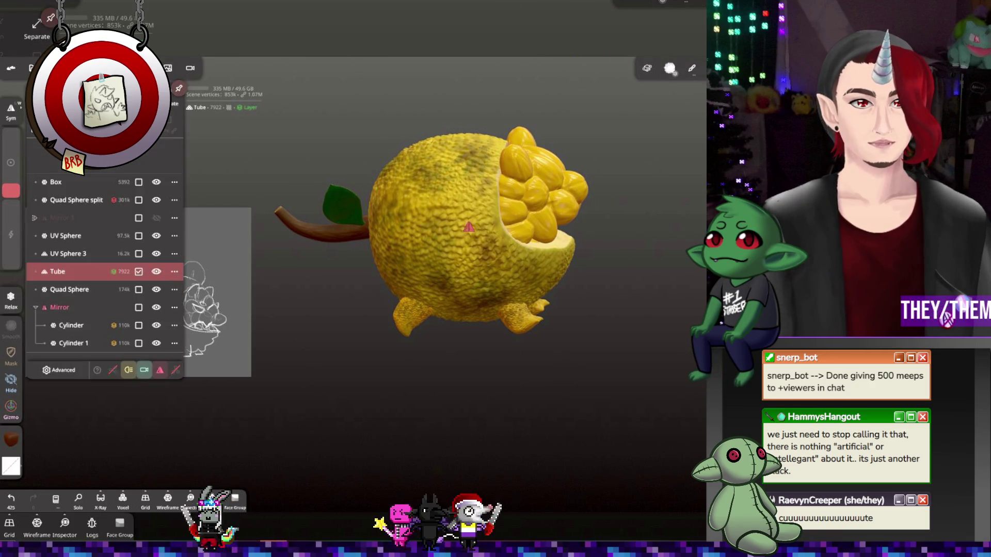
{"action": "left_click", "coordinate": [76, 185]}
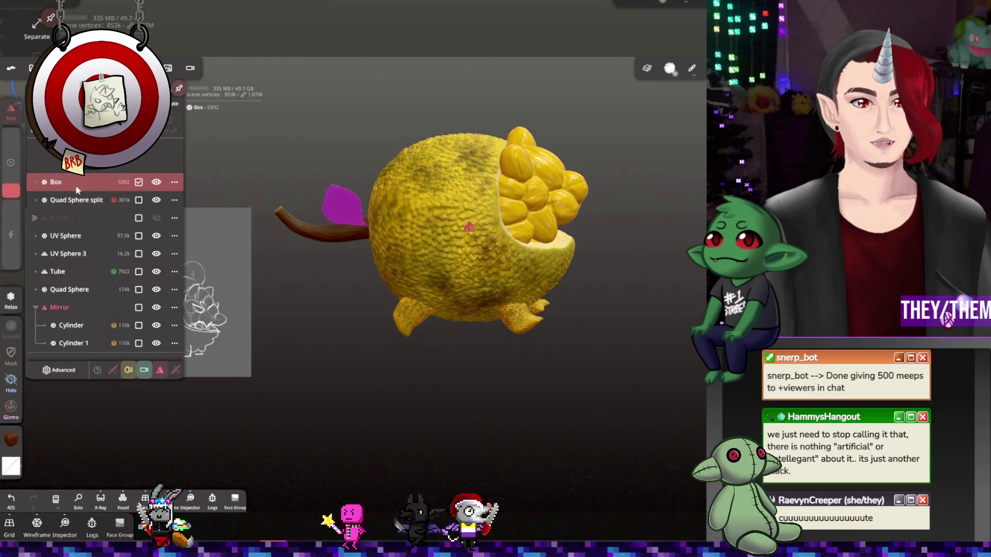
{"action": "left_click", "coordinate": [61, 201]}
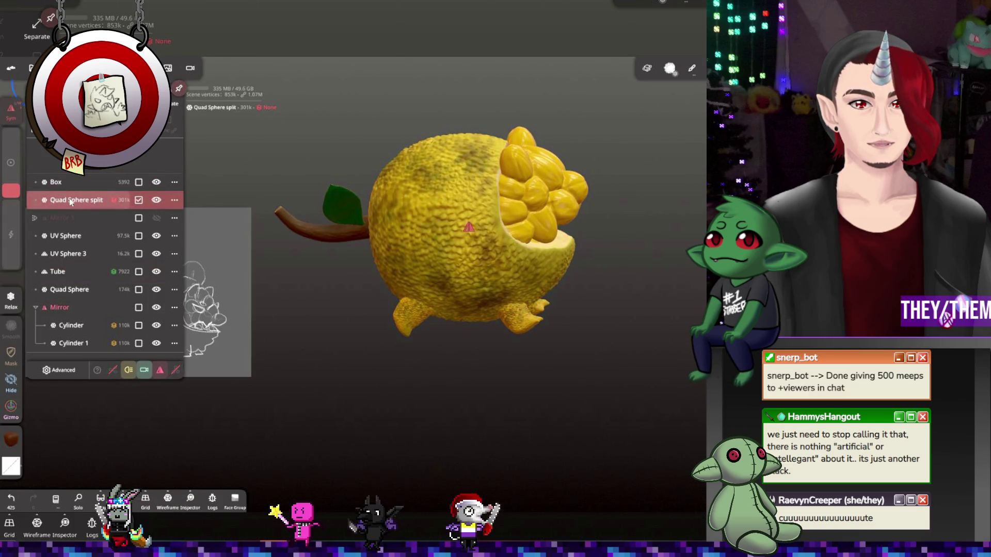
{"action": "key", "text": "ctrl+d"}
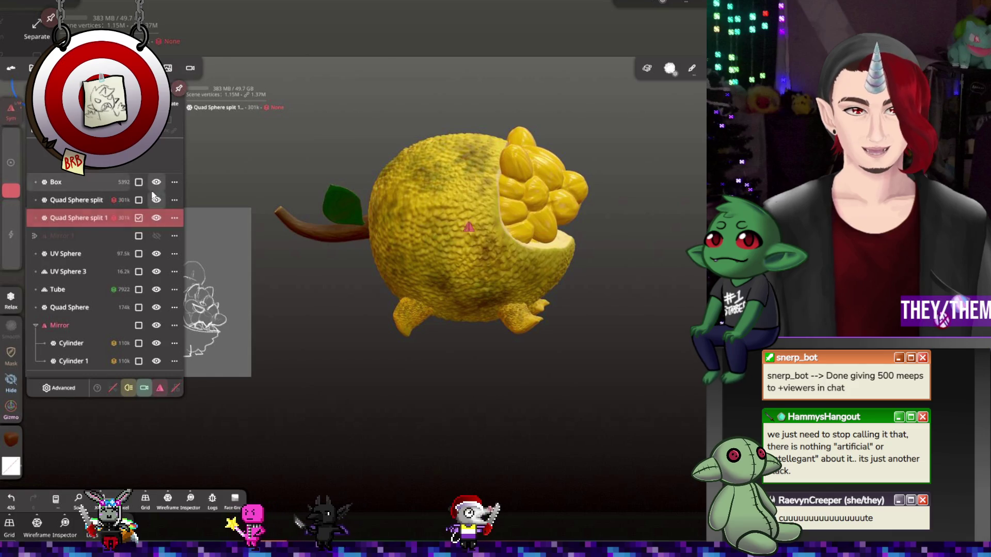
{"action": "left_click", "coordinate": [426, 209]}
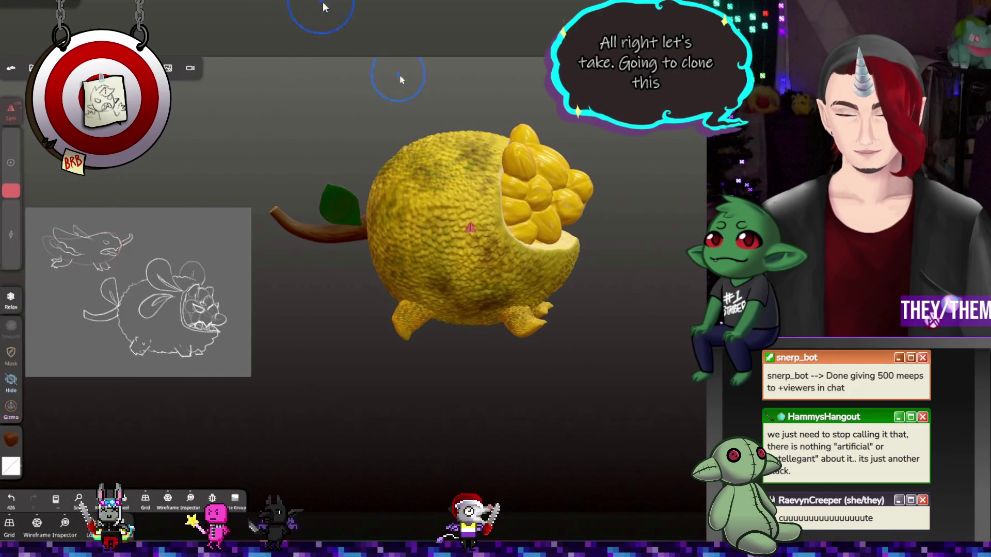
{"action": "mouse_move", "coordinate": [400, 79]}
{"action": "left_mouse_down"}
{"action": "mouse_move", "coordinate": [380, 14]}
{"action": "mouse_move", "coordinate": [353, 78]}
{"action": "mouse_move", "coordinate": [412, 91]}
{"action": "left_mouse_up"}
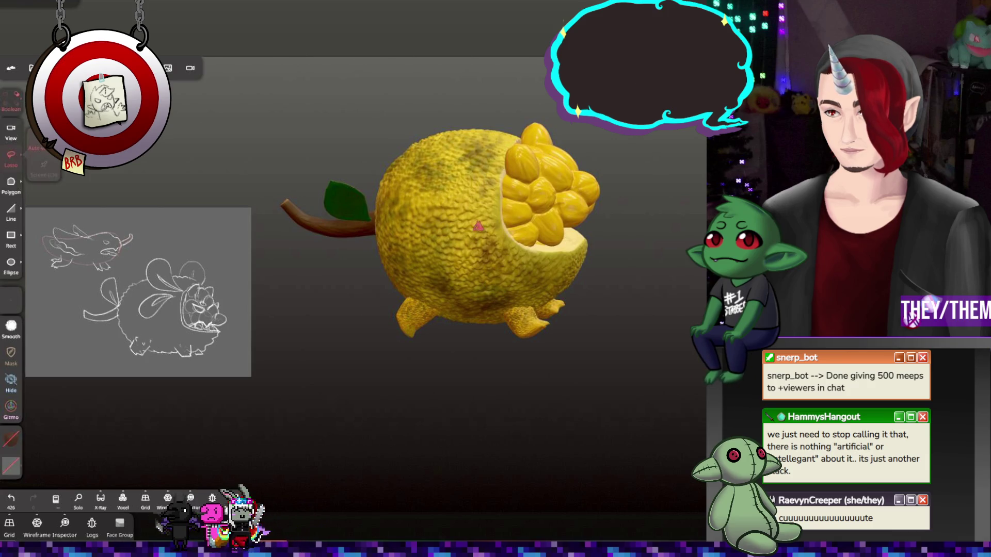
Lasso-split a rind patch off the duplicated body's left side, undoing and redoing the first cut
{"action": "scroll", "coordinate": [415, 184], "scroll_direction": "up", "scroll_amount": 3}
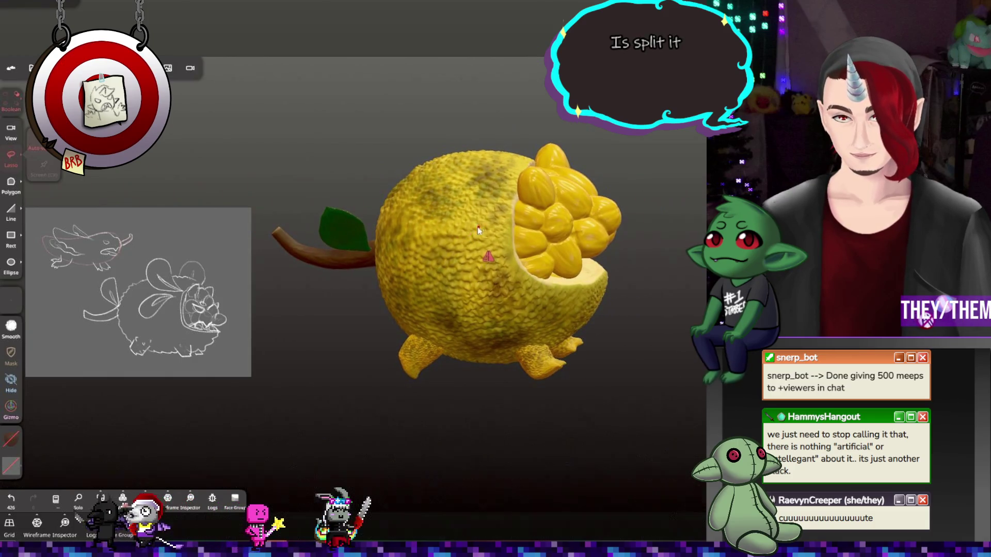
{"action": "mouse_move", "coordinate": [336, 173]}
{"action": "left_mouse_down"}
{"action": "mouse_move", "coordinate": [389, 169]}
{"action": "mouse_move", "coordinate": [484, 256]}
{"action": "left_mouse_up"}
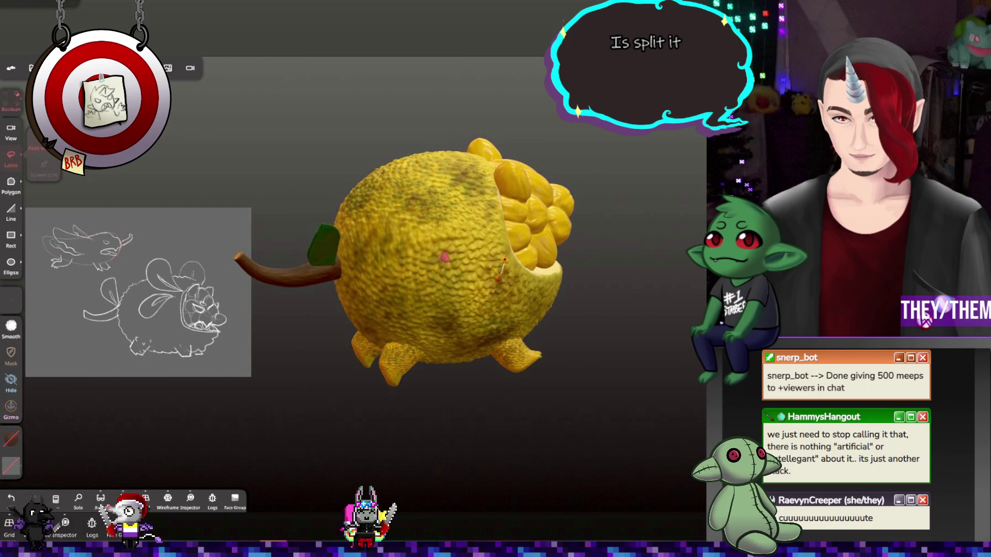
{"action": "mouse_move", "coordinate": [433, 298]}
{"action": "left_mouse_down"}
{"action": "mouse_move", "coordinate": [389, 281]}
{"action": "mouse_move", "coordinate": [368, 233]}
{"action": "left_mouse_up"}
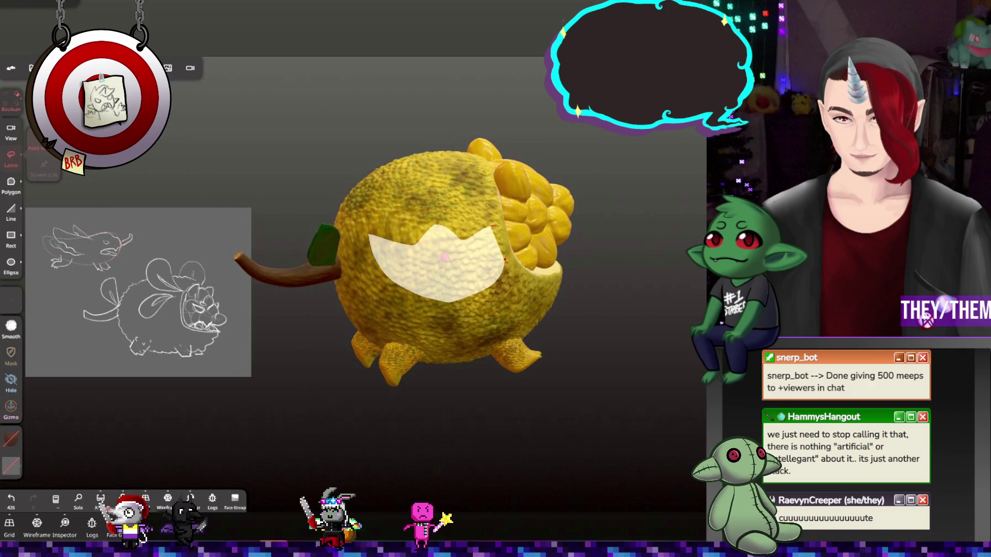
{"action": "mouse_move", "coordinate": [504, 259]}
{"action": "left_mouse_down"}
{"action": "mouse_move", "coordinate": [507, 239]}
{"action": "mouse_move", "coordinate": [581, 293]}
{"action": "mouse_move", "coordinate": [650, 304]}
{"action": "mouse_move", "coordinate": [526, 325]}
{"action": "left_mouse_up"}
{"action": "key", "text": "ctrl+z"}
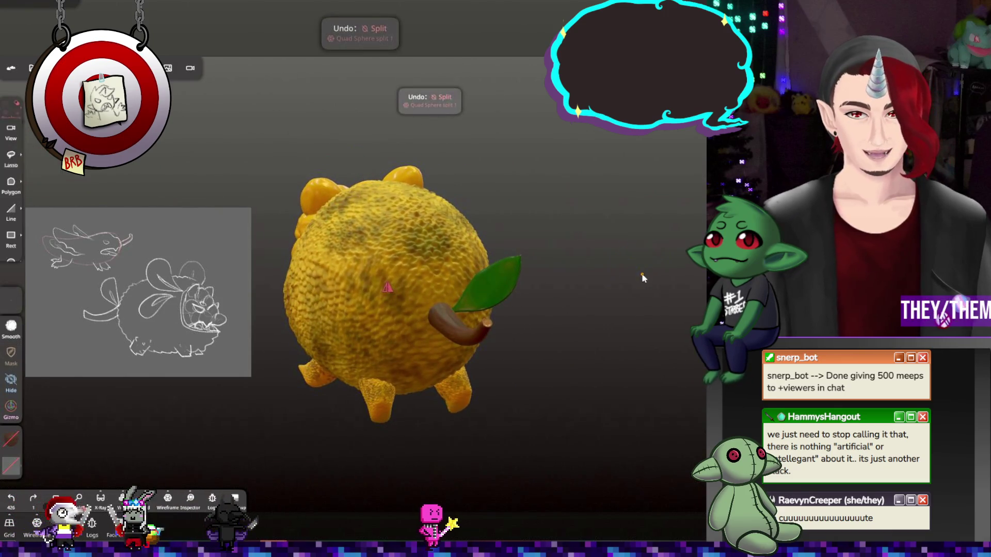
{"action": "mouse_move", "coordinate": [642, 273]}
{"action": "left_mouse_down"}
{"action": "mouse_move", "coordinate": [511, 292]}
{"action": "mouse_move", "coordinate": [389, 268]}
{"action": "left_mouse_up"}
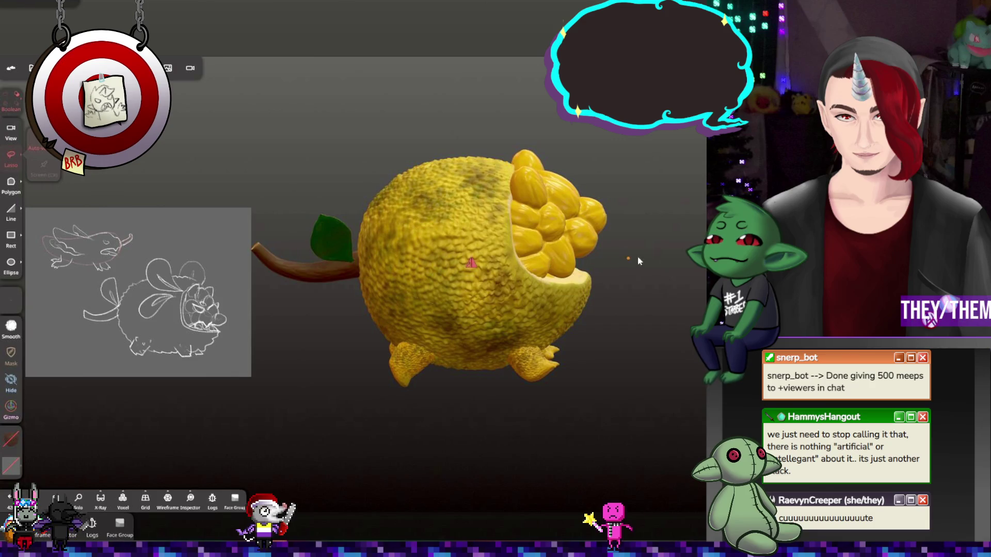
{"action": "mouse_move", "coordinate": [471, 263]}
{"action": "left_mouse_down"}
{"action": "mouse_move", "coordinate": [433, 238]}
{"action": "mouse_move", "coordinate": [687, 297]}
{"action": "mouse_move", "coordinate": [645, 232]}
{"action": "mouse_move", "coordinate": [619, 217]}
{"action": "mouse_move", "coordinate": [568, 278]}
{"action": "left_mouse_up"}
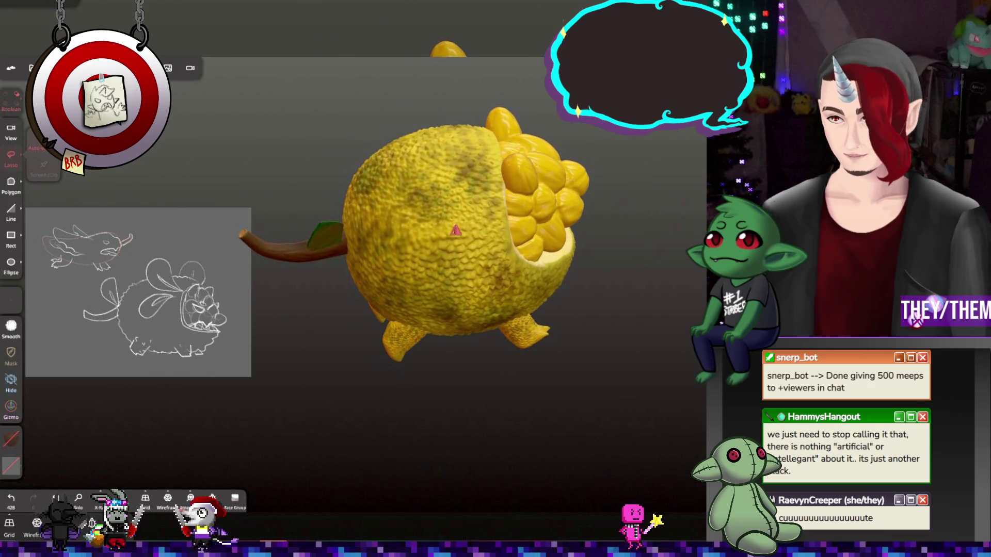
Drag the cut rind chunk away from the body with the gizmo and center it in view
{"action": "key", "text": "g"}
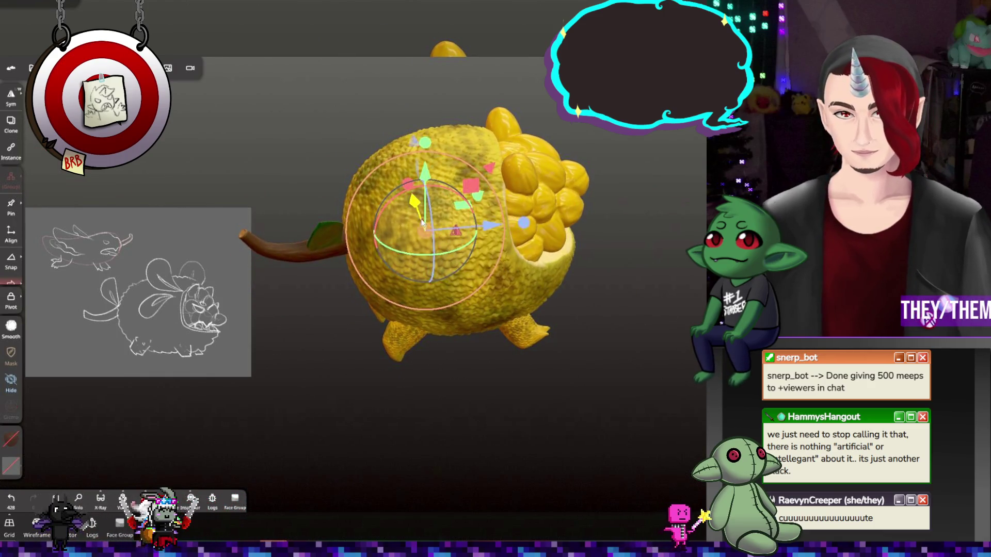
{"action": "mouse_move", "coordinate": [411, 210]}
{"action": "left_mouse_down"}
{"action": "mouse_move", "coordinate": [436, 283]}
{"action": "mouse_move", "coordinate": [476, 330]}
{"action": "mouse_move", "coordinate": [410, 327]}
{"action": "left_mouse_up"}
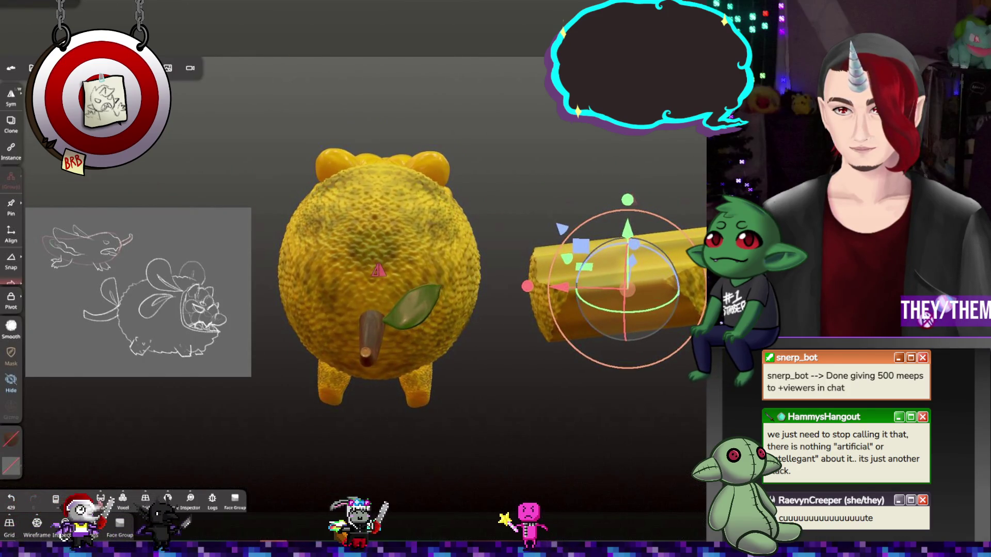
{"action": "mouse_move", "coordinate": [584, 207]}
{"action": "left_mouse_down"}
{"action": "mouse_move", "coordinate": [606, 208]}
{"action": "mouse_move", "coordinate": [472, 207]}
{"action": "mouse_move", "coordinate": [668, 186]}
{"action": "mouse_move", "coordinate": [524, 196]}
{"action": "mouse_move", "coordinate": [645, 201]}
{"action": "mouse_move", "coordinate": [390, 235]}
{"action": "left_mouse_up"}
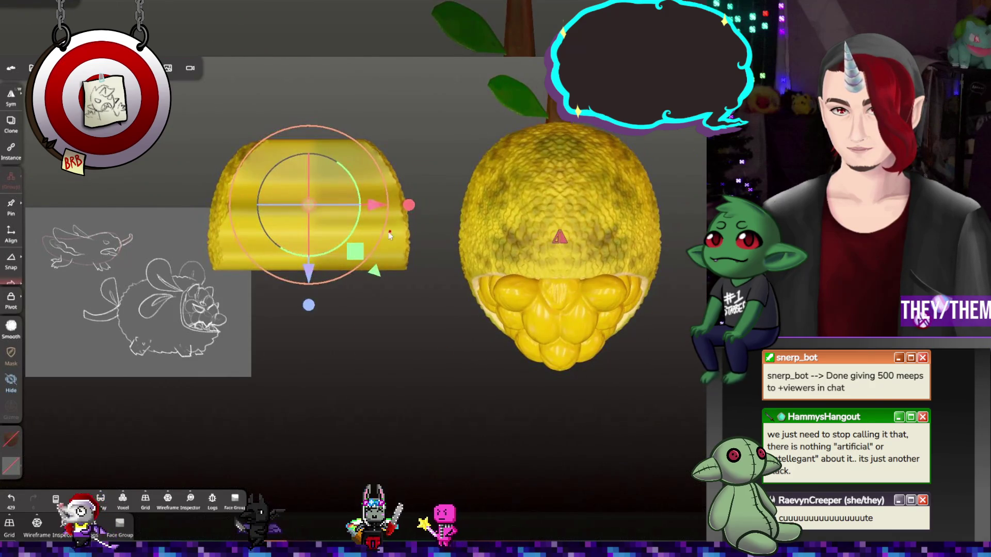
{"action": "middle_click_drag", "start_coordinate": [389, 311], "coordinate": [481, 321]}
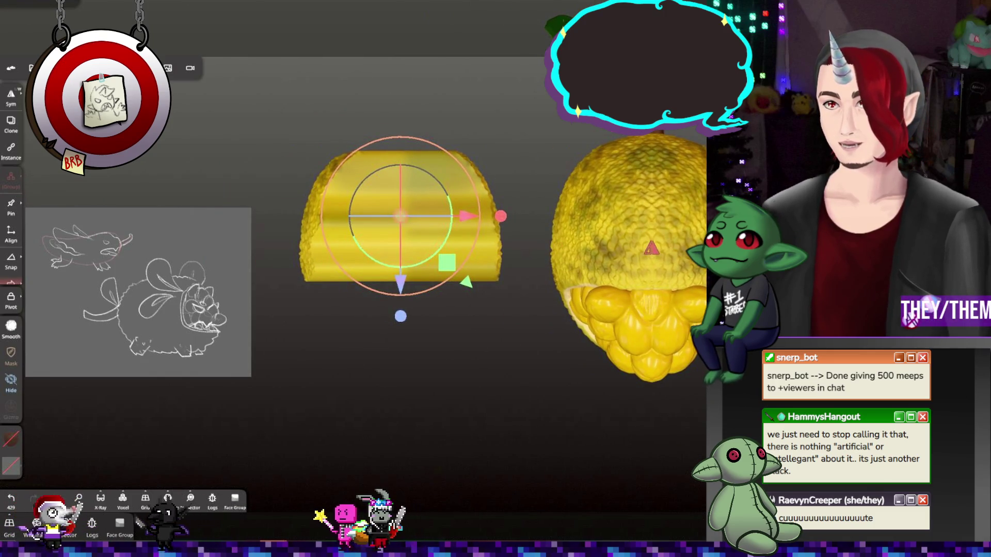
{"action": "key", "text": "t"}
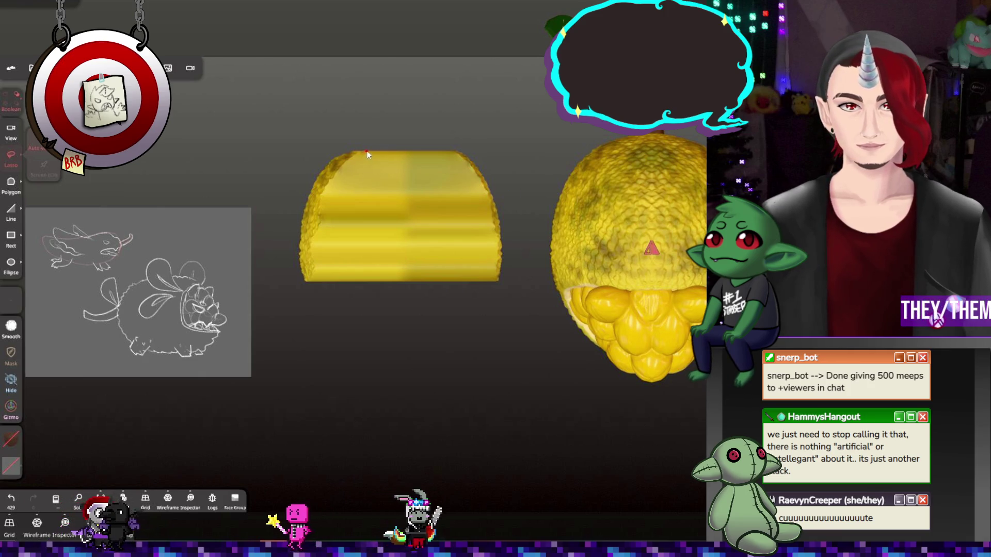
Split out the rind chunk's middle and trim away the right piece, leaving one curved flap
{"action": "left_click_drag", "start_coordinate": [369, 152], "coordinate": [328, 213]}
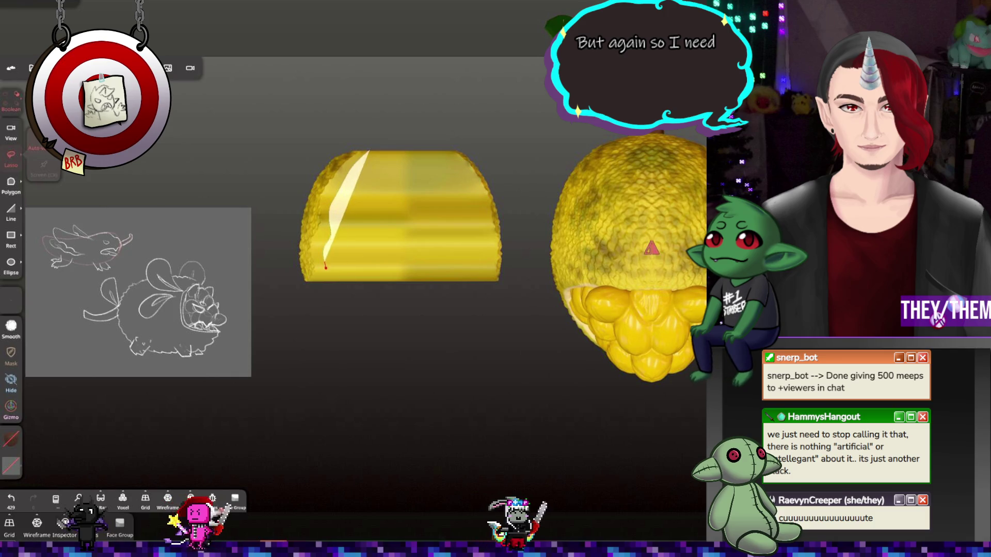
{"action": "mouse_move", "coordinate": [320, 291]}
{"action": "left_mouse_down"}
{"action": "mouse_move", "coordinate": [374, 313]}
{"action": "mouse_move", "coordinate": [420, 312]}
{"action": "mouse_move", "coordinate": [440, 273]}
{"action": "mouse_move", "coordinate": [429, 150]}
{"action": "mouse_move", "coordinate": [408, 152]}
{"action": "left_mouse_up"}
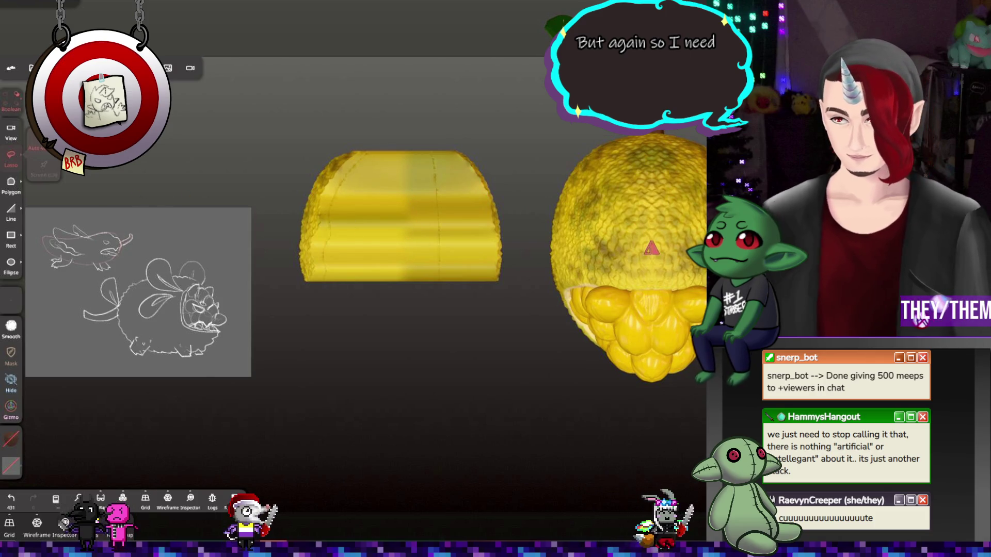
{"action": "left_click", "coordinate": [11, 410]}
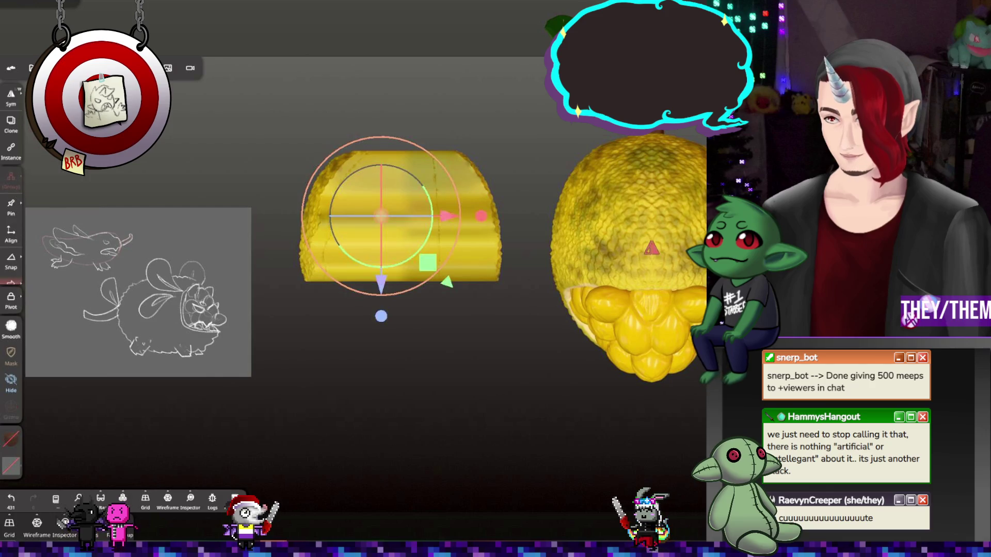
{"action": "left_click", "coordinate": [395, 222]}
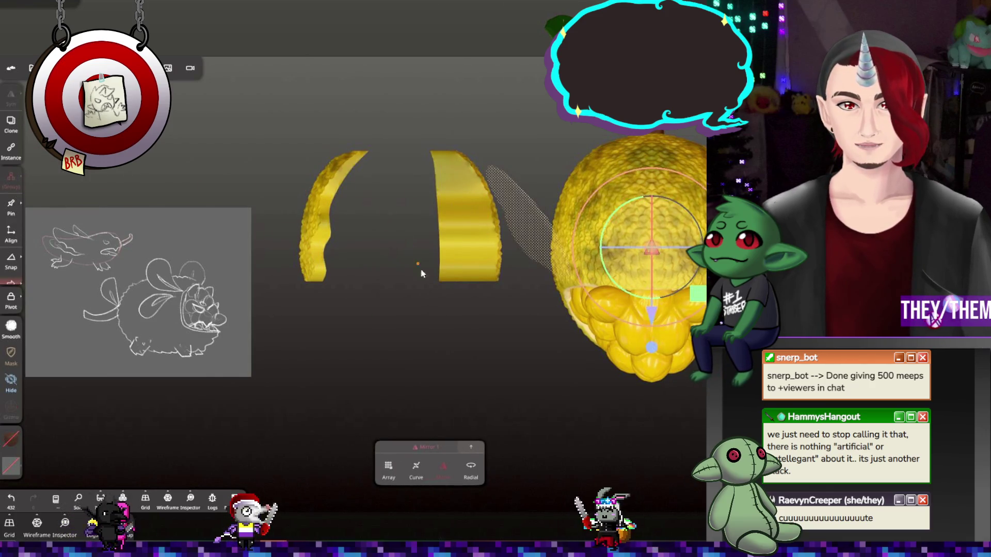
{"action": "left_click", "coordinate": [466, 253]}
{"action": "key", "text": "Delete"}
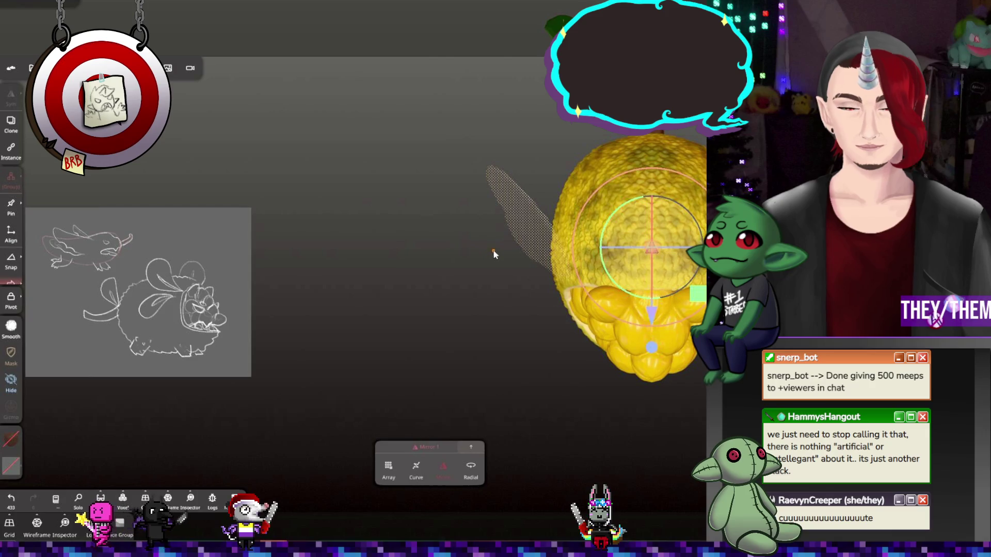
{"action": "key", "text": "ctrl+z"}
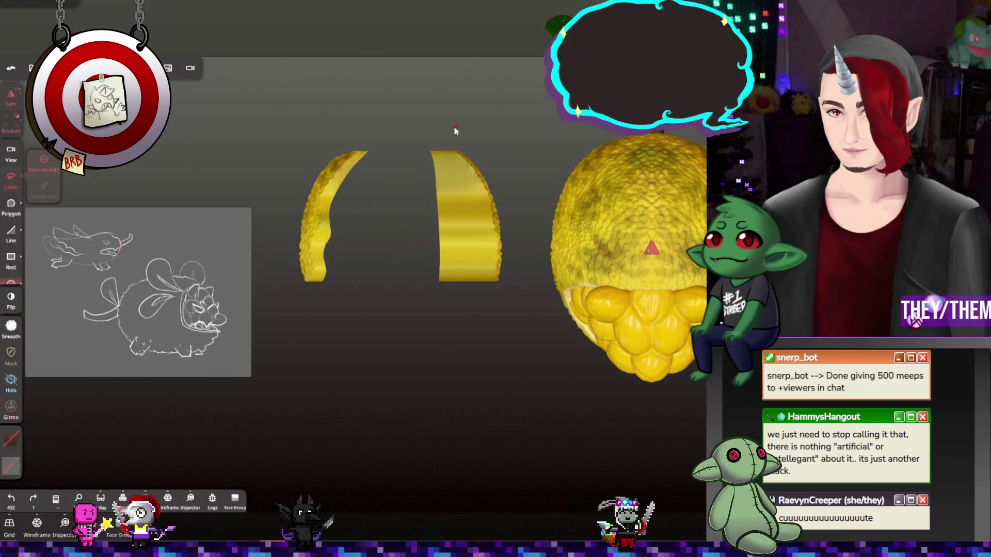
{"action": "mouse_move", "coordinate": [450, 129]}
{"action": "left_mouse_down"}
{"action": "mouse_move", "coordinate": [412, 253]}
{"action": "mouse_move", "coordinate": [480, 317]}
{"action": "mouse_move", "coordinate": [514, 144]}
{"action": "left_mouse_up"}
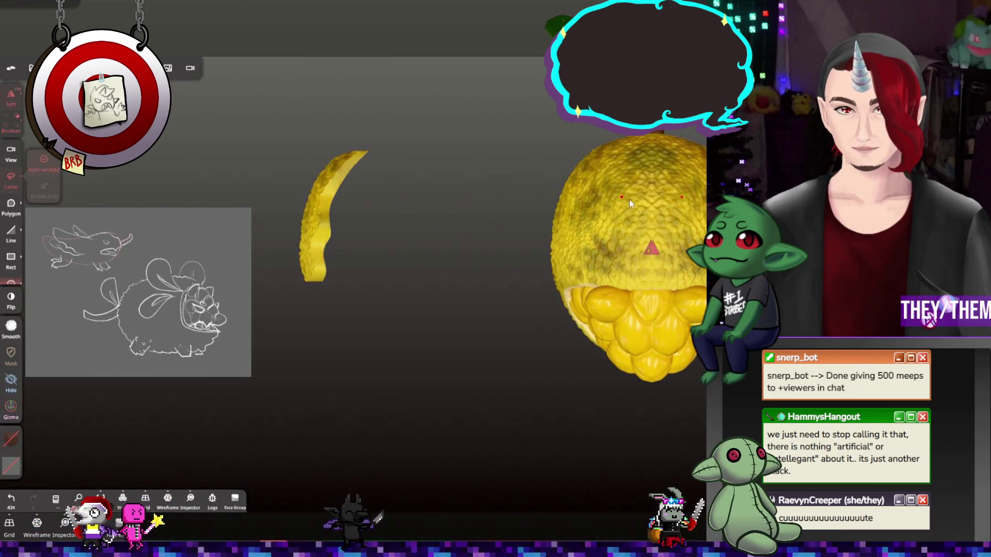
{"action": "mouse_move", "coordinate": [469, 236]}
{"action": "left_mouse_down"}
{"action": "mouse_move", "coordinate": [363, 125]}
{"action": "mouse_move", "coordinate": [462, 52]}
{"action": "mouse_move", "coordinate": [676, 237]}
{"action": "mouse_move", "coordinate": [608, 343]}
{"action": "mouse_move", "coordinate": [449, 372]}
{"action": "left_mouse_up"}
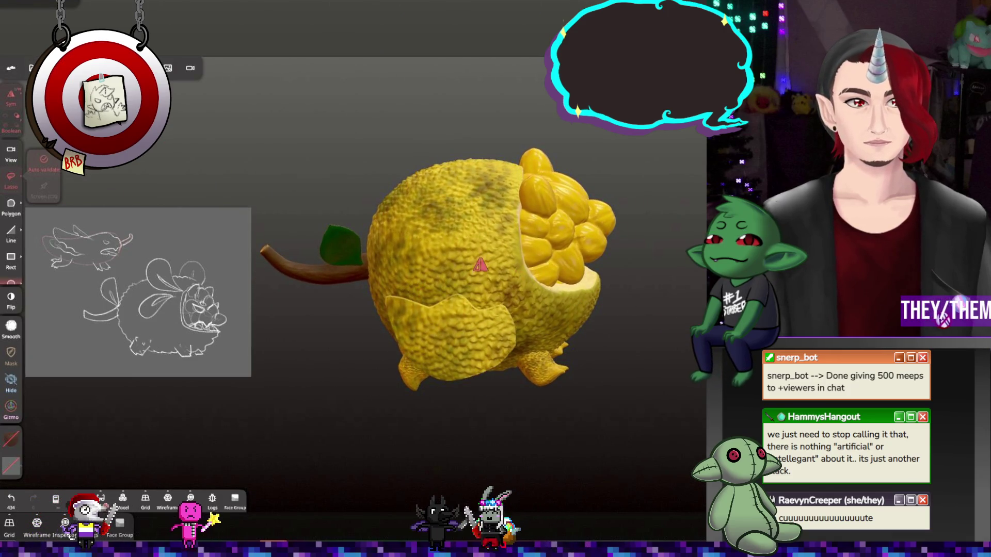
Select Quad Sphere split 2, hide it, and add the flap Quad Sphere split 3 to the selection
{"action": "left_click", "coordinate": [99, 68]}
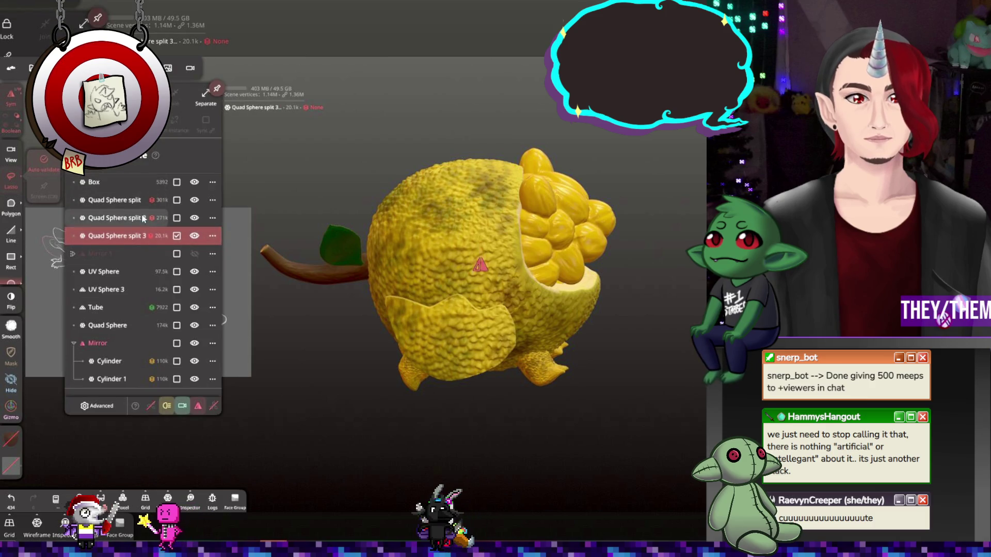
{"action": "left_click", "coordinate": [124, 219]}
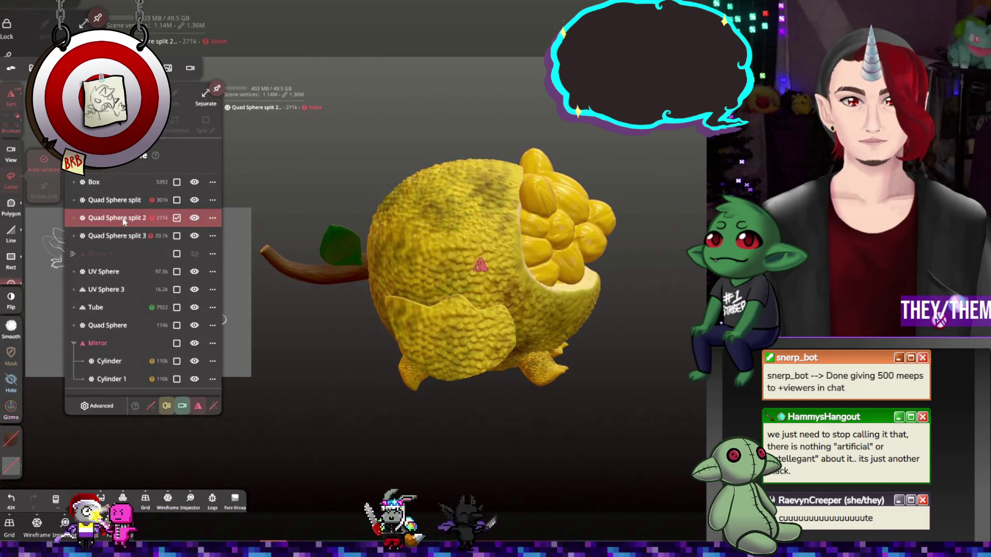
{"action": "left_click", "coordinate": [194, 236]}
{"action": "left_click", "coordinate": [194, 236]}
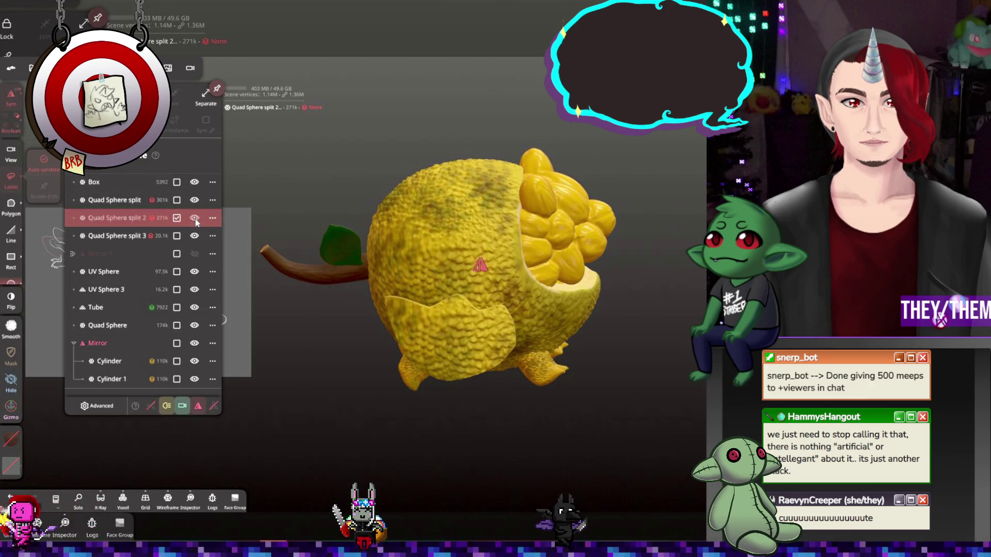
{"action": "left_click", "coordinate": [195, 219]}
{"action": "mouse_move", "coordinate": [237, 181]}
{"action": "left_mouse_down"}
{"action": "mouse_move", "coordinate": [286, 161]}
{"action": "mouse_move", "coordinate": [568, 154]}
{"action": "mouse_move", "coordinate": [513, 150]}
{"action": "mouse_move", "coordinate": [298, 190]}
{"action": "mouse_move", "coordinate": [262, 184]}
{"action": "mouse_move", "coordinate": [262, 149]}
{"action": "left_mouse_up"}
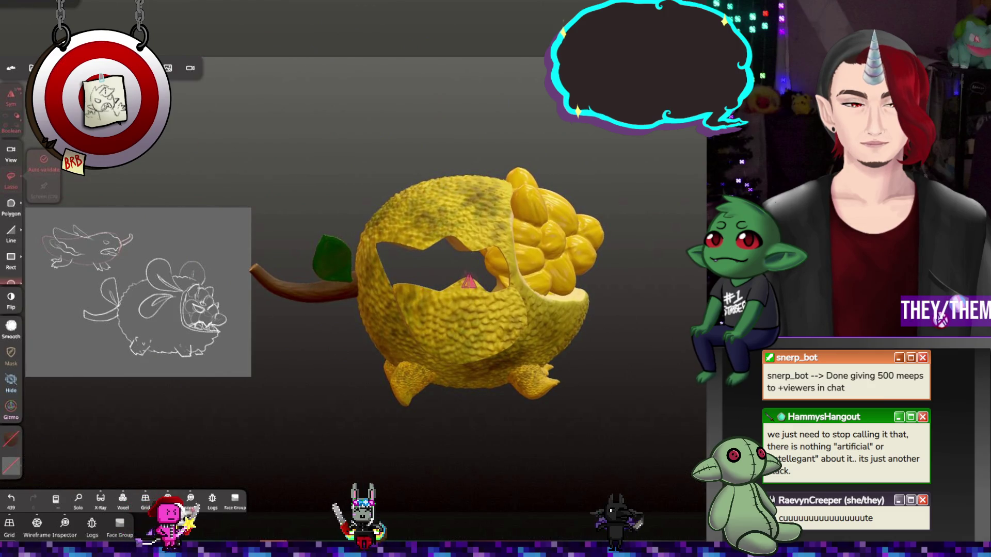
{"action": "left_click", "coordinate": [33, 67]}
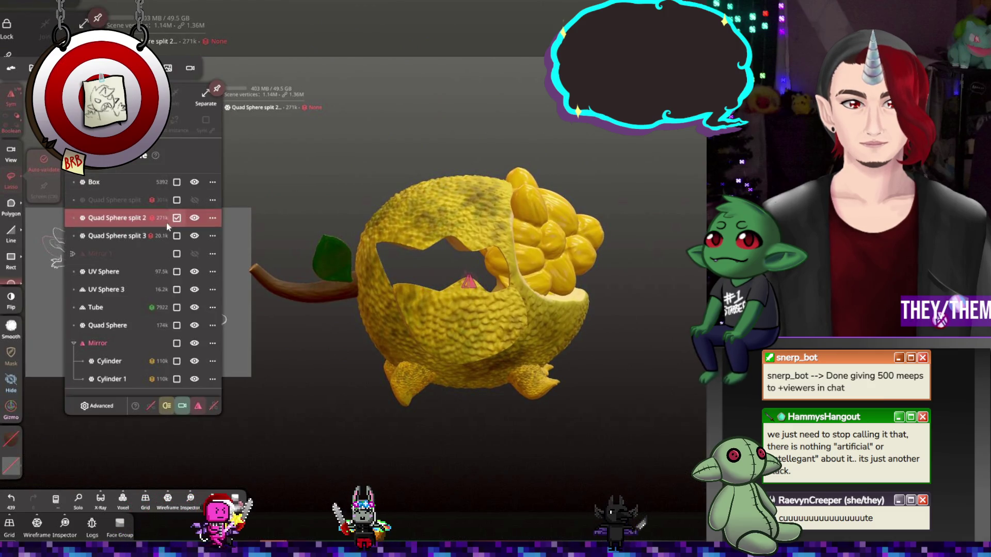
{"action": "left_click", "coordinate": [176, 236]}
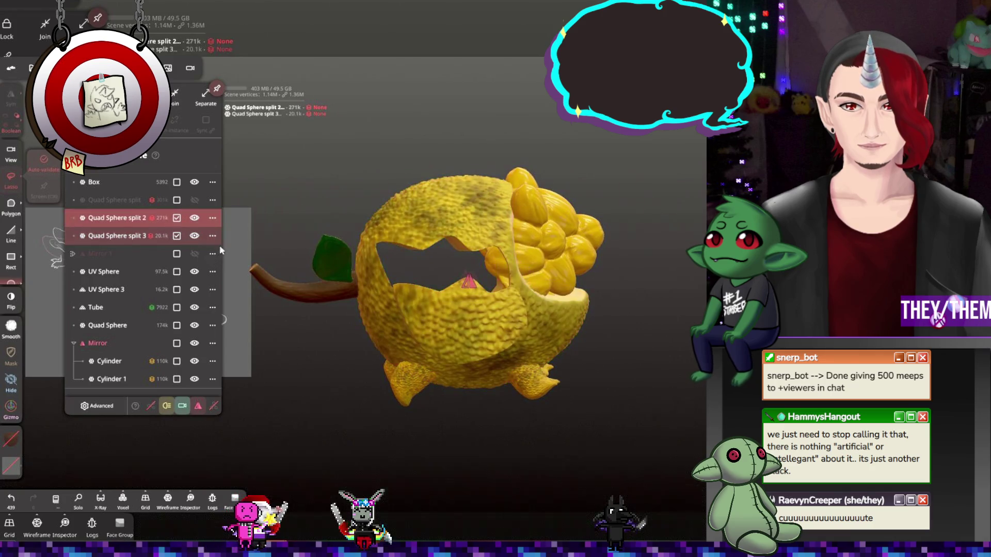
Slide the flap into the cavity and rotate it against the body's side with the gizmo
{"action": "left_click_drag", "start_coordinate": [315, 34], "coordinate": [479, 139]}
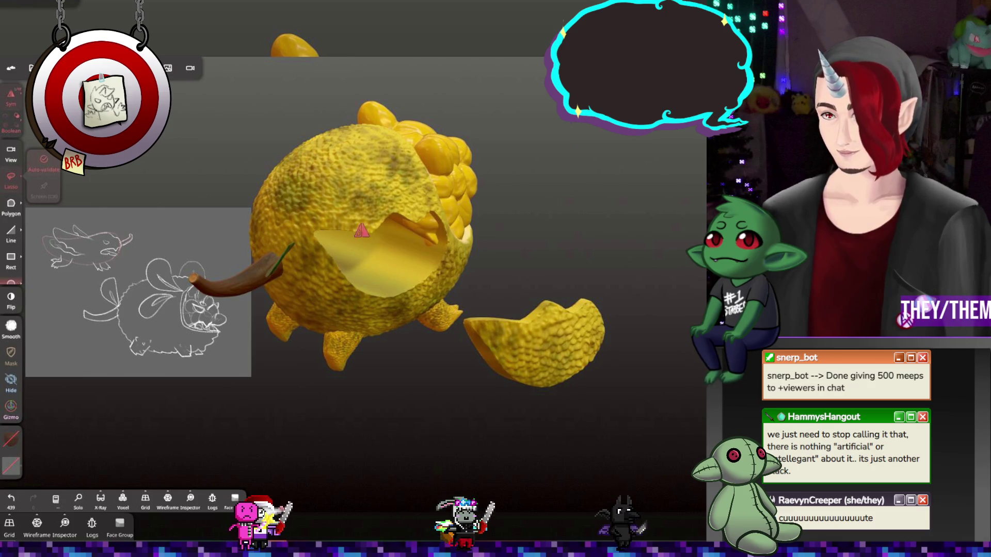
{"action": "left_click", "coordinate": [11, 408]}
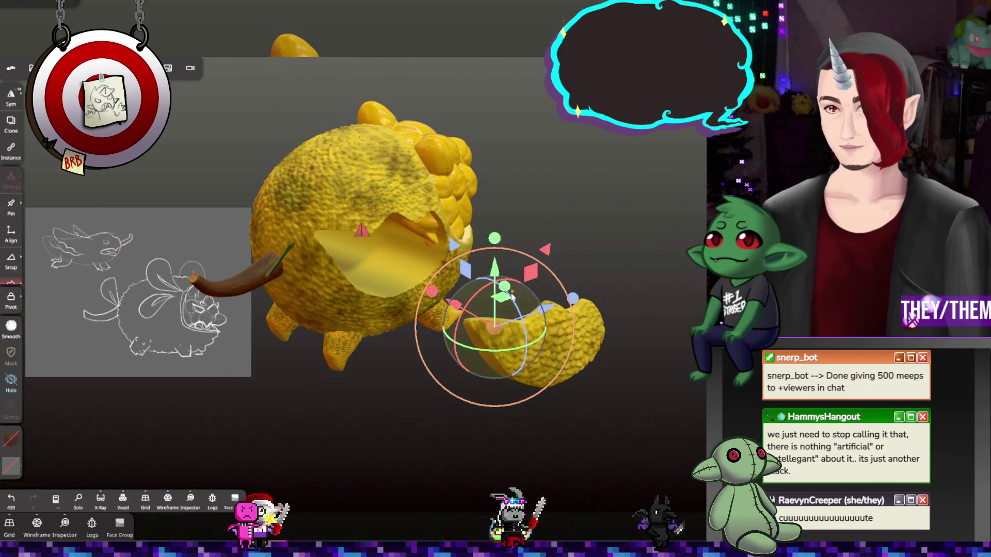
{"action": "mouse_move", "coordinate": [493, 323]}
{"action": "left_mouse_down"}
{"action": "mouse_move", "coordinate": [440, 299]}
{"action": "mouse_move", "coordinate": [336, 208]}
{"action": "left_mouse_up"}
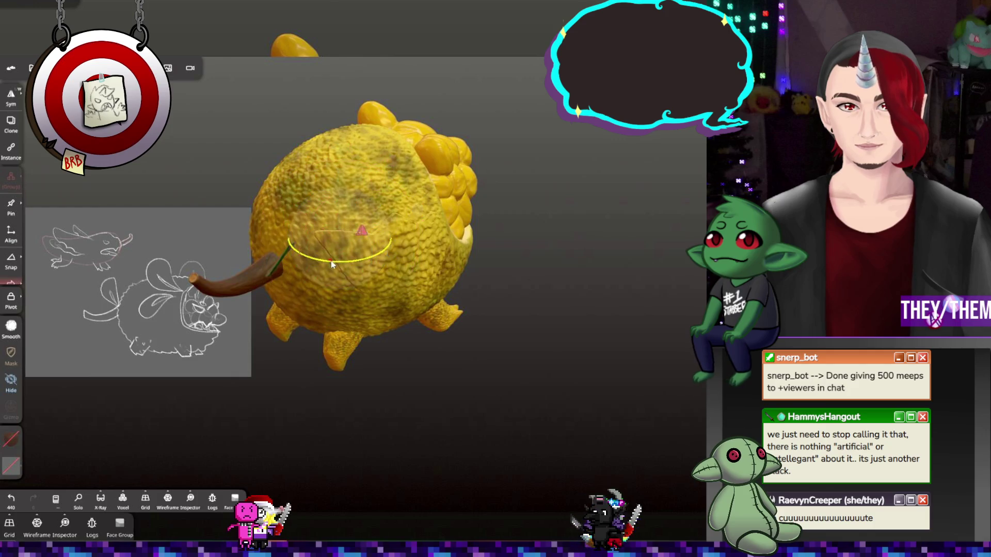
{"action": "left_click_drag", "start_coordinate": [331, 262], "coordinate": [376, 264]}
{"action": "right_click_drag", "start_coordinate": [390, 265], "coordinate": [625, 310]}
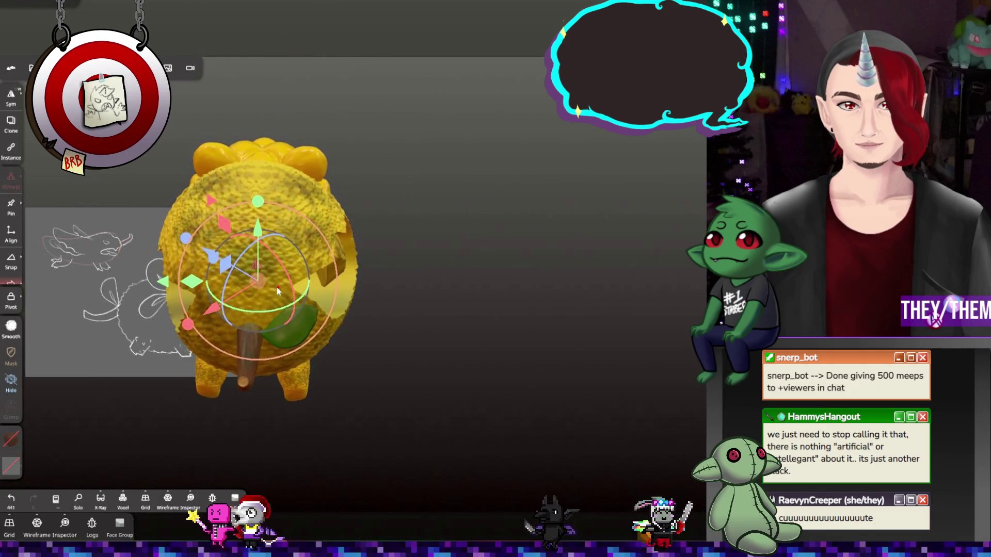
{"action": "mouse_move", "coordinate": [278, 292]}
{"action": "left_mouse_down"}
{"action": "mouse_move", "coordinate": [283, 284]}
{"action": "mouse_move", "coordinate": [351, 298]}
{"action": "left_mouse_up"}
{"action": "mouse_move", "coordinate": [351, 297]}
{"action": "right_mouse_down"}
{"action": "mouse_move", "coordinate": [153, 222]}
{"action": "mouse_move", "coordinate": [198, 239]}
{"action": "mouse_move", "coordinate": [420, 266]}
{"action": "right_mouse_up"}
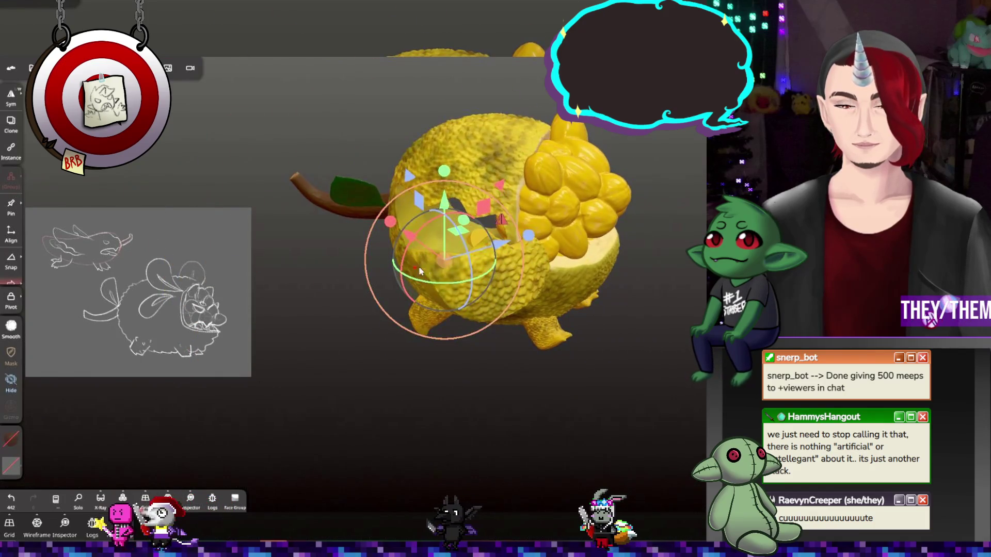
{"action": "left_click_drag", "start_coordinate": [449, 273], "coordinate": [404, 238]}
{"action": "scroll", "coordinate": [511, 224], "scroll_direction": "up", "scroll_amount": 6}
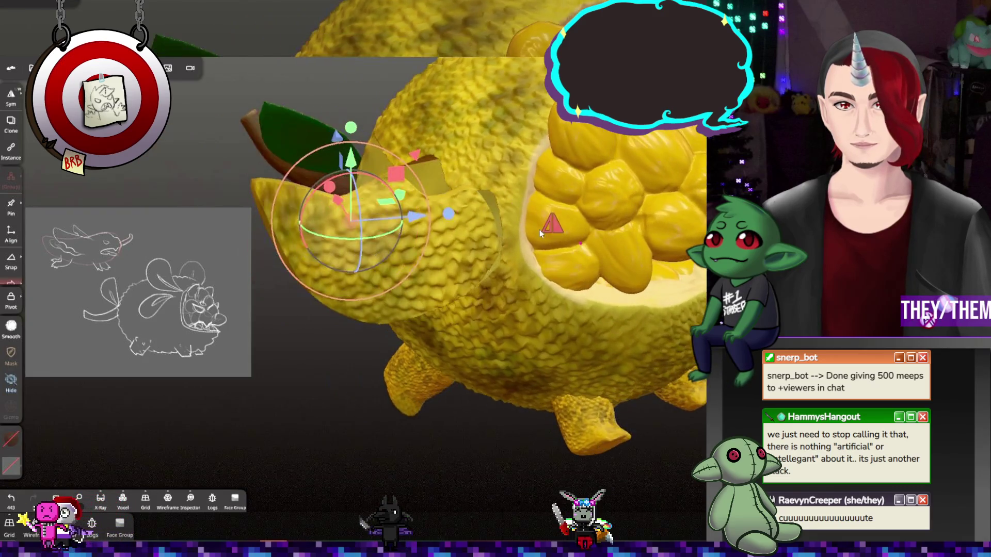
{"action": "mouse_move", "coordinate": [353, 230]}
{"action": "left_mouse_down"}
{"action": "mouse_move", "coordinate": [346, 210]}
{"action": "mouse_move", "coordinate": [425, 233]}
{"action": "left_mouse_up"}
Relocate the flap's rotation pivot to its outer edge
{"action": "key", "text": "p"}
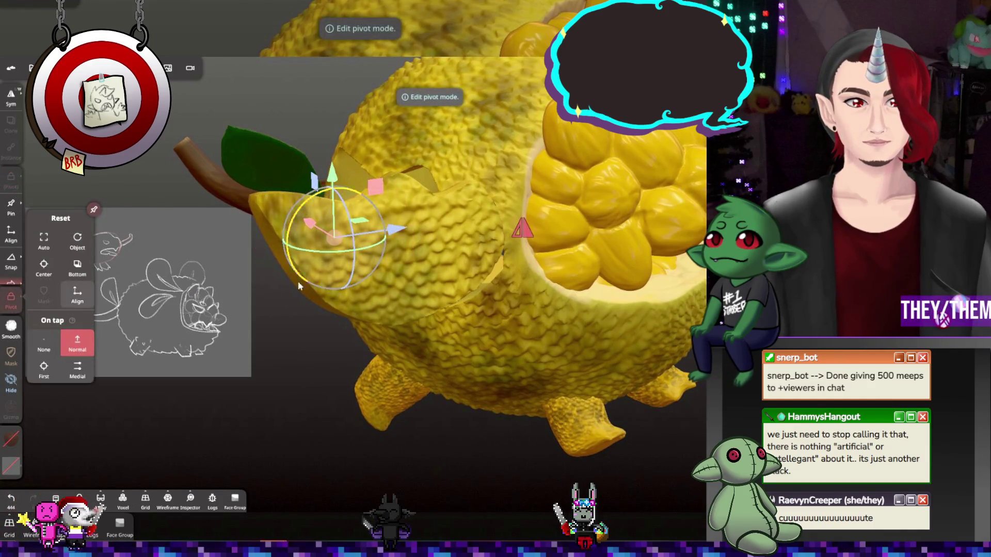
{"action": "left_click_drag", "start_coordinate": [367, 246], "coordinate": [503, 224]}
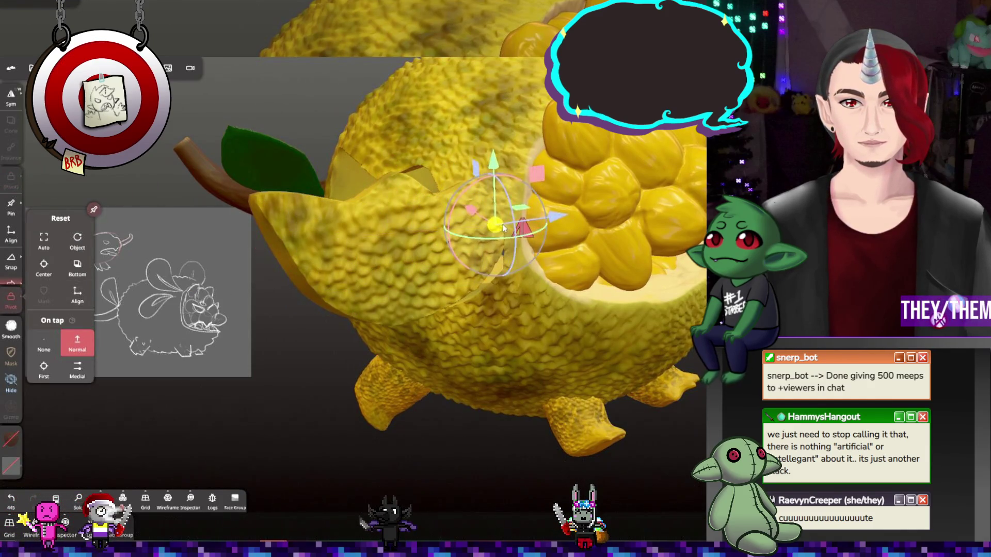
{"action": "middle_click_drag", "start_coordinate": [503, 224], "coordinate": [573, 327]}
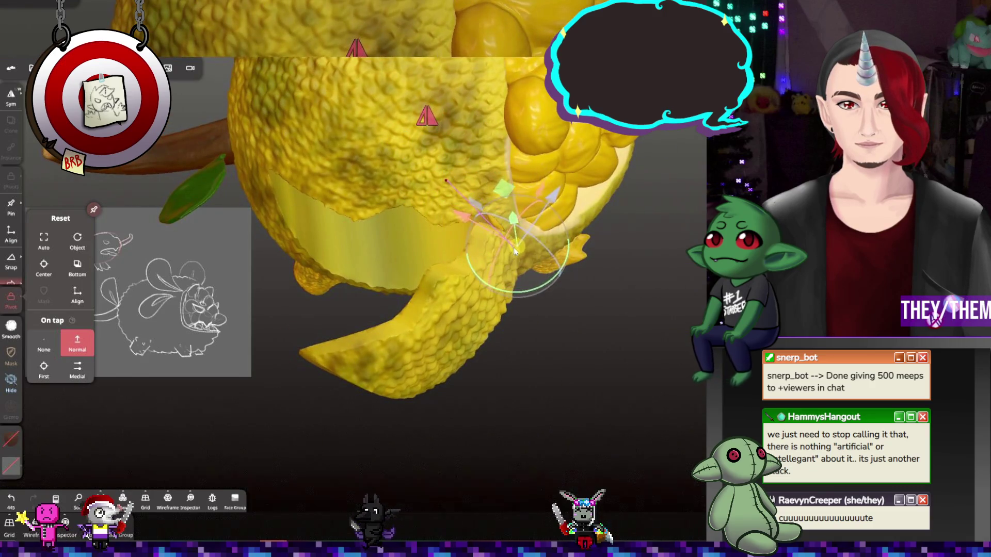
{"action": "mouse_move", "coordinate": [565, 268]}
{"action": "middle_mouse_down"}
{"action": "mouse_move", "coordinate": [473, 192]}
{"action": "mouse_move", "coordinate": [480, 176]}
{"action": "middle_mouse_up"}
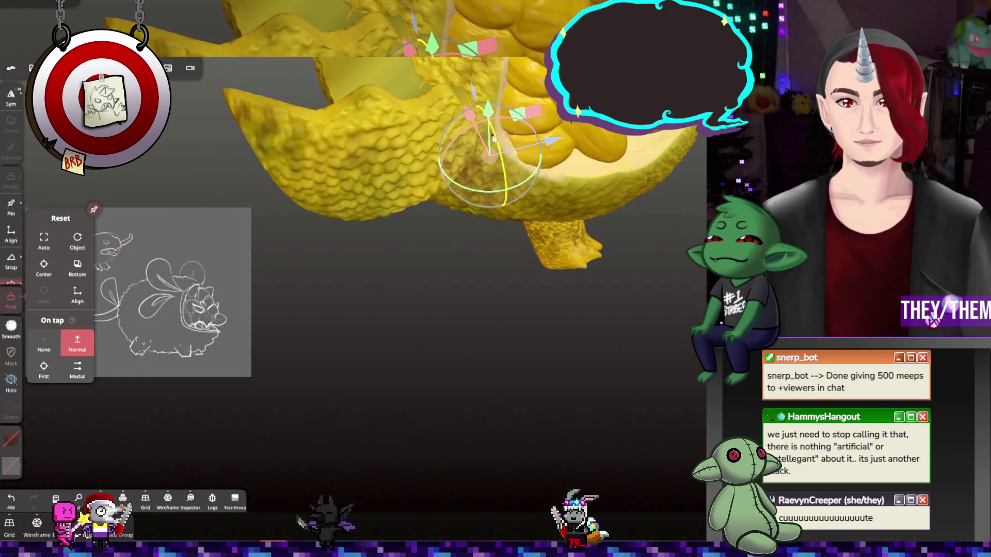
{"action": "mouse_move", "coordinate": [491, 138]}
{"action": "left_mouse_down"}
{"action": "mouse_move", "coordinate": [467, 116]}
{"action": "mouse_move", "coordinate": [500, 124]}
{"action": "left_mouse_up"}
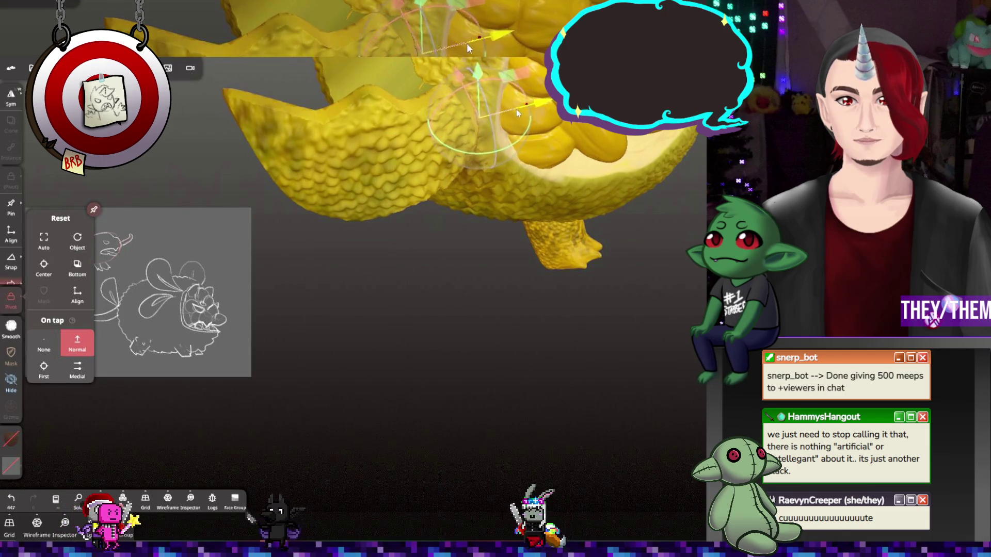
{"action": "mouse_move", "coordinate": [500, 124]}
{"action": "middle_mouse_down"}
{"action": "mouse_move", "coordinate": [522, 155]}
{"action": "mouse_move", "coordinate": [478, 176]}
{"action": "mouse_move", "coordinate": [659, 238]}
{"action": "mouse_move", "coordinate": [565, 153]}
{"action": "middle_mouse_up"}
Rotate the flap outward to a new angle and shift it along the body
{"action": "left_click_drag", "start_coordinate": [565, 153], "coordinate": [667, 169]}
{"action": "mouse_move", "coordinate": [668, 170]}
{"action": "middle_mouse_down"}
{"action": "mouse_move", "coordinate": [484, 149]}
{"action": "mouse_move", "coordinate": [497, 128]}
{"action": "mouse_move", "coordinate": [663, 234]}
{"action": "mouse_move", "coordinate": [601, 184]}
{"action": "middle_mouse_up"}
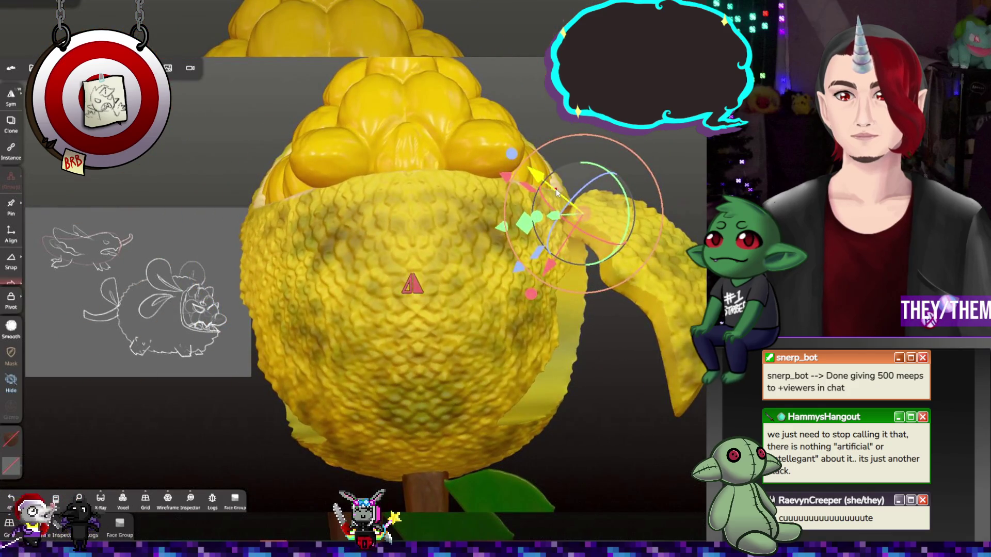
{"action": "left_click_drag", "start_coordinate": [556, 189], "coordinate": [562, 197]}
{"action": "middle_click_drag", "start_coordinate": [563, 198], "coordinate": [517, 186]}
{"action": "left_click_drag", "start_coordinate": [516, 186], "coordinate": [499, 174]}
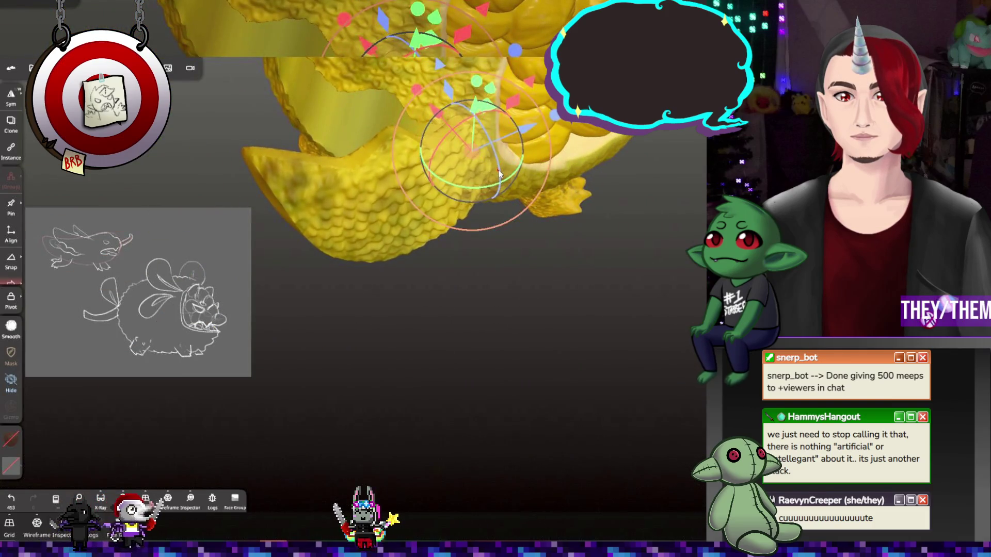
{"action": "middle_click_drag", "start_coordinate": [461, 144], "coordinate": [448, 129]}
{"action": "left_click", "coordinate": [448, 128]}
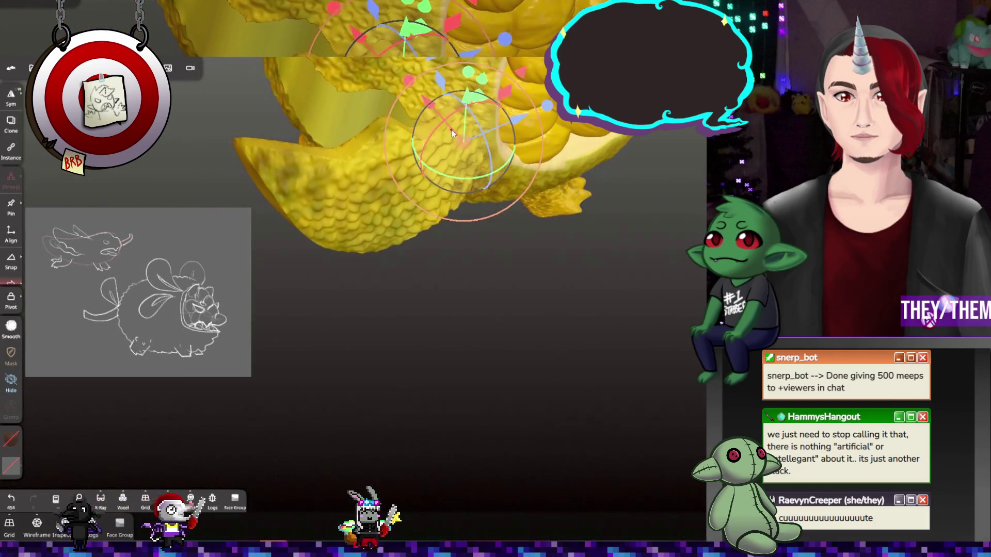
{"action": "left_click_drag", "start_coordinate": [448, 129], "coordinate": [469, 136]}
Fine-tune the flap's position so it tilts out from the side like a raised lid
{"action": "mouse_move", "coordinate": [469, 137]}
{"action": "middle_mouse_down"}
{"action": "mouse_move", "coordinate": [522, 185]}
{"action": "mouse_move", "coordinate": [583, 221]}
{"action": "middle_mouse_up"}
{"action": "left_click_drag", "start_coordinate": [532, 196], "coordinate": [521, 184]}
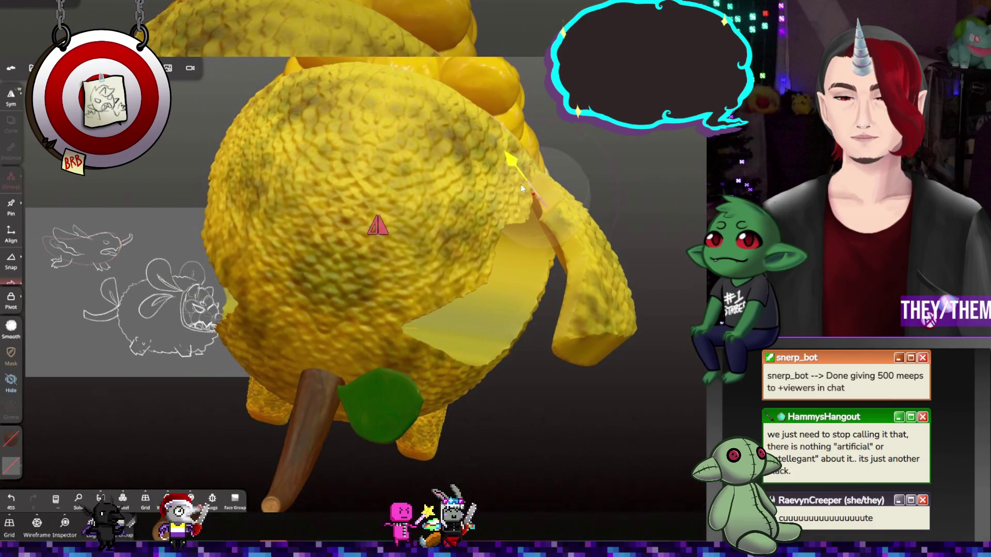
{"action": "mouse_move", "coordinate": [521, 184]}
{"action": "middle_mouse_down"}
{"action": "mouse_move", "coordinate": [524, 193]}
{"action": "mouse_move", "coordinate": [497, 159]}
{"action": "middle_mouse_up"}
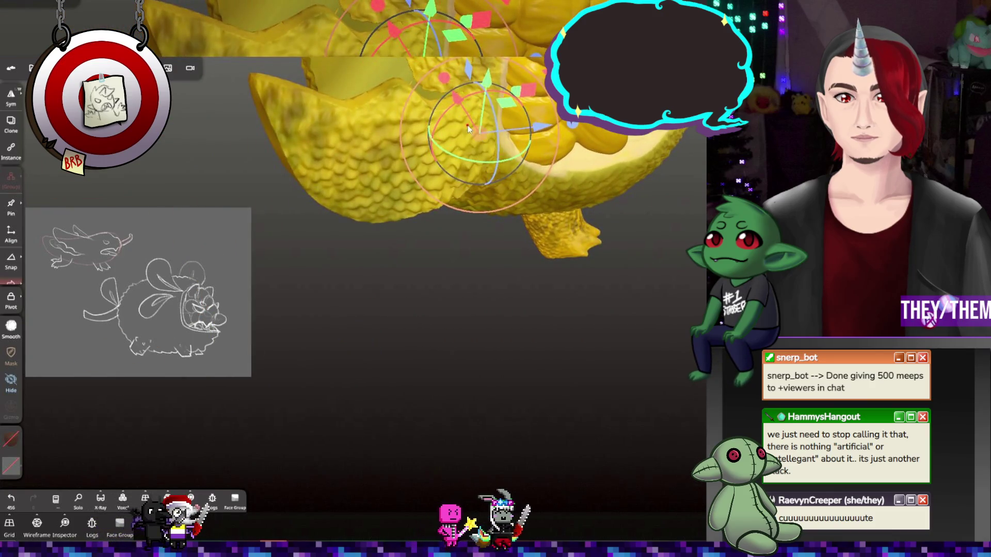
{"action": "left_click_drag", "start_coordinate": [468, 129], "coordinate": [463, 119]}
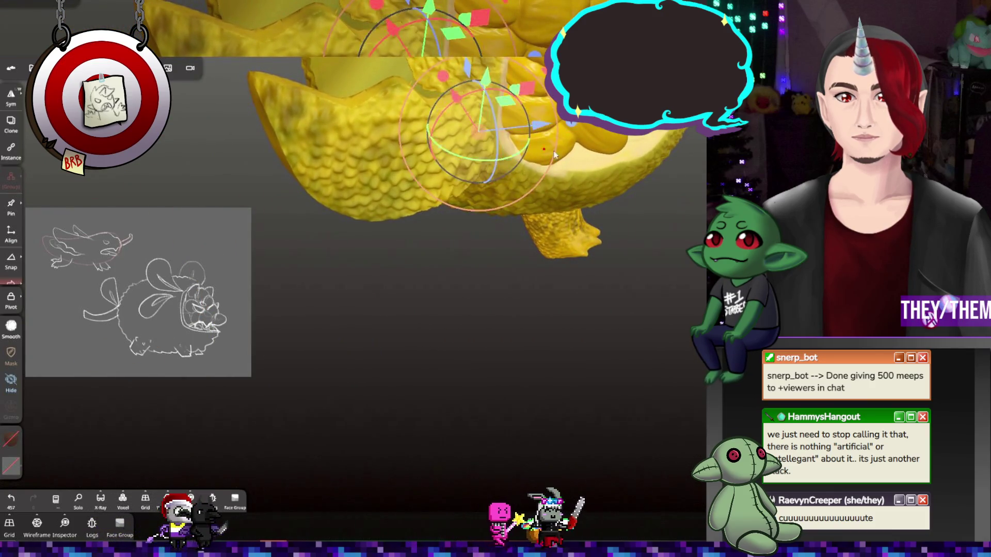
{"action": "middle_click_drag", "start_coordinate": [554, 153], "coordinate": [546, 190]}
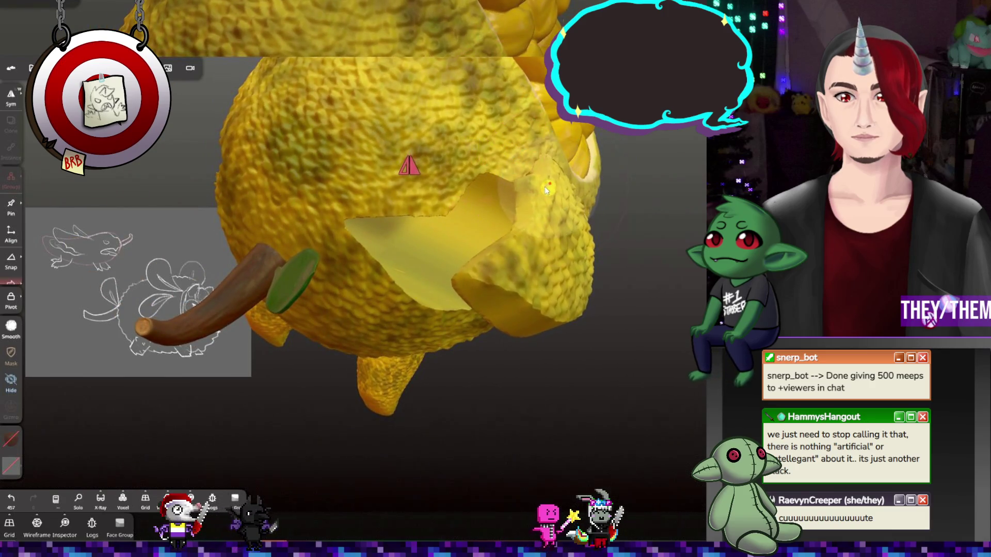
{"action": "mouse_move", "coordinate": [547, 185]}
{"action": "middle_mouse_down"}
{"action": "mouse_move", "coordinate": [557, 209]}
{"action": "mouse_move", "coordinate": [583, 189]}
{"action": "mouse_move", "coordinate": [476, 363]}
{"action": "mouse_move", "coordinate": [365, 278]}
{"action": "middle_mouse_up"}
{"action": "mouse_move", "coordinate": [432, 205]}
{"action": "middle_mouse_down"}
{"action": "mouse_move", "coordinate": [438, 259]}
{"action": "mouse_move", "coordinate": [646, 317]}
{"action": "mouse_move", "coordinate": [450, 251]}
{"action": "mouse_move", "coordinate": [625, 262]}
{"action": "middle_mouse_up"}
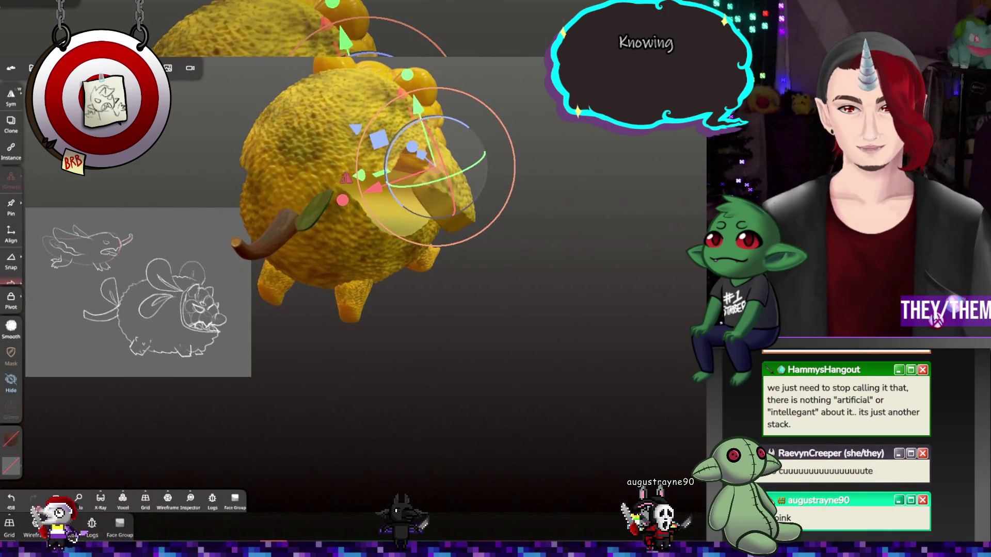
Move the flap Quad Sphere split 3 into the Mirror group
{"action": "left_click", "coordinate": [76, 236]}
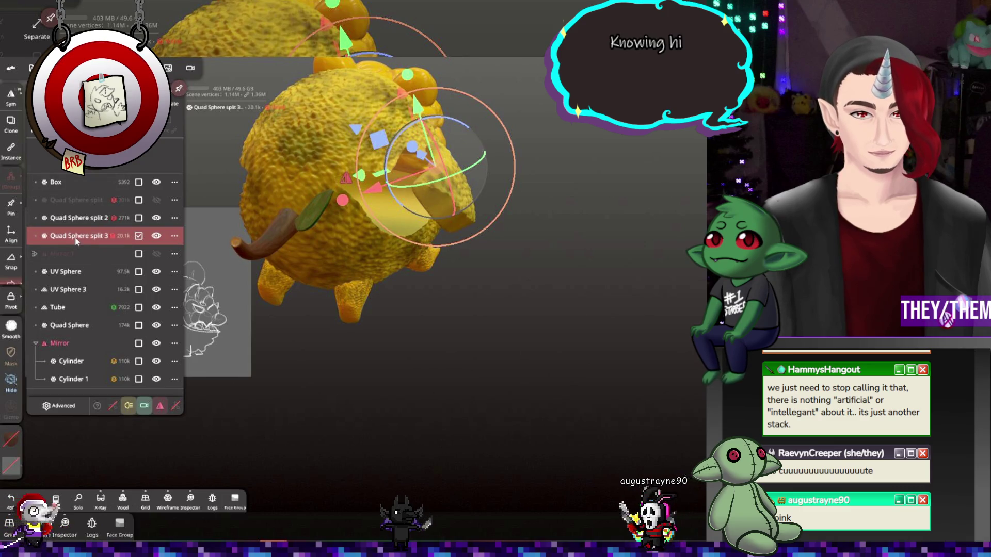
{"action": "left_click_drag", "start_coordinate": [76, 240], "coordinate": [78, 347]}
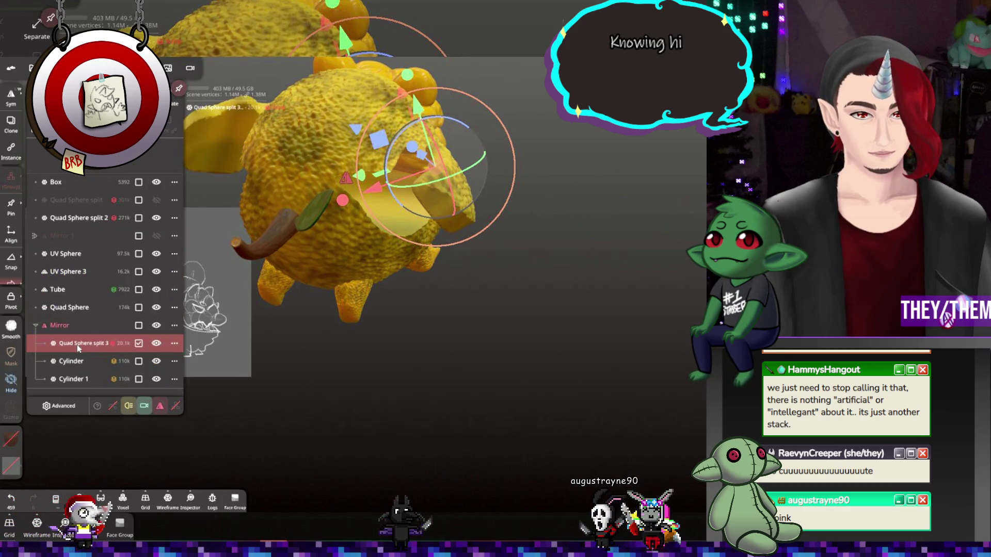
{"action": "mouse_move", "coordinate": [463, 243]}
{"action": "left_mouse_down"}
{"action": "mouse_move", "coordinate": [624, 221]}
{"action": "mouse_move", "coordinate": [491, 230]}
{"action": "mouse_move", "coordinate": [206, 222]}
{"action": "mouse_move", "coordinate": [85, 201]}
{"action": "mouse_move", "coordinate": [259, 148]}
{"action": "mouse_move", "coordinate": [241, 128]}
{"action": "mouse_move", "coordinate": [150, 159]}
{"action": "mouse_move", "coordinate": [269, 170]}
{"action": "mouse_move", "coordinate": [199, 97]}
{"action": "mouse_move", "coordinate": [658, 123]}
{"action": "mouse_move", "coordinate": [636, 149]}
{"action": "left_mouse_up"}
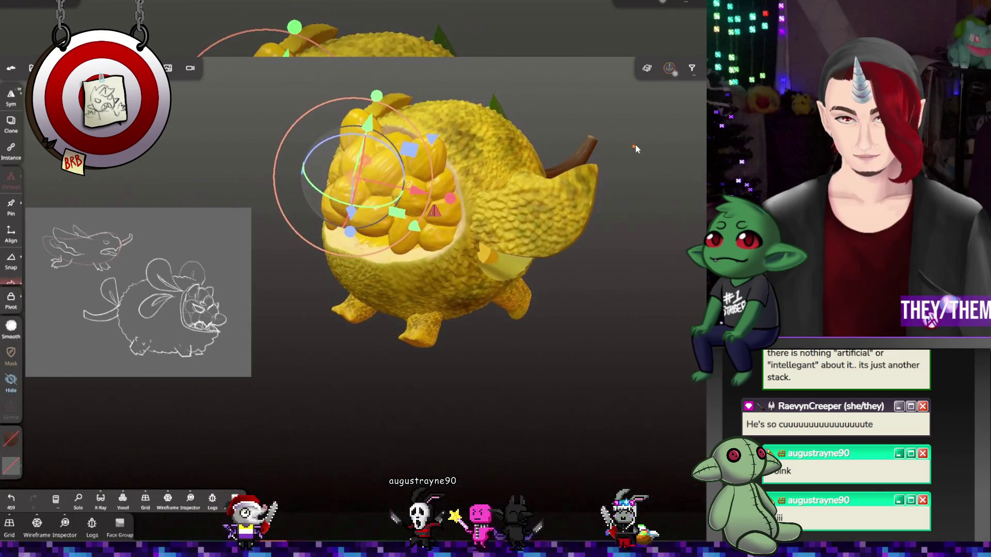
Merge UV Sphere 3 with the Quad Sphere bulbs and duplicate the result as UV Sphere 1
{"action": "left_click", "coordinate": [52, 67]}
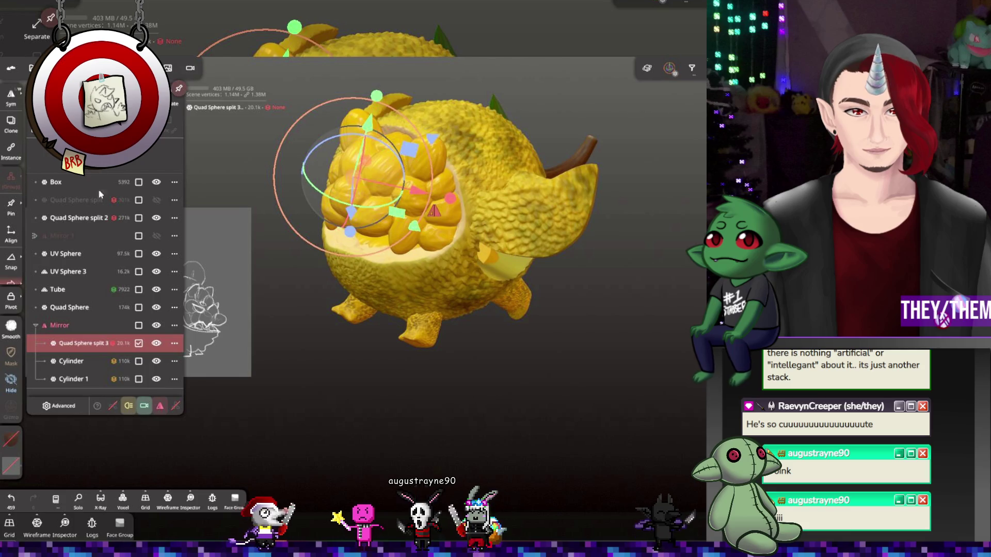
{"action": "left_click", "coordinate": [70, 307]}
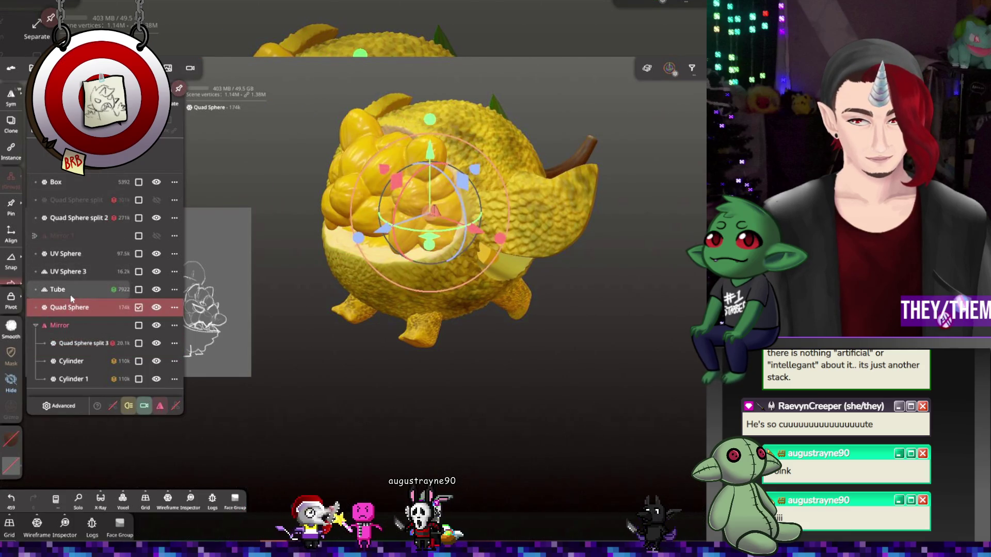
{"action": "left_click", "coordinate": [68, 291]}
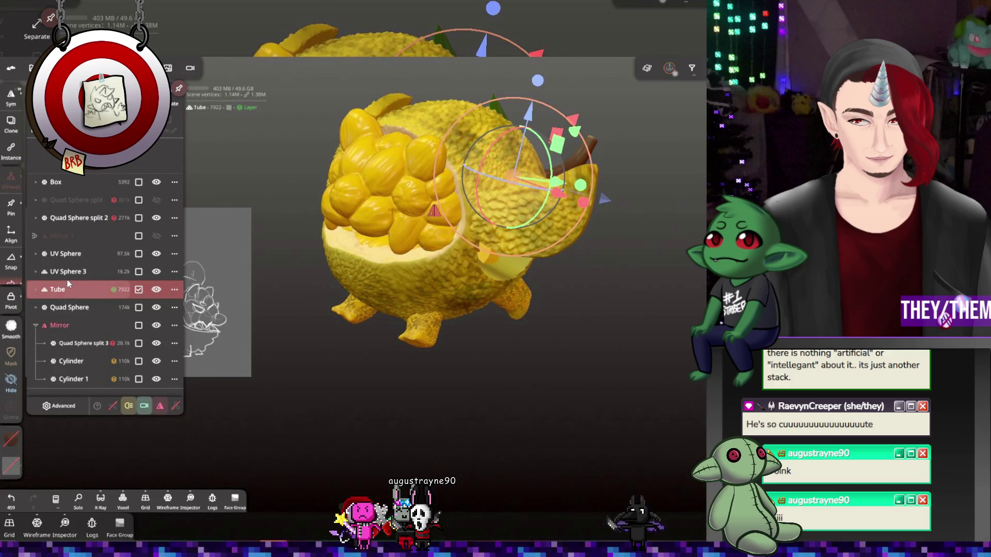
{"action": "left_click", "coordinate": [68, 273]}
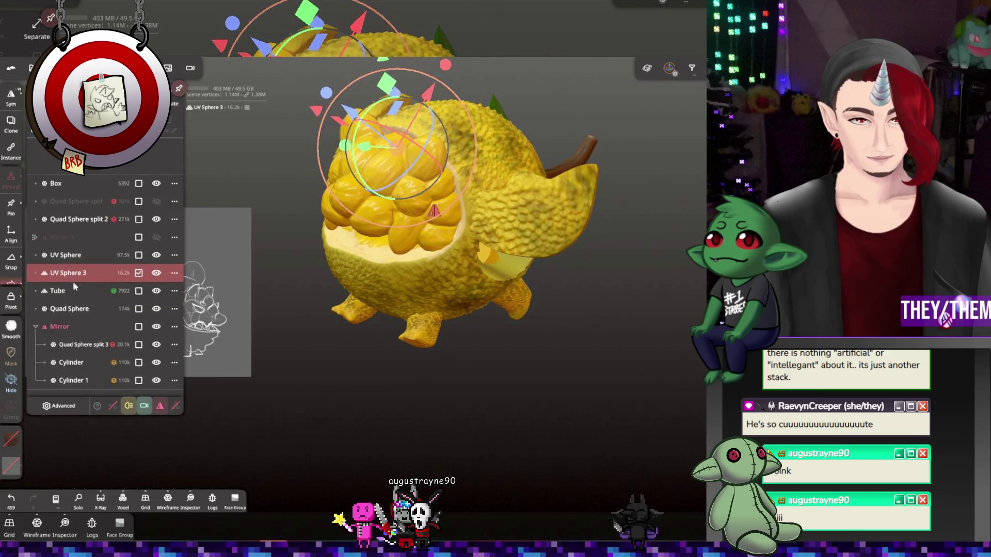
{"action": "left_click_drag", "start_coordinate": [73, 276], "coordinate": [76, 298]}
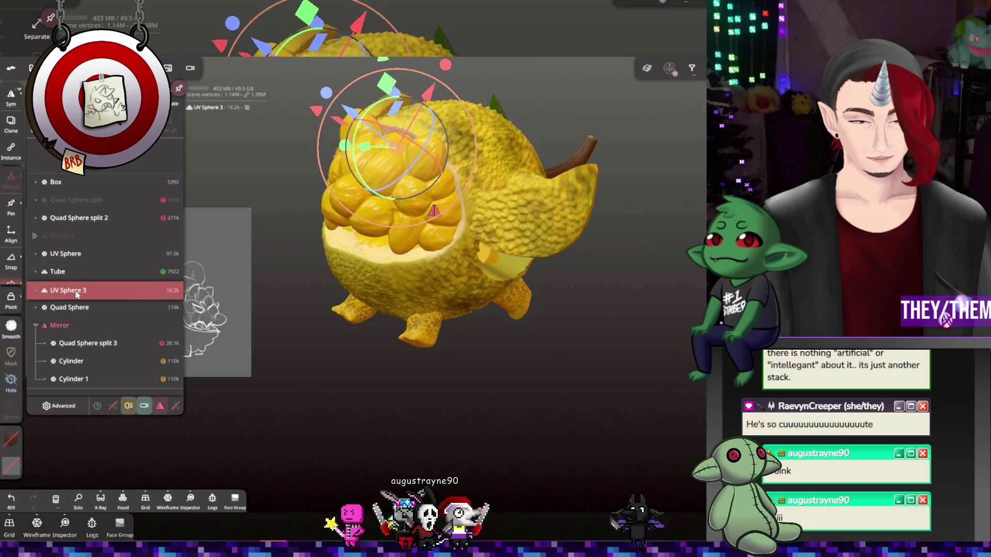
{"action": "left_click", "coordinate": [76, 308], "text": "ctrl"}
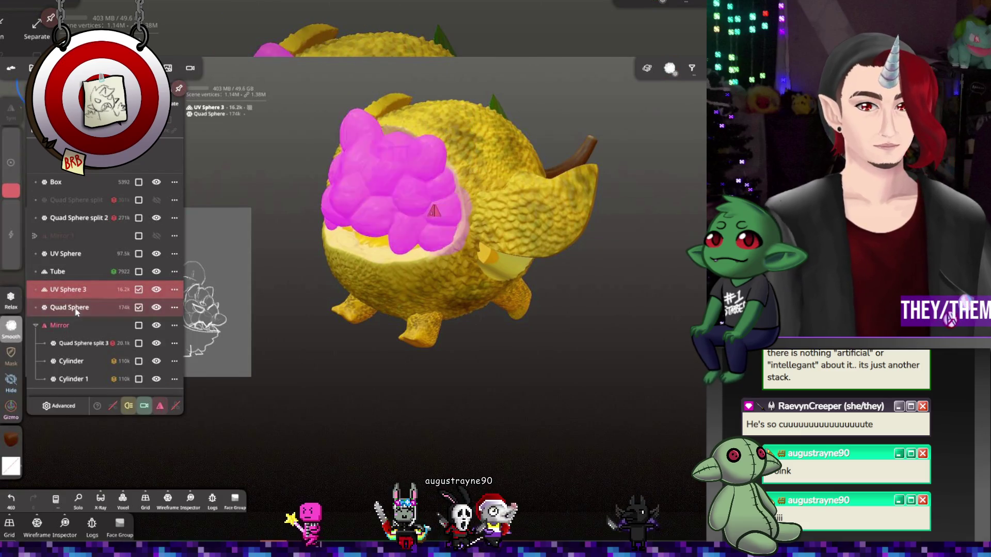
{"action": "left_click", "coordinate": [2, 30]}
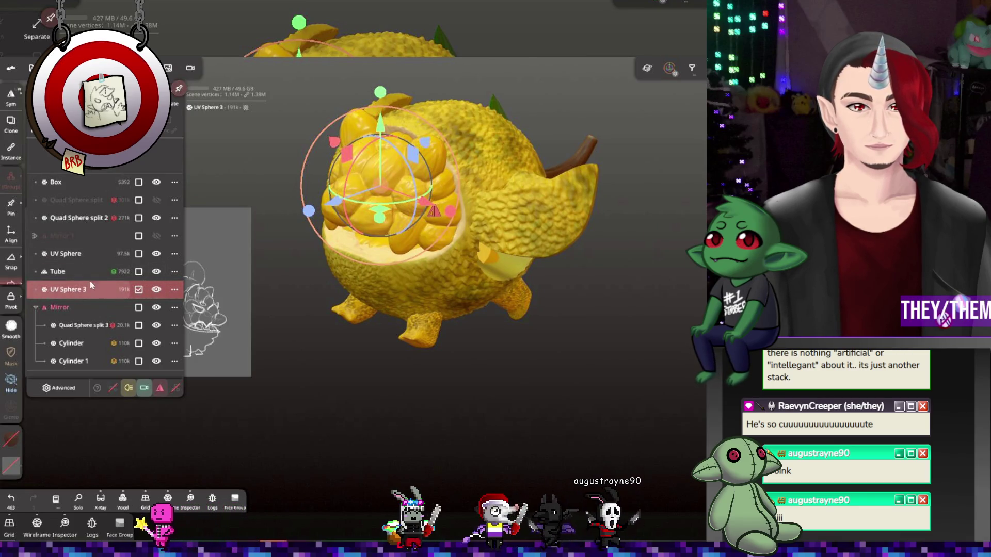
{"action": "key", "text": "ctrl+d"}
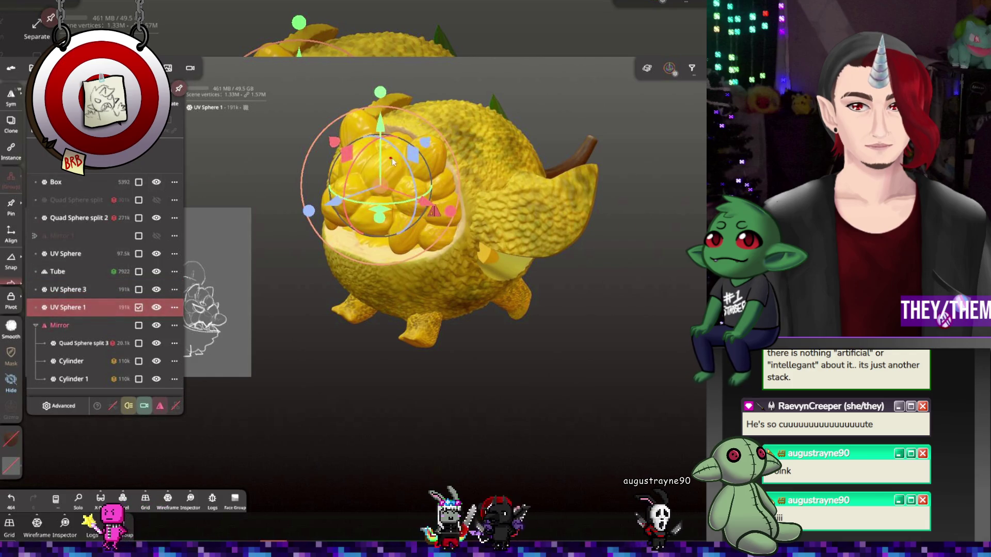
Rotate the duplicated UV Sphere 1 pod cluster into place with the gizmo rings
{"action": "mouse_move", "coordinate": [392, 163]}
{"action": "left_mouse_down"}
{"action": "mouse_move", "coordinate": [315, 320]}
{"action": "mouse_move", "coordinate": [314, 351]}
{"action": "mouse_move", "coordinate": [312, 283]}
{"action": "mouse_move", "coordinate": [349, 238]}
{"action": "left_mouse_up"}
{"action": "mouse_move", "coordinate": [375, 205]}
{"action": "left_mouse_down"}
{"action": "mouse_move", "coordinate": [524, 137]}
{"action": "mouse_move", "coordinate": [608, 144]}
{"action": "left_mouse_up"}
{"action": "mouse_move", "coordinate": [411, 186]}
{"action": "left_mouse_down"}
{"action": "mouse_move", "coordinate": [500, 147]}
{"action": "mouse_move", "coordinate": [633, 236]}
{"action": "left_mouse_up"}
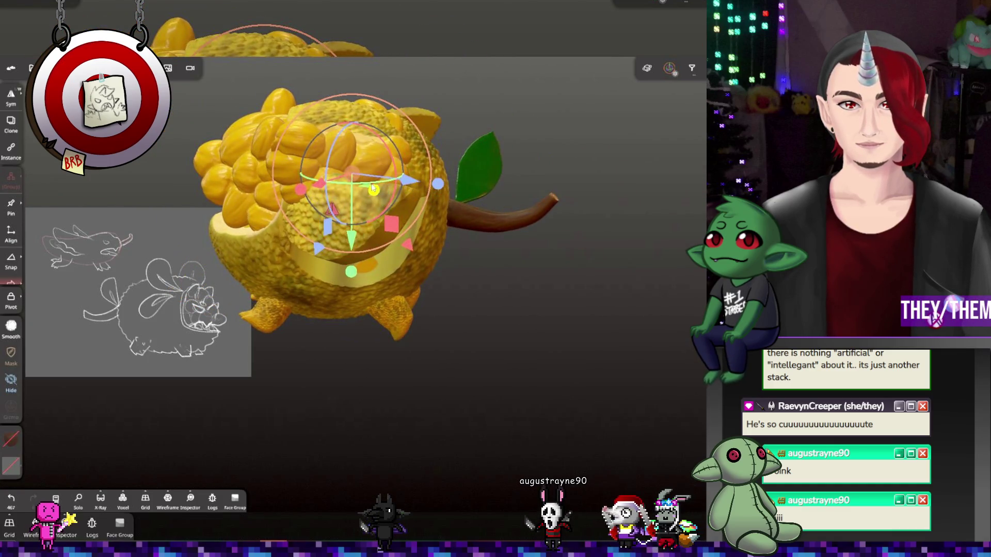
{"action": "left_click_drag", "start_coordinate": [358, 182], "coordinate": [427, 186]}
{"action": "mouse_move", "coordinate": [362, 183]}
{"action": "left_mouse_down"}
{"action": "mouse_move", "coordinate": [355, 317]}
{"action": "mouse_move", "coordinate": [496, 254]}
{"action": "mouse_move", "coordinate": [470, 278]}
{"action": "left_mouse_up"}
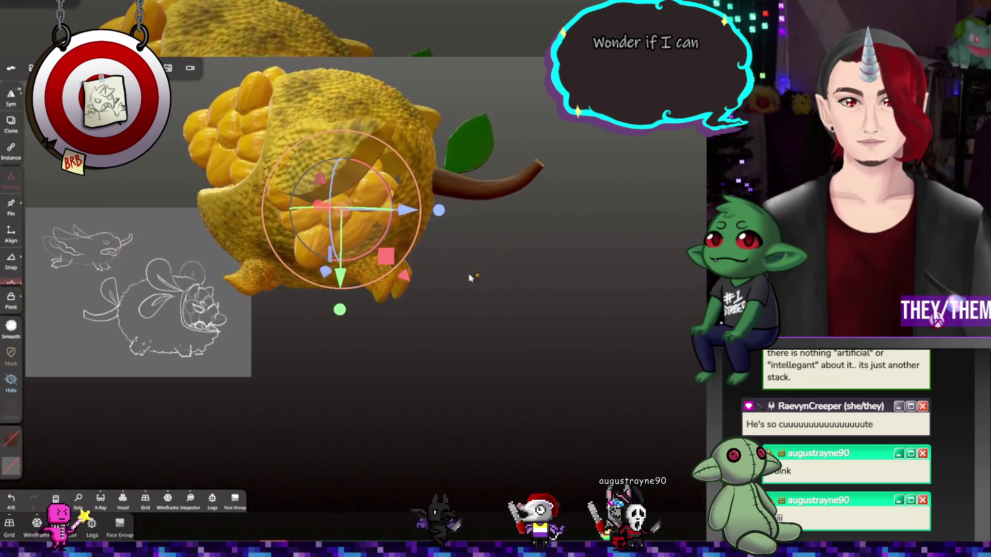
{"action": "mouse_move", "coordinate": [337, 225]}
{"action": "left_mouse_down"}
{"action": "mouse_move", "coordinate": [385, 283]}
{"action": "mouse_move", "coordinate": [199, 230]}
{"action": "left_mouse_up"}
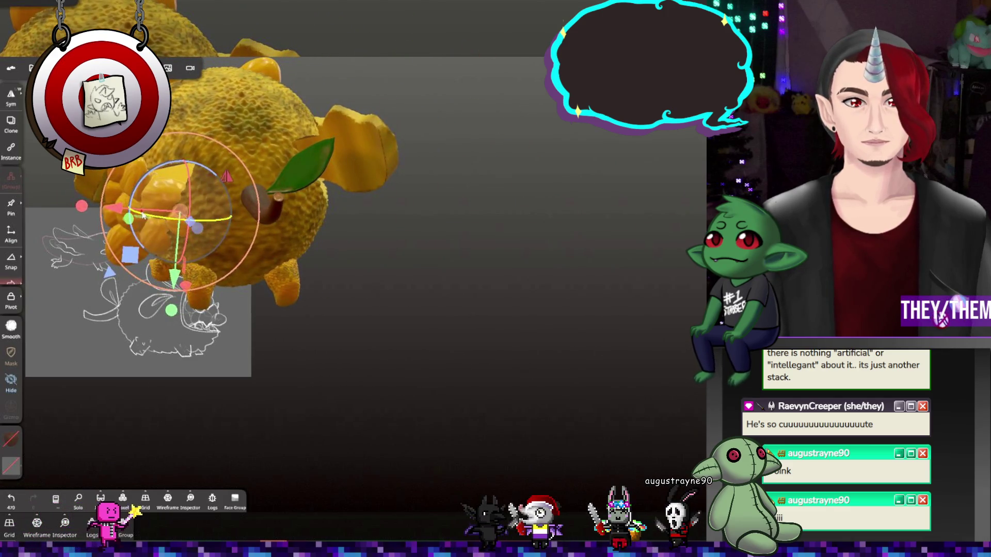
{"action": "mouse_move", "coordinate": [144, 216]}
{"action": "left_mouse_down"}
{"action": "mouse_move", "coordinate": [114, 220]}
{"action": "mouse_move", "coordinate": [119, 214]}
{"action": "mouse_move", "coordinate": [125, 230]}
{"action": "left_mouse_up"}
{"action": "mouse_move", "coordinate": [394, 250]}
{"action": "left_mouse_down"}
{"action": "mouse_move", "coordinate": [347, 253]}
{"action": "mouse_move", "coordinate": [522, 250]}
{"action": "mouse_move", "coordinate": [579, 225]}
{"action": "left_mouse_up"}
{"action": "left_click_drag", "start_coordinate": [323, 201], "coordinate": [327, 161]}
Move the pod cluster along the gizmo axes, undoing one bad move, and check it from the sides
{"action": "left_click_drag", "start_coordinate": [334, 252], "coordinate": [332, 315]}
{"action": "mouse_move", "coordinate": [333, 208]}
{"action": "left_mouse_down"}
{"action": "mouse_move", "coordinate": [336, 190]}
{"action": "mouse_move", "coordinate": [331, 222]}
{"action": "mouse_move", "coordinate": [264, 250]}
{"action": "left_mouse_up"}
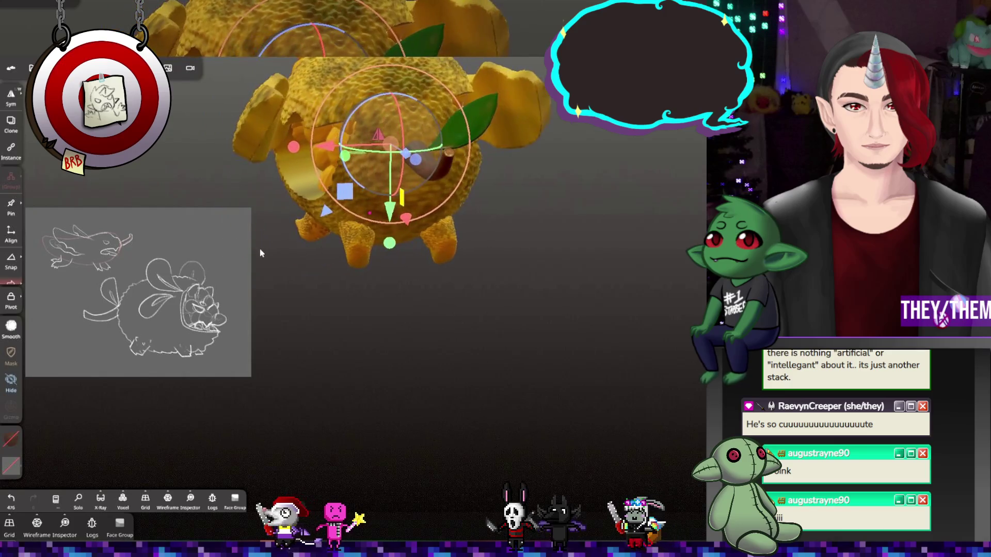
{"action": "left_click_drag", "start_coordinate": [295, 150], "coordinate": [264, 147]}
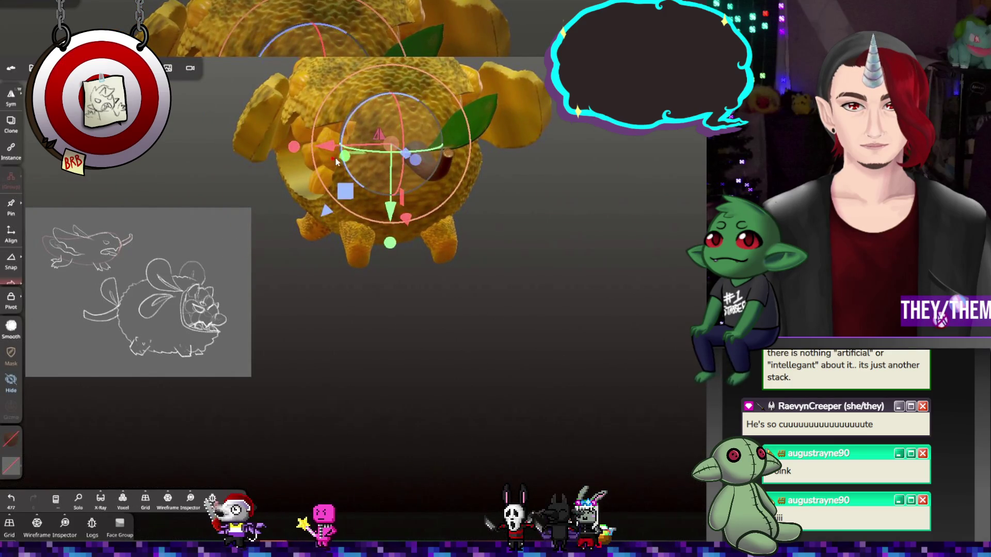
{"action": "mouse_move", "coordinate": [390, 214]}
{"action": "left_mouse_down"}
{"action": "mouse_move", "coordinate": [391, 186]}
{"action": "mouse_move", "coordinate": [391, 212]}
{"action": "left_mouse_up"}
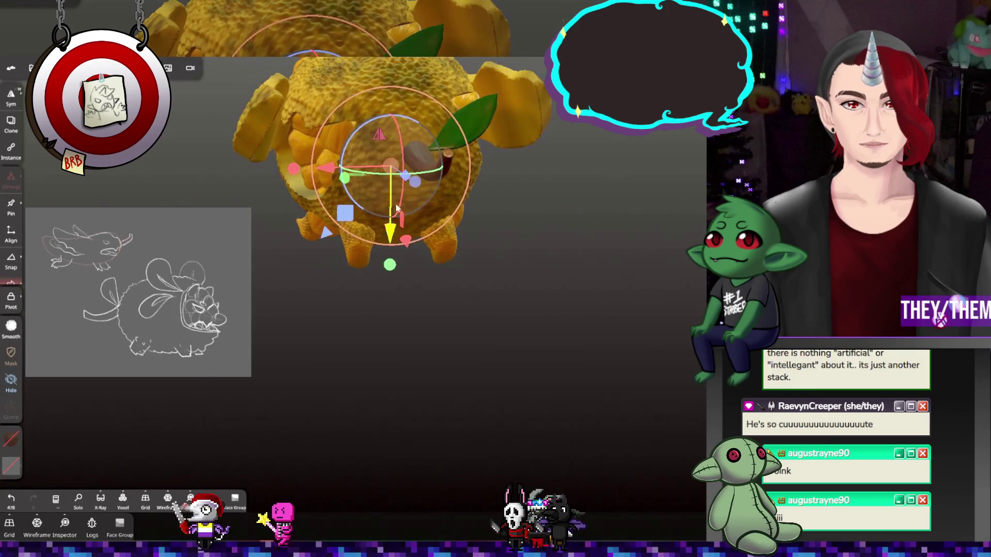
{"action": "mouse_move", "coordinate": [454, 248]}
{"action": "left_mouse_down"}
{"action": "mouse_move", "coordinate": [482, 252]}
{"action": "mouse_move", "coordinate": [424, 219]}
{"action": "mouse_move", "coordinate": [579, 179]}
{"action": "left_mouse_up"}
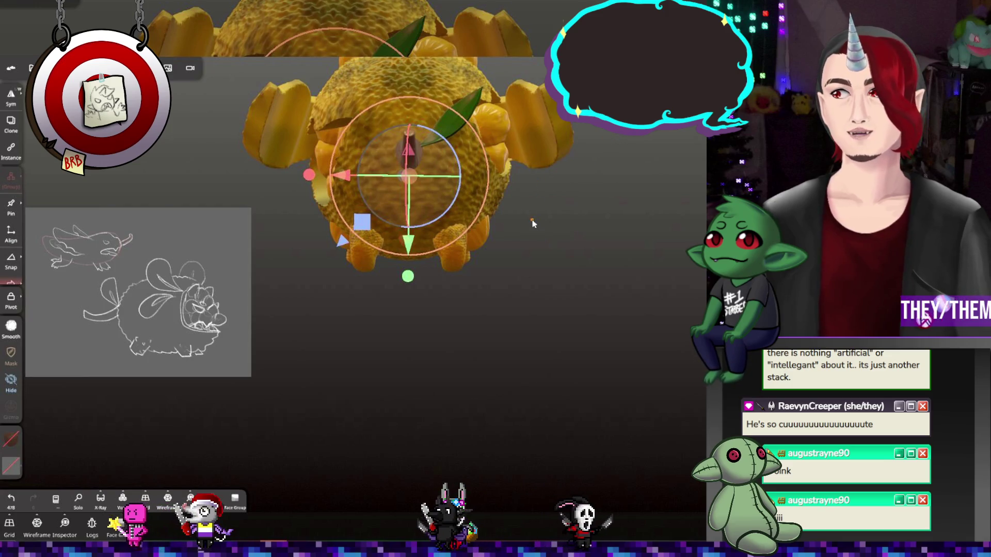
{"action": "mouse_move", "coordinate": [573, 263]}
{"action": "left_mouse_down"}
{"action": "mouse_move", "coordinate": [492, 211]}
{"action": "mouse_move", "coordinate": [403, 219]}
{"action": "left_mouse_up"}
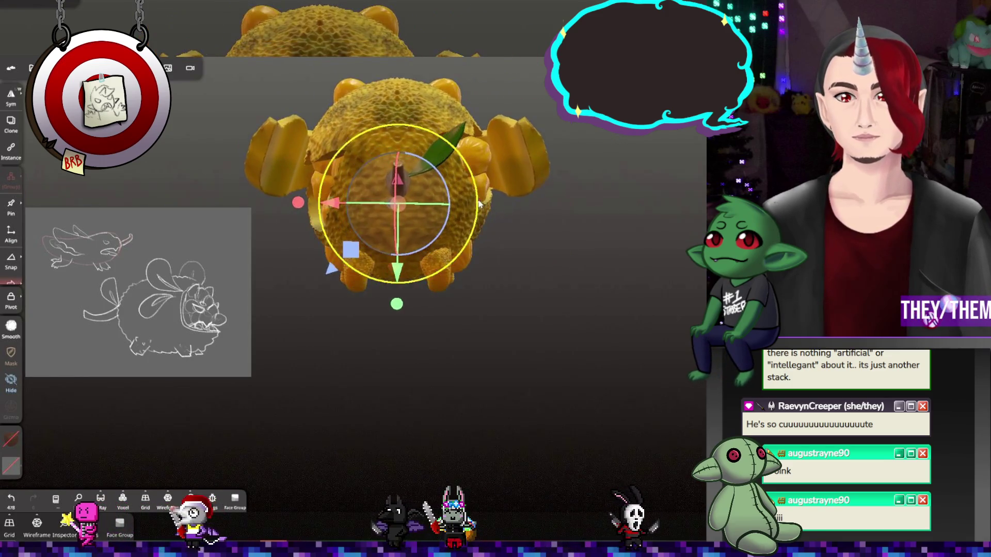
{"action": "left_click_drag", "start_coordinate": [398, 269], "coordinate": [399, 272]}
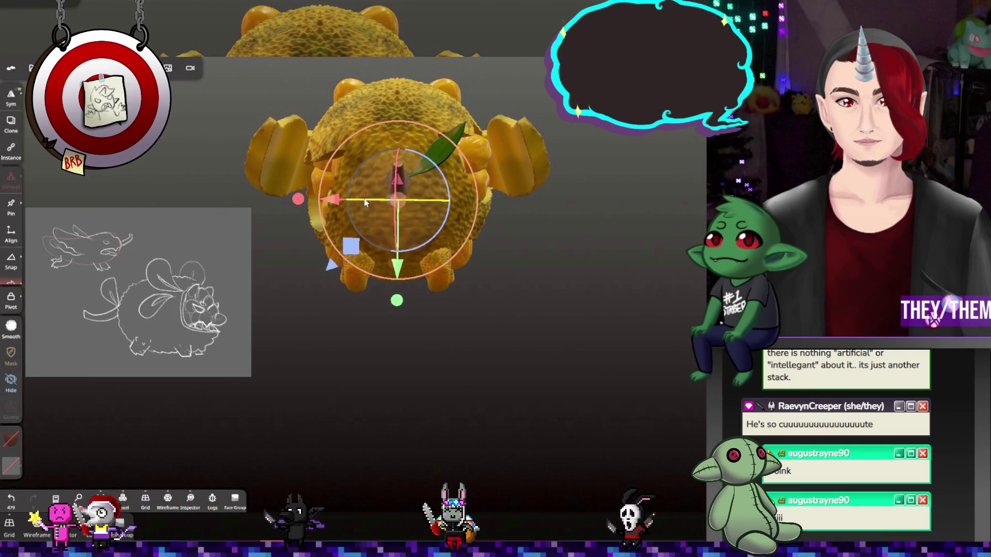
{"action": "left_click_drag", "start_coordinate": [364, 203], "coordinate": [336, 203]}
{"action": "key", "text": "ctrl+z"}
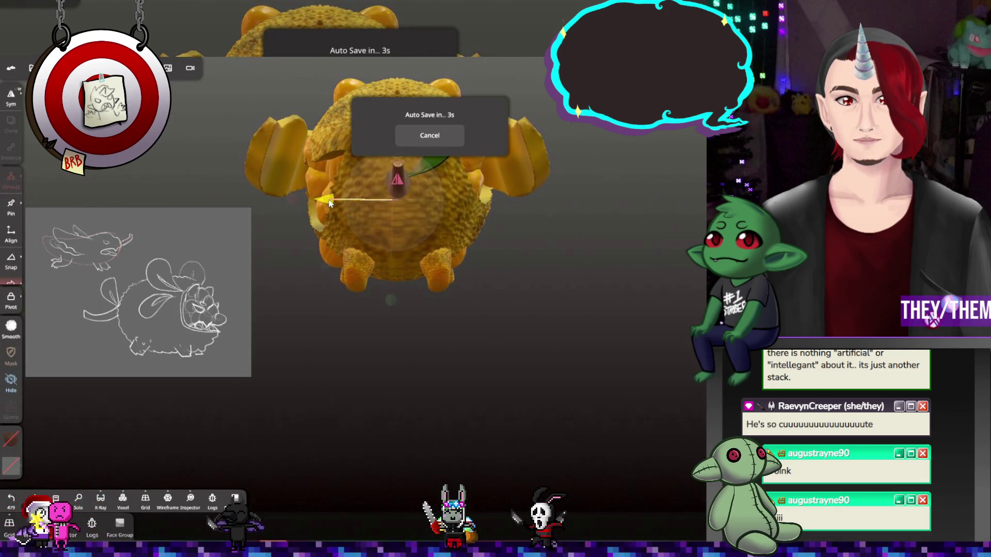
{"action": "left_click_drag", "start_coordinate": [599, 203], "coordinate": [602, 232]}
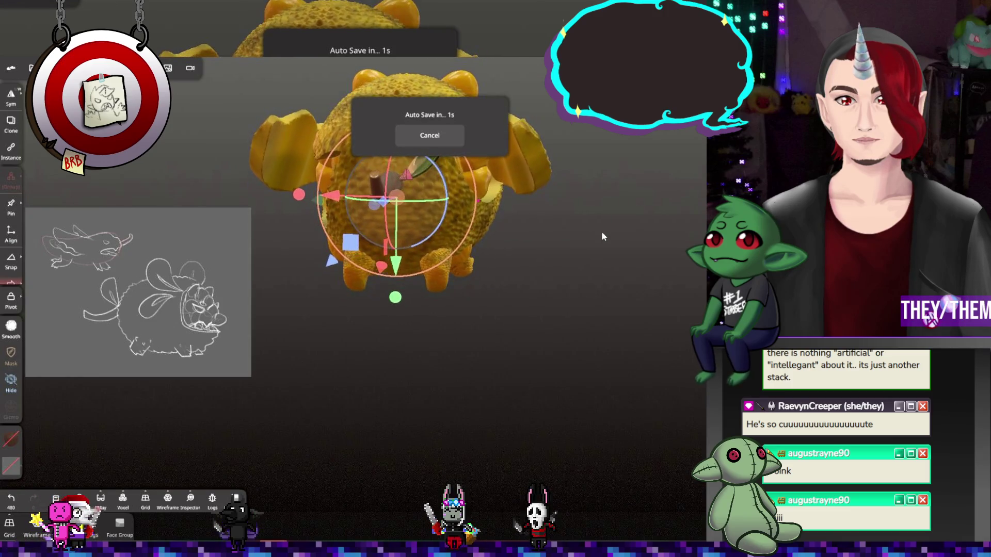
{"action": "mouse_move", "coordinate": [453, 166]}
{"action": "left_mouse_down"}
{"action": "mouse_move", "coordinate": [403, 208]}
{"action": "mouse_move", "coordinate": [361, 200]}
{"action": "left_mouse_up"}
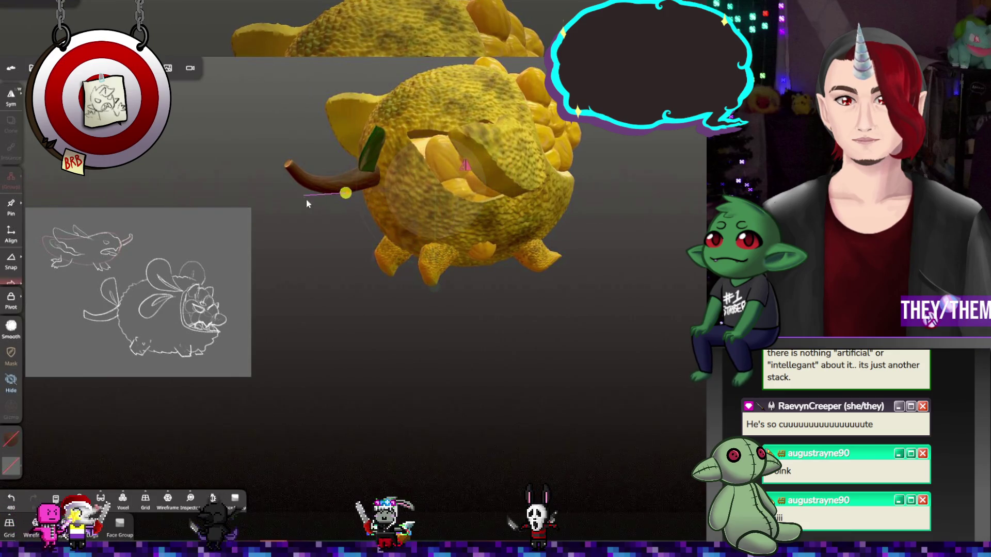
{"action": "mouse_move", "coordinate": [334, 198]}
{"action": "left_mouse_down"}
{"action": "mouse_move", "coordinate": [408, 215]}
{"action": "mouse_move", "coordinate": [398, 203]}
{"action": "mouse_move", "coordinate": [416, 222]}
{"action": "mouse_move", "coordinate": [417, 210]}
{"action": "left_mouse_up"}
{"action": "mouse_move", "coordinate": [429, 210]}
{"action": "right_mouse_down"}
{"action": "mouse_move", "coordinate": [445, 241]}
{"action": "mouse_move", "coordinate": [554, 236]}
{"action": "mouse_move", "coordinate": [695, 194]}
{"action": "mouse_move", "coordinate": [680, 220]}
{"action": "mouse_move", "coordinate": [586, 241]}
{"action": "mouse_move", "coordinate": [593, 230]}
{"action": "mouse_move", "coordinate": [586, 254]}
{"action": "mouse_move", "coordinate": [551, 277]}
{"action": "mouse_move", "coordinate": [556, 248]}
{"action": "mouse_move", "coordinate": [581, 235]}
{"action": "right_mouse_up"}
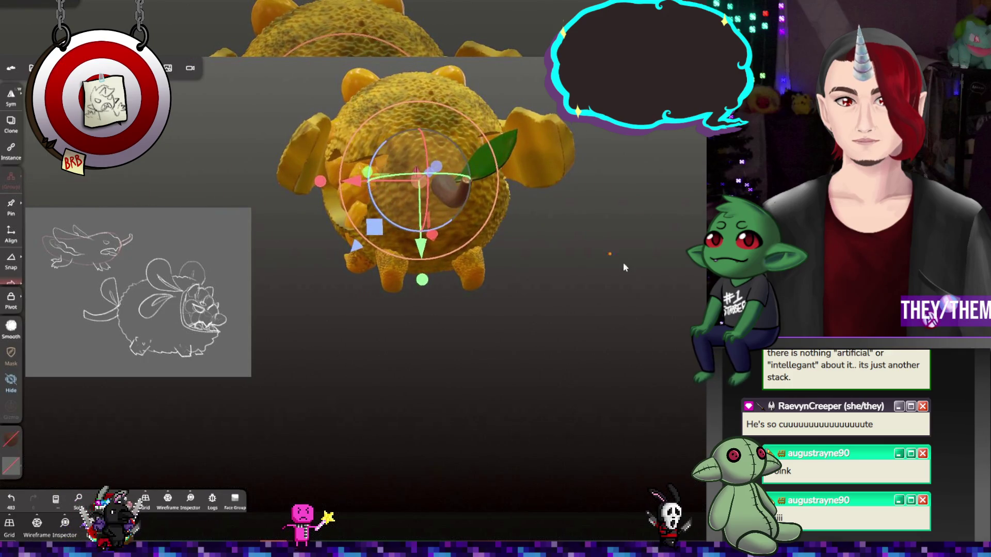
{"action": "left_click", "coordinate": [32, 68]}
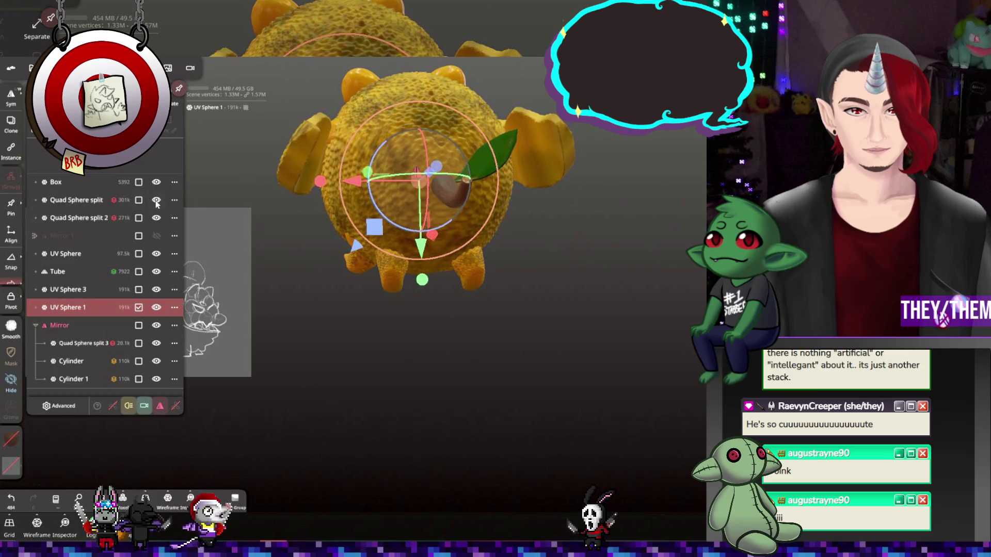
Close the scene list, orbit to a straight front view of the dragon, and pick Split/Trim
{"action": "left_click", "coordinate": [593, 274]}
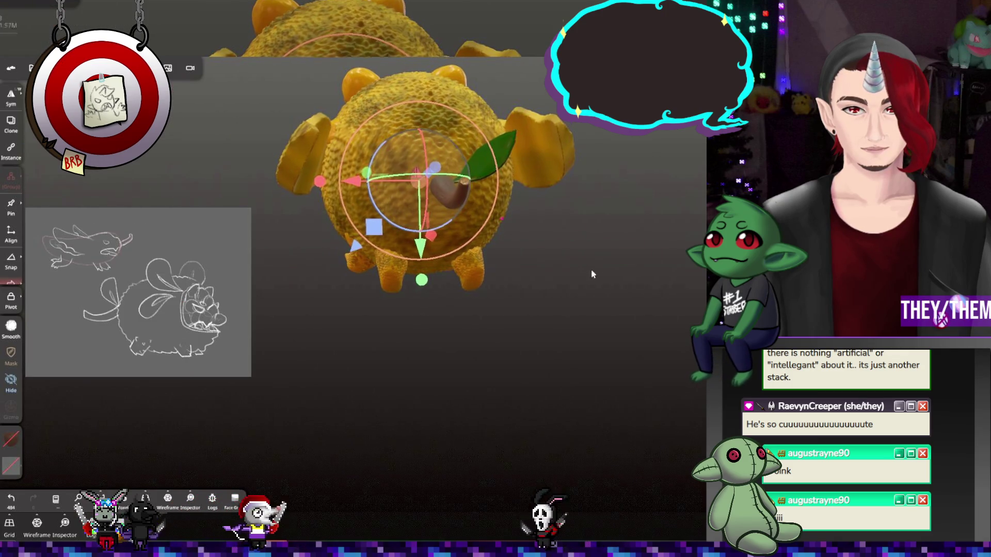
{"action": "right_click_drag", "start_coordinate": [593, 274], "coordinate": [577, 360]}
{"action": "left_click_drag", "start_coordinate": [553, 311], "coordinate": [569, 306]}
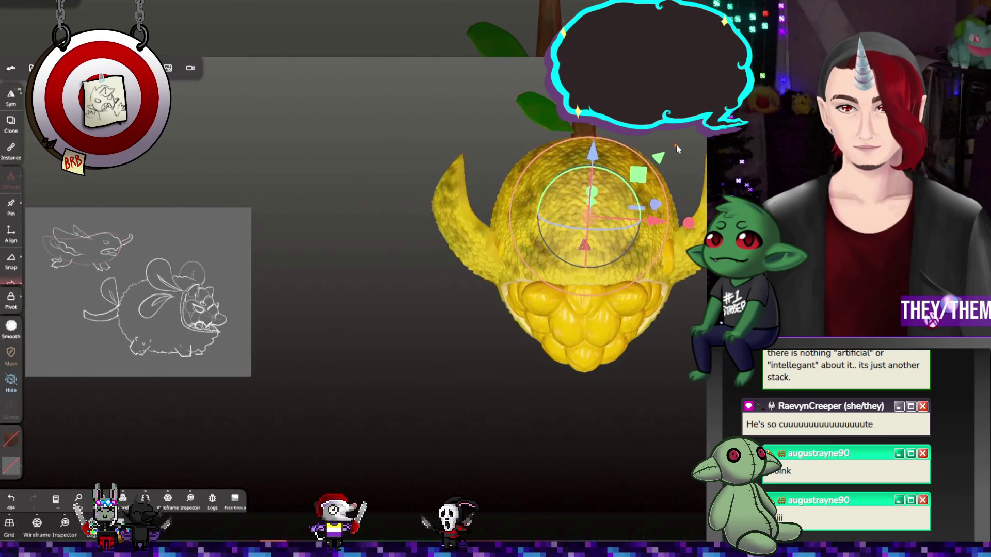
{"action": "left_click_drag", "start_coordinate": [678, 148], "coordinate": [603, 169]}
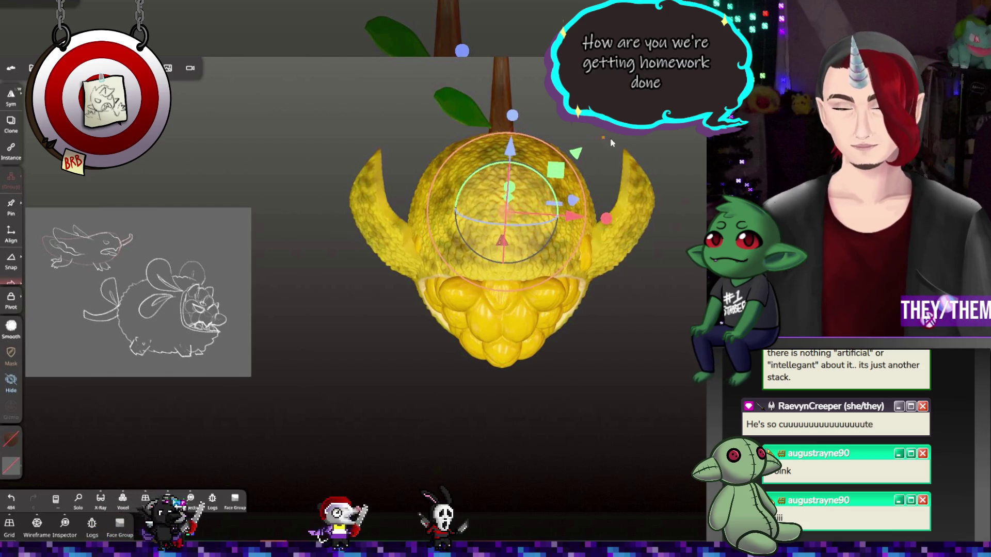
{"action": "left_click_drag", "start_coordinate": [588, 152], "coordinate": [565, 180]}
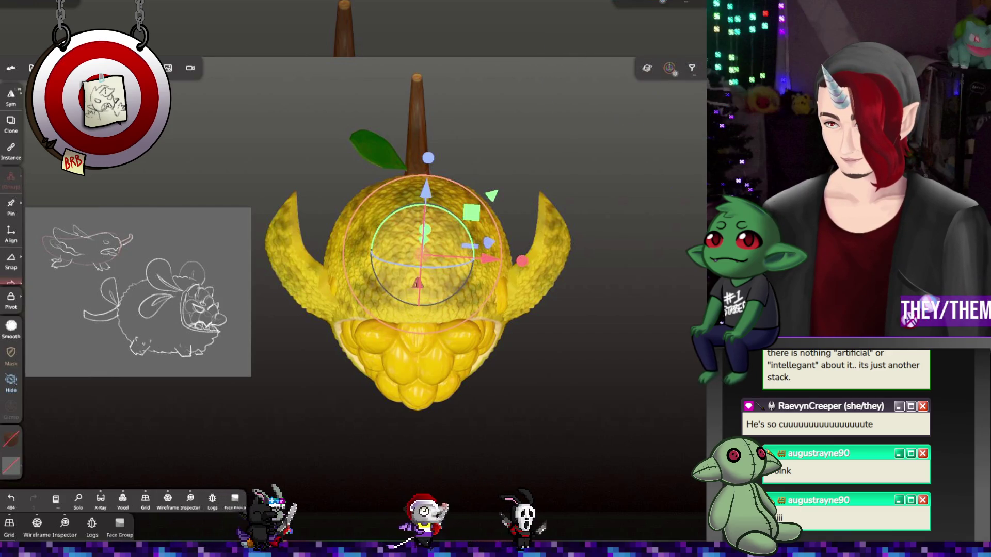
{"action": "key", "text": "h"}
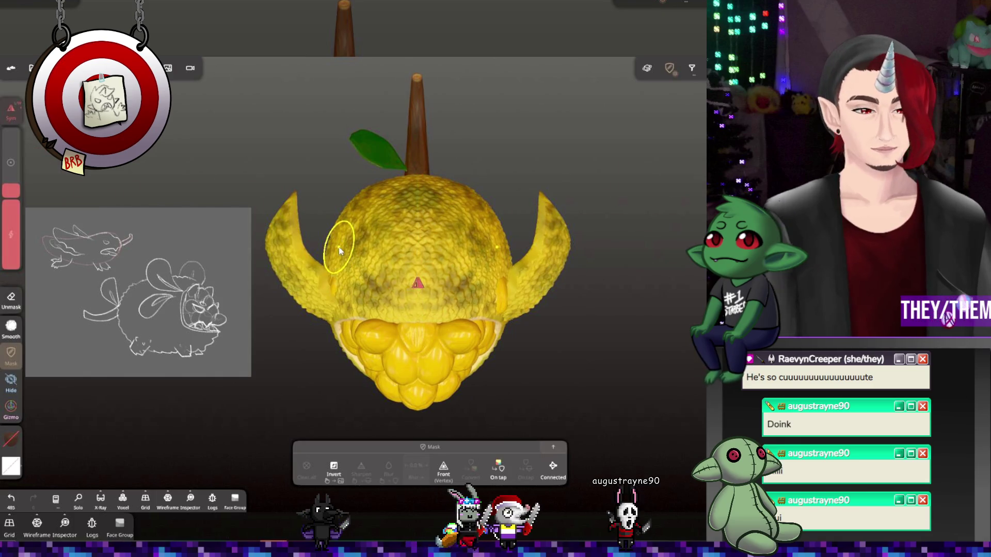
Undo the split, then rectangle-split the model's left part and select the jackfruit body
{"action": "key", "text": "ctrl+z"}
{"action": "left_click", "coordinate": [11, 239]}
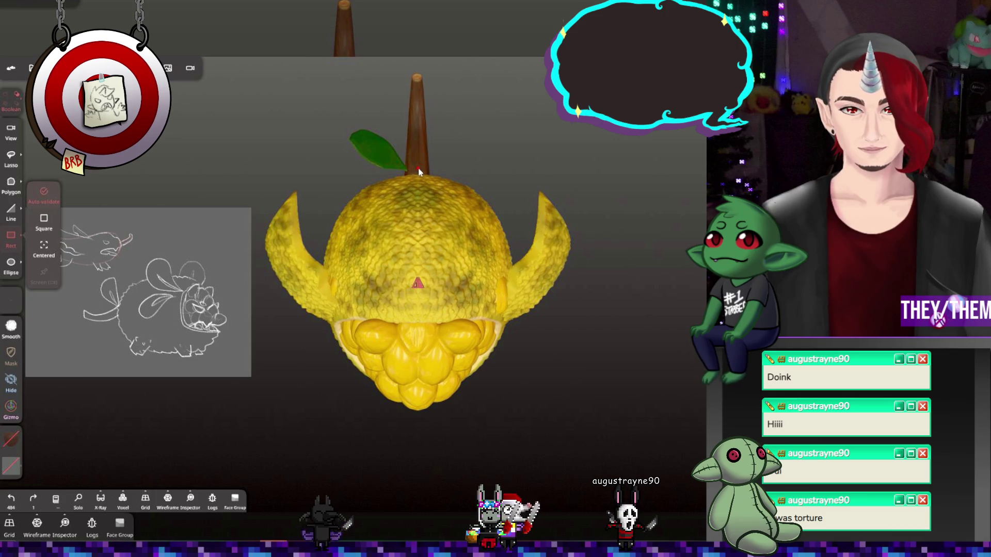
{"action": "mouse_move", "coordinate": [418, 168]}
{"action": "left_mouse_down"}
{"action": "mouse_move", "coordinate": [372, 320]}
{"action": "mouse_move", "coordinate": [301, 378]}
{"action": "mouse_move", "coordinate": [252, 383]}
{"action": "mouse_move", "coordinate": [575, 360]}
{"action": "left_mouse_up"}
{"action": "mouse_move", "coordinate": [624, 410]}
{"action": "left_mouse_down"}
{"action": "mouse_move", "coordinate": [674, 285]}
{"action": "mouse_move", "coordinate": [606, 226]}
{"action": "mouse_move", "coordinate": [614, 374]}
{"action": "left_mouse_up"}
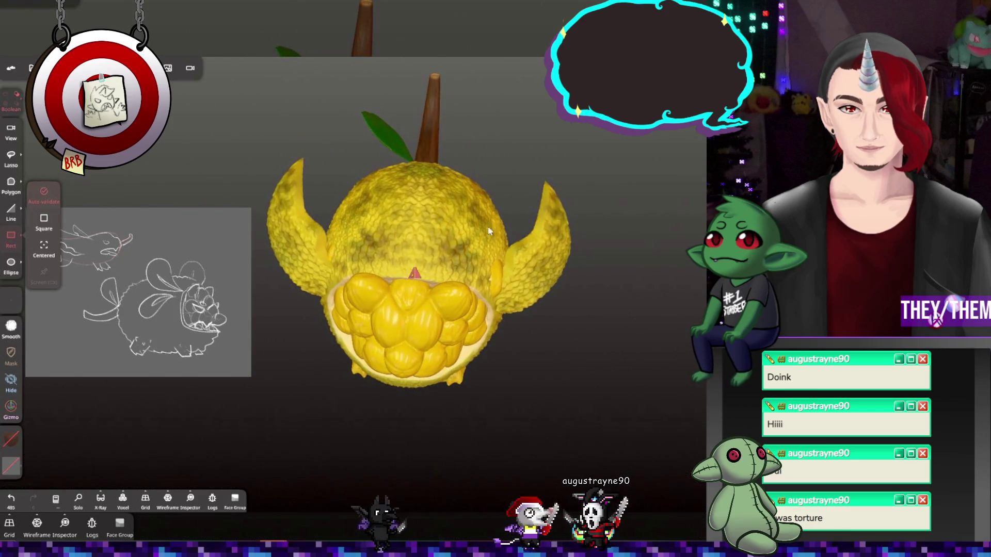
{"action": "left_click", "coordinate": [485, 222]}
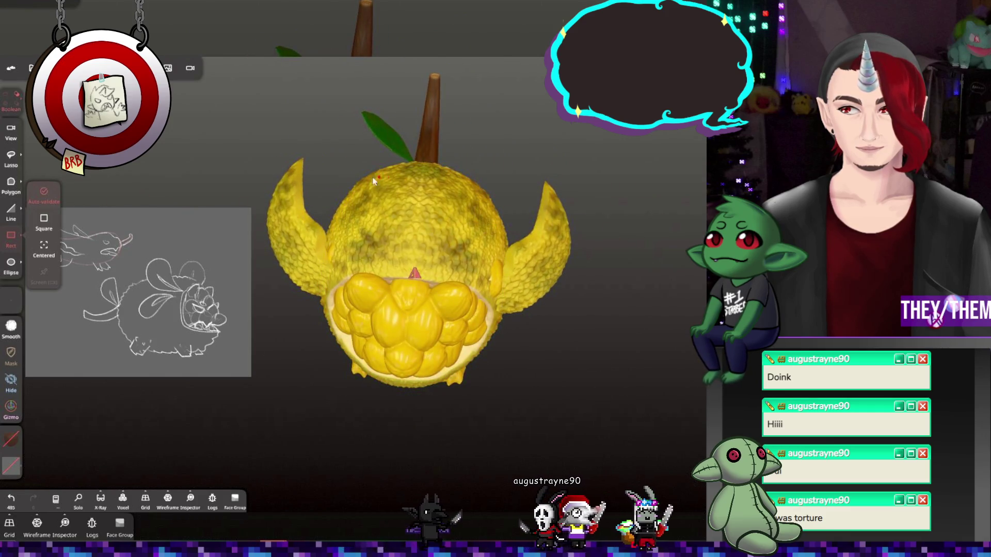
{"action": "mouse_move", "coordinate": [374, 181]}
{"action": "right_mouse_down"}
{"action": "mouse_move", "coordinate": [318, 200]}
{"action": "mouse_move", "coordinate": [315, 184]}
{"action": "mouse_move", "coordinate": [338, 192]}
{"action": "right_mouse_up"}
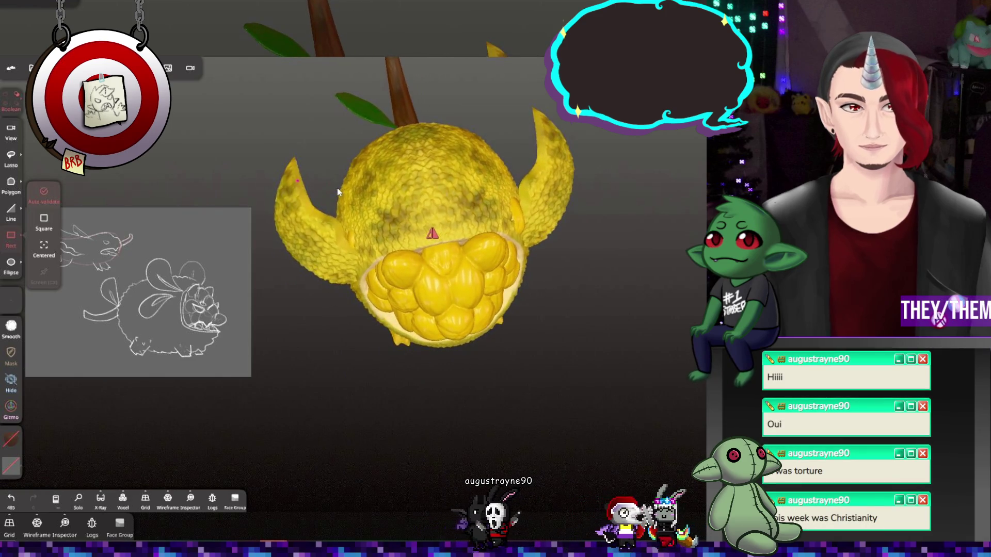
Undo the UV Sphere 1 split and rectangle-split the model's right half instead
{"action": "key", "text": "ctrl+z"}
{"action": "right_click_drag", "start_coordinate": [624, 181], "coordinate": [618, 213]}
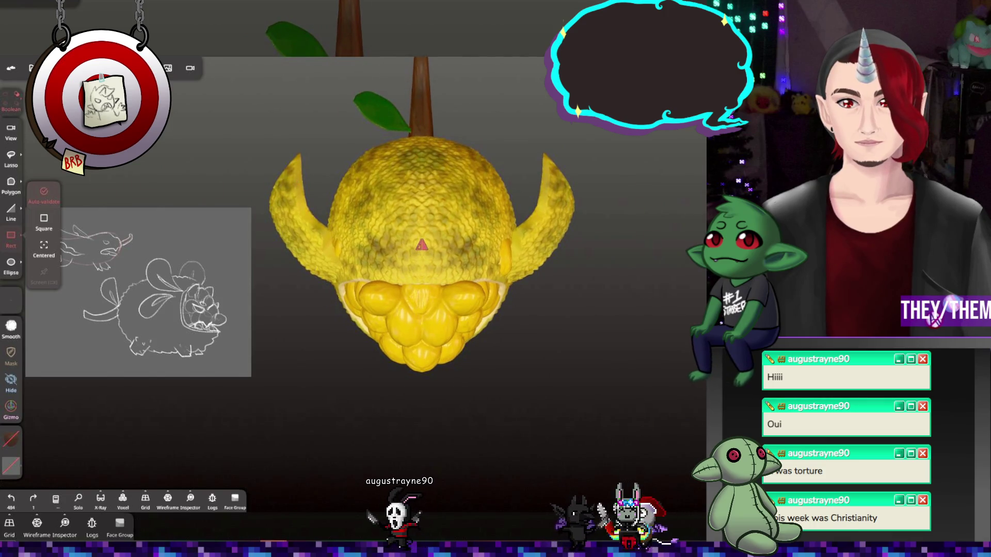
{"action": "mouse_move", "coordinate": [621, 96]}
{"action": "left_mouse_down"}
{"action": "mouse_move", "coordinate": [546, 243]}
{"action": "mouse_move", "coordinate": [421, 397]}
{"action": "left_mouse_up"}
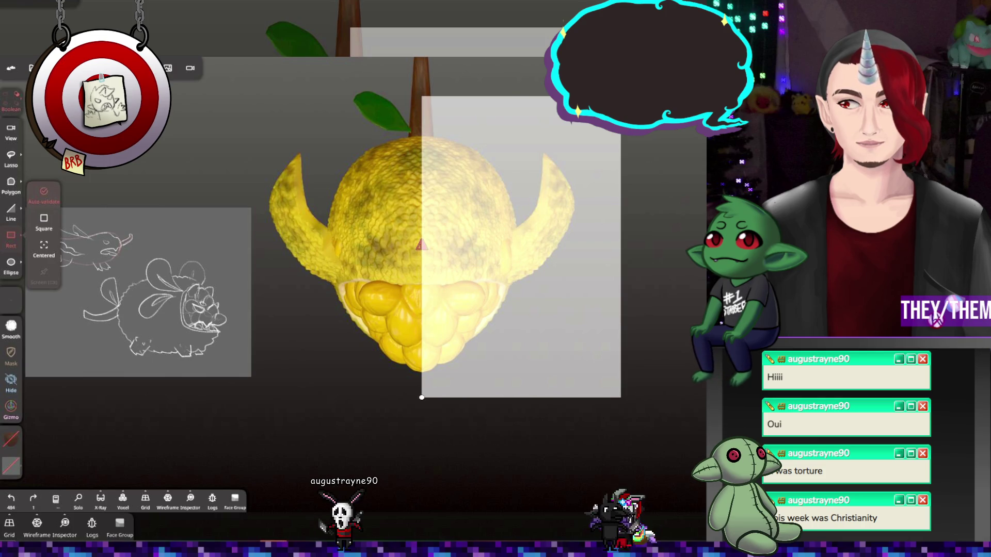
{"action": "left_click_drag", "start_coordinate": [421, 397], "coordinate": [421, 398]}
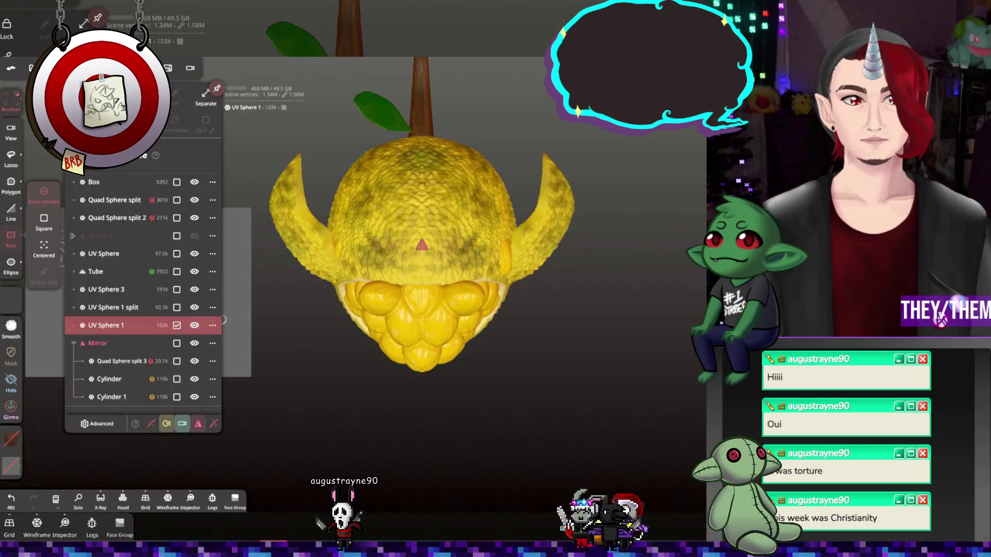
Unhide UV Sphere 1 in the object list, then drag a rectangle over the empty background
{"action": "left_click", "coordinate": [176, 325]}
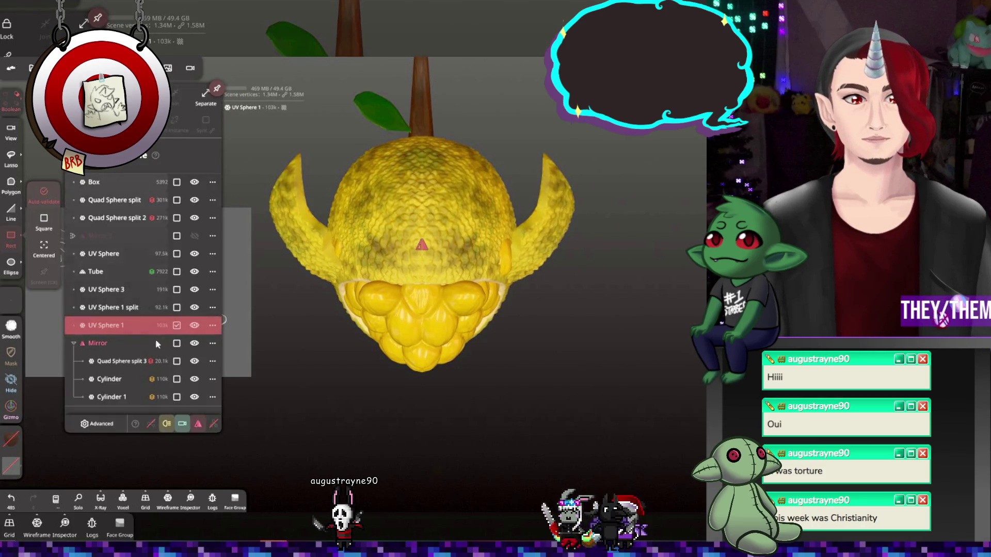
{"action": "left_click", "coordinate": [195, 326]}
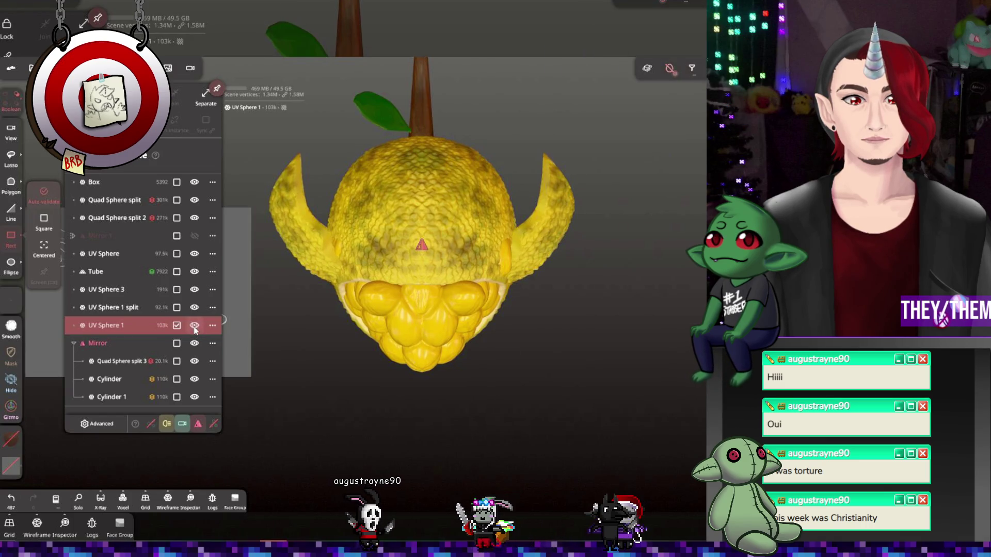
{"action": "key", "text": "ctrl+z"}
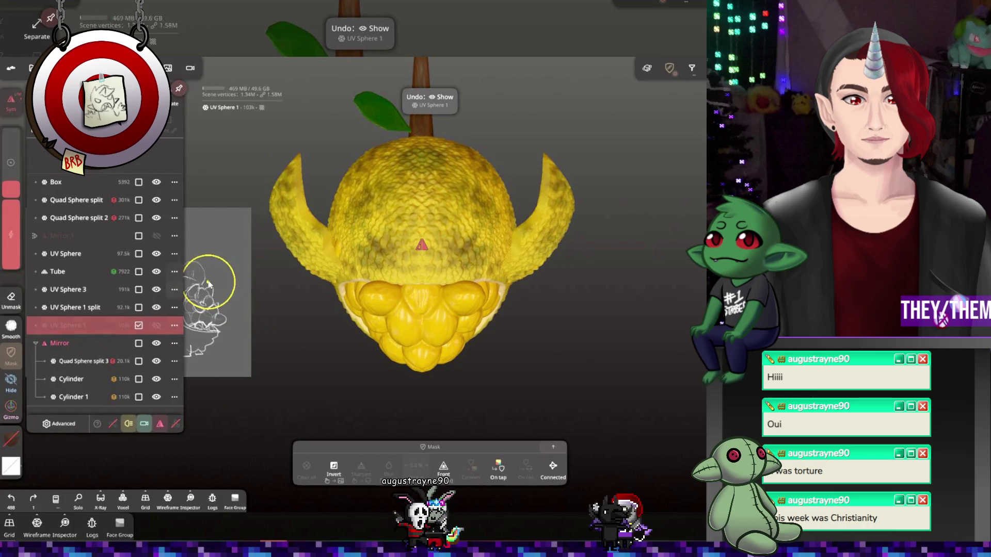
{"action": "key", "text": "ctrl+z"}
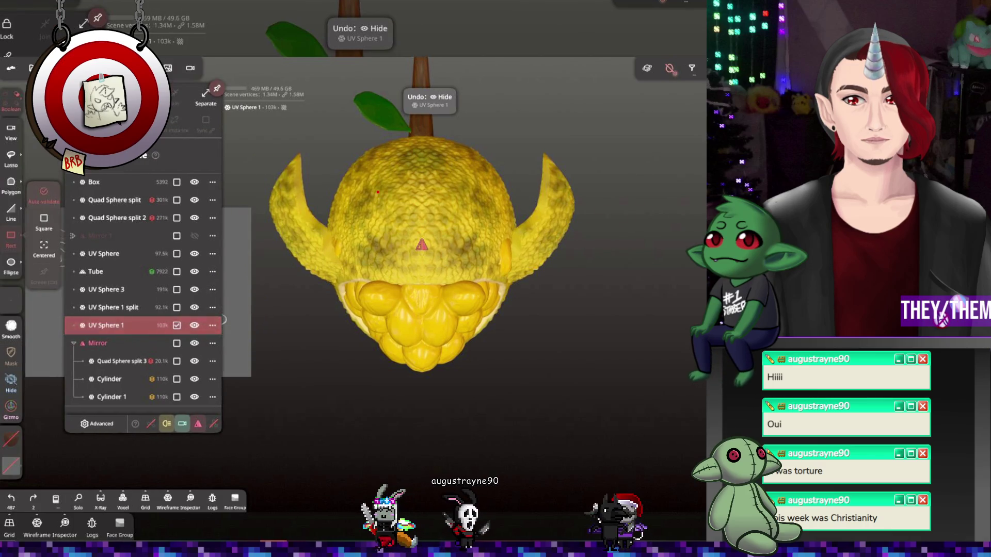
{"action": "left_click", "coordinate": [378, 192]}
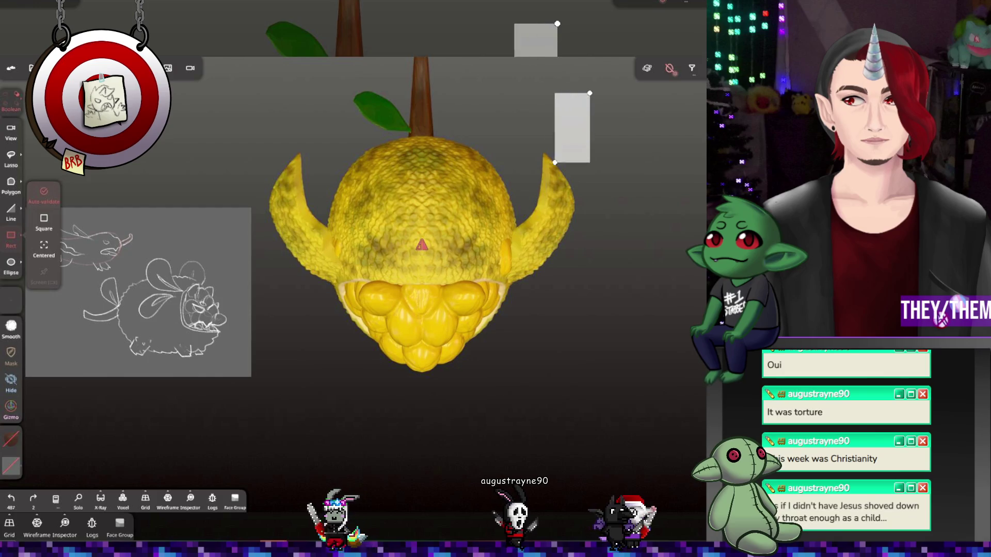
{"action": "left_click_drag", "start_coordinate": [554, 163], "coordinate": [421, 385]}
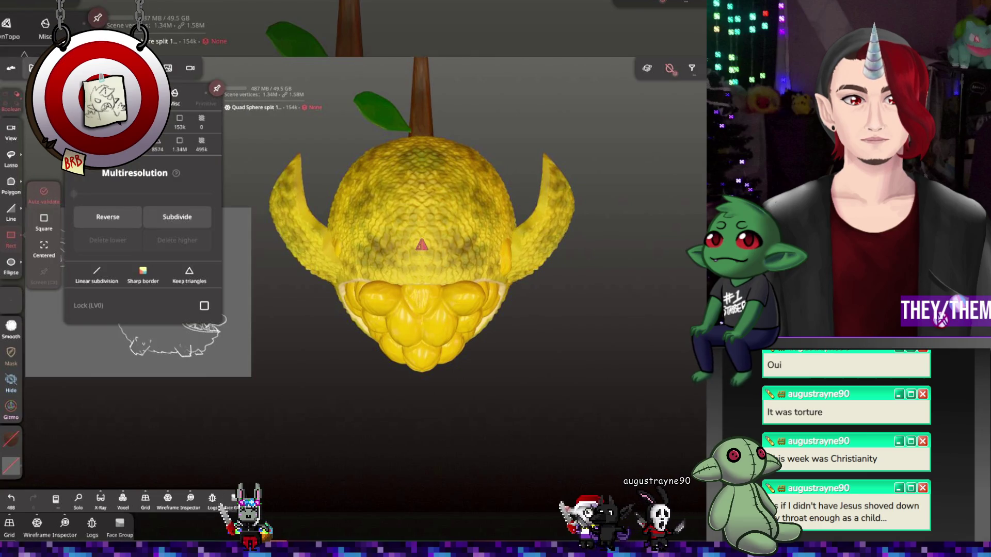
Hide Quad Sphere split 1 in the scene list
{"action": "left_click", "coordinate": [53, 67]}
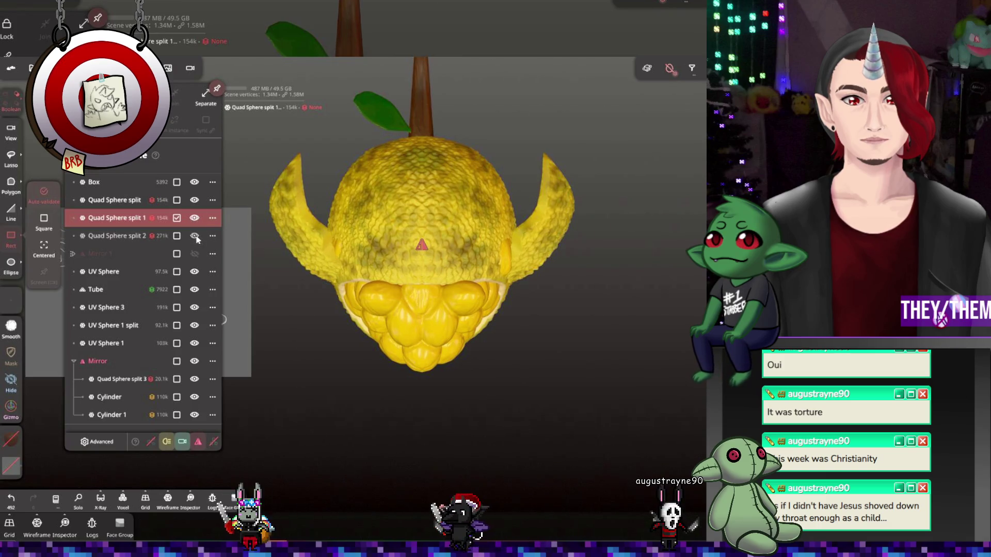
{"action": "left_click", "coordinate": [194, 223]}
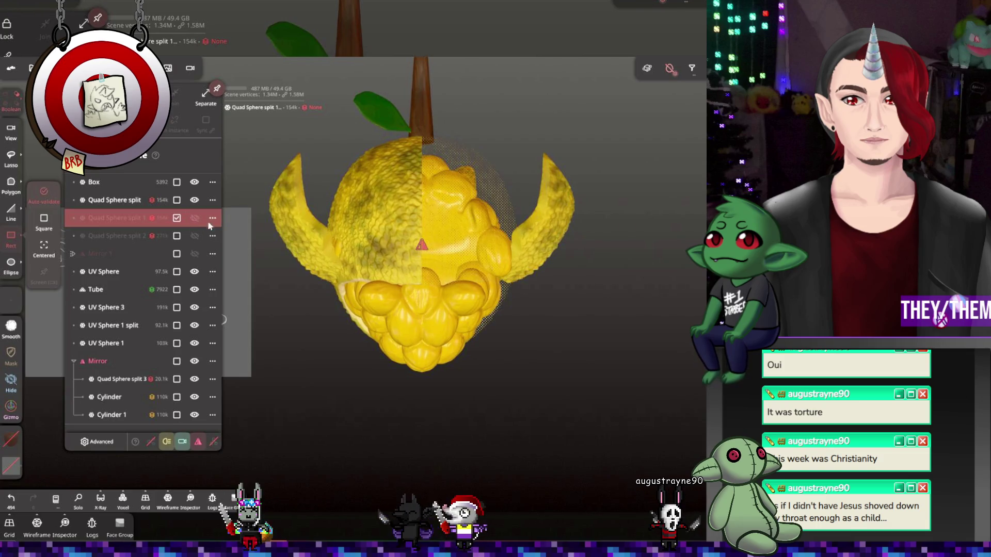
{"action": "left_click", "coordinate": [624, 258]}
{"action": "mouse_move", "coordinate": [624, 259]}
{"action": "left_mouse_down"}
{"action": "mouse_move", "coordinate": [662, 112]}
{"action": "mouse_move", "coordinate": [609, 160]}
{"action": "left_mouse_up"}
Select the Quad Sphere split shell and duplicate it as Quad Sphere split 4
{"action": "left_click", "coordinate": [31, 67]}
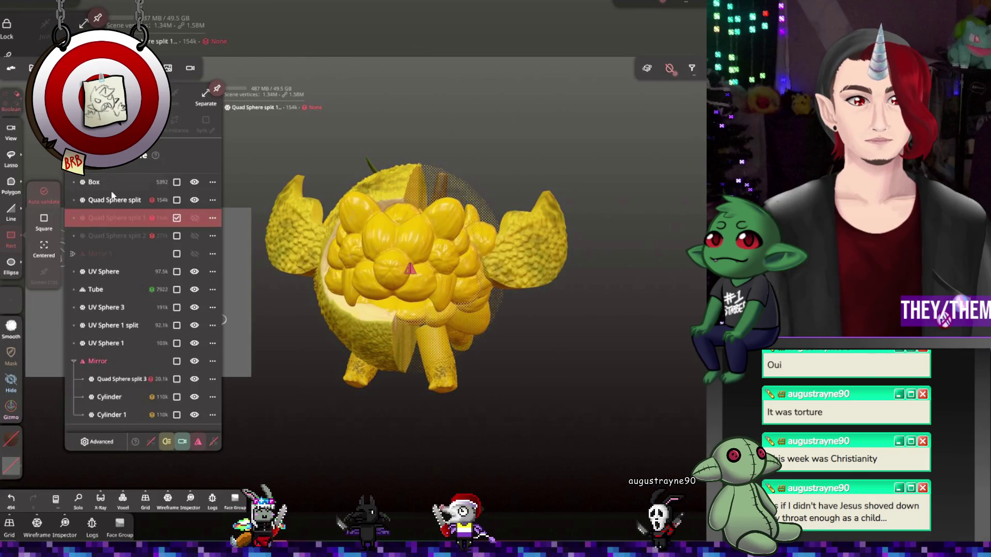
{"action": "left_click", "coordinate": [194, 201]}
{"action": "left_click", "coordinate": [194, 200]}
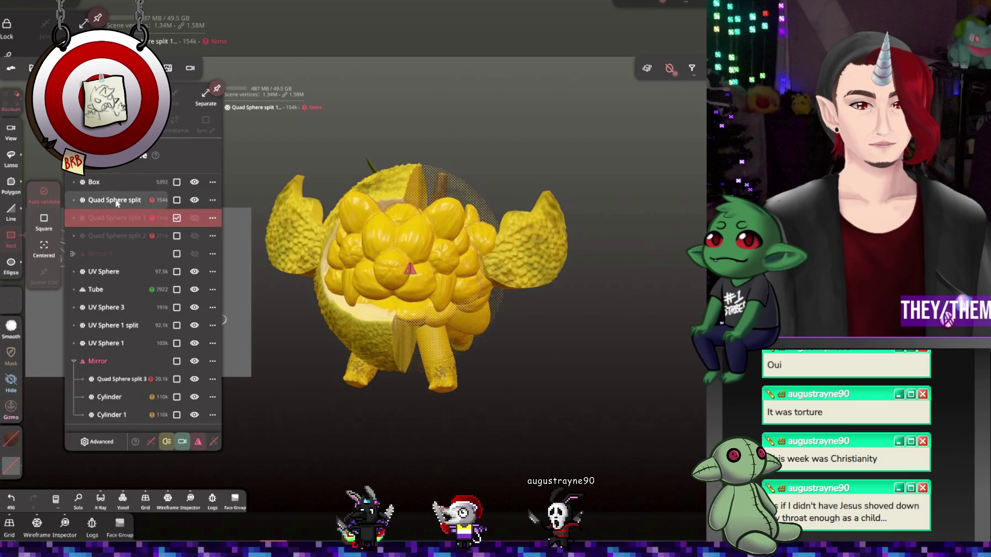
{"action": "key", "text": "ctrl+d"}
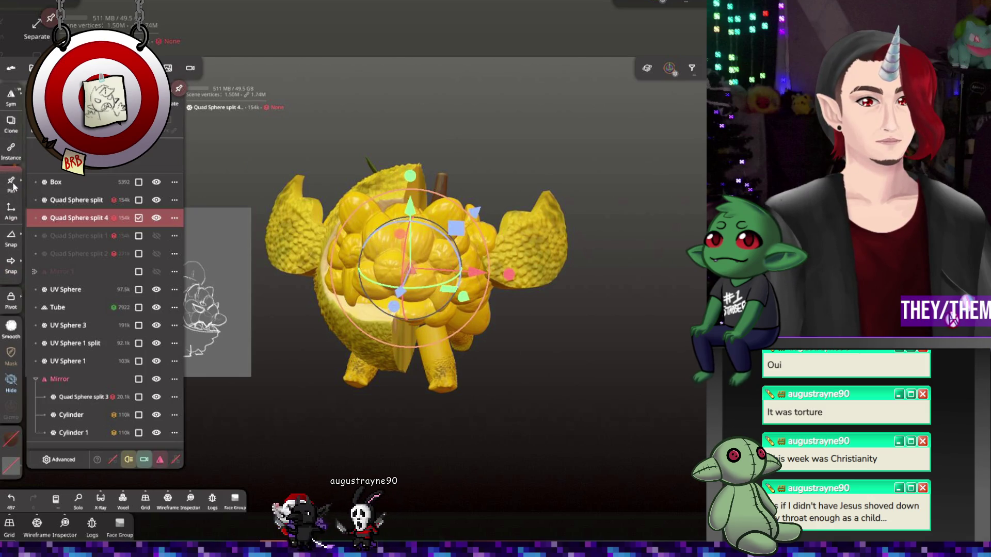
{"action": "scroll", "coordinate": [12, 196], "scroll_direction": "up", "scroll_amount": 2}
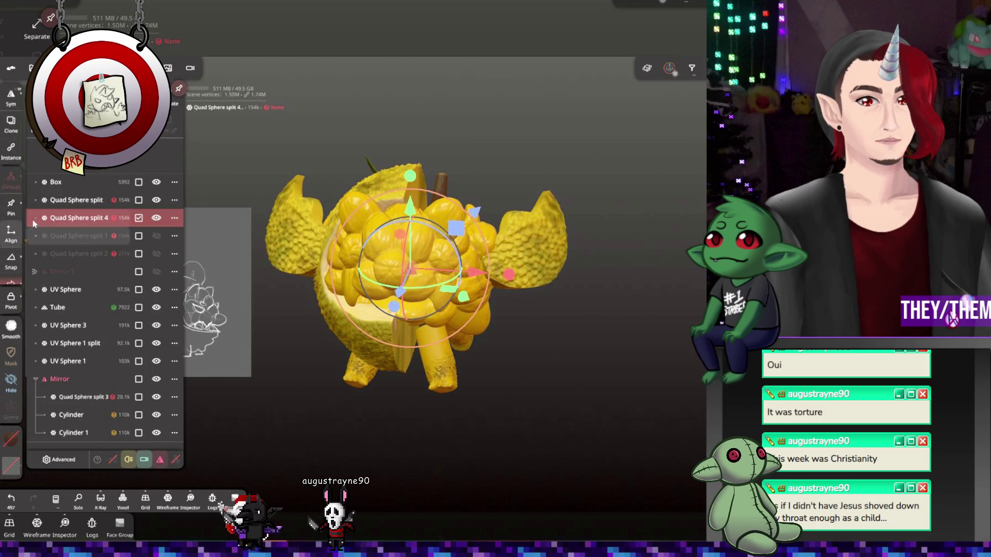
{"action": "scroll", "coordinate": [10, 207], "scroll_direction": "down", "scroll_amount": 1}
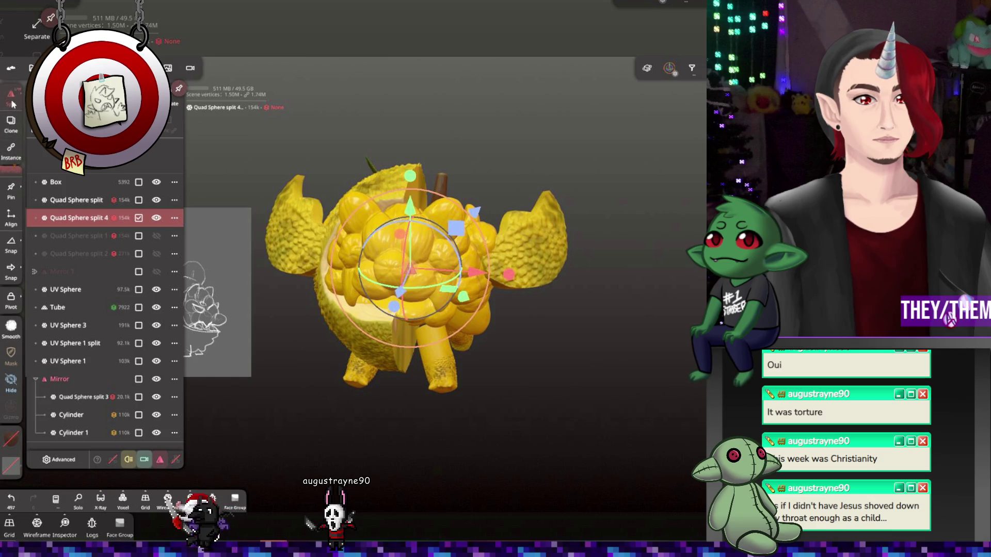
Bring up the shell's translation, rotation and scale display
{"action": "mouse_move", "coordinate": [405, 97]}
{"action": "left_mouse_down"}
{"action": "mouse_move", "coordinate": [464, 126]}
{"action": "mouse_move", "coordinate": [430, 120]}
{"action": "mouse_move", "coordinate": [354, 40]}
{"action": "left_mouse_up"}
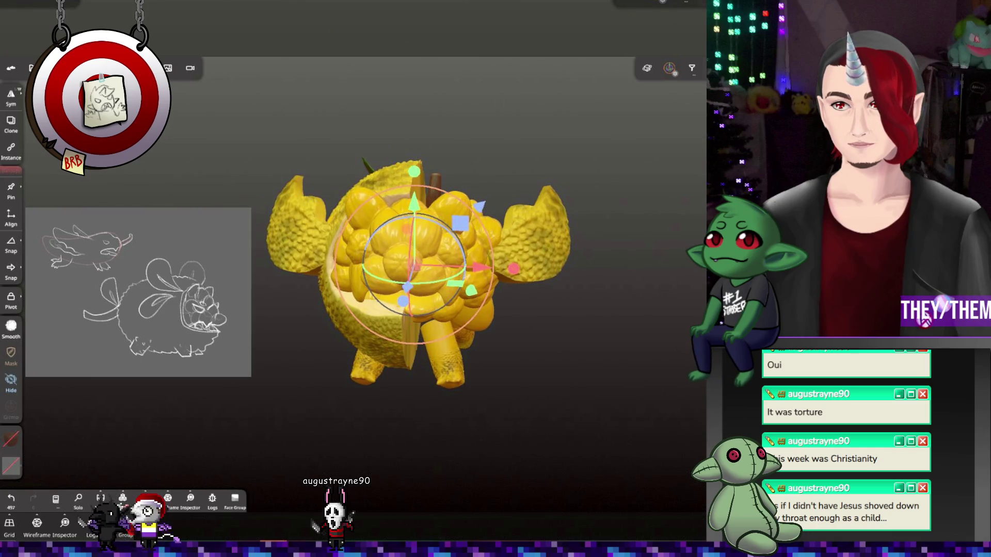
{"action": "left_click", "coordinate": [687, 2]}
{"action": "left_click", "coordinate": [690, 3]}
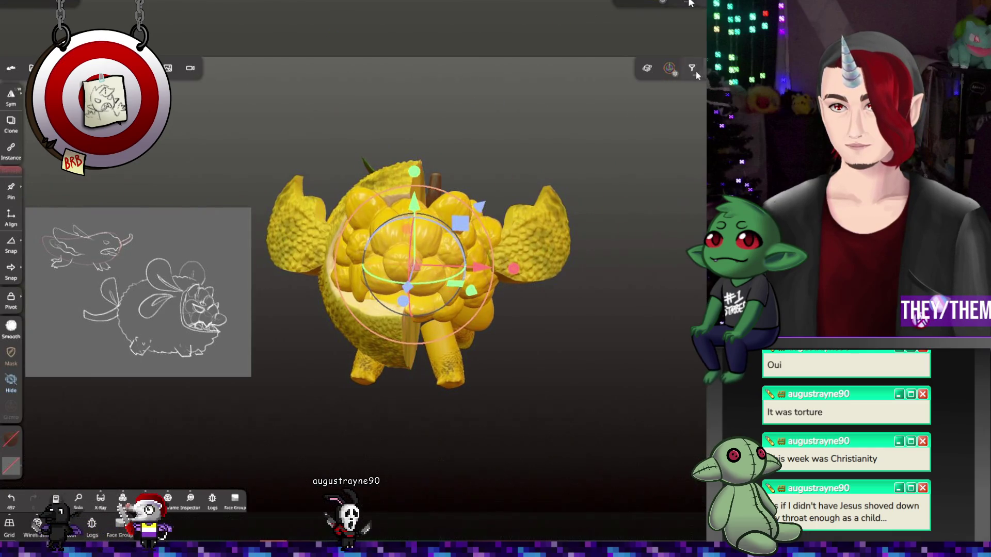
{"action": "left_click", "coordinate": [673, 69]}
{"action": "left_click", "coordinate": [643, 69]}
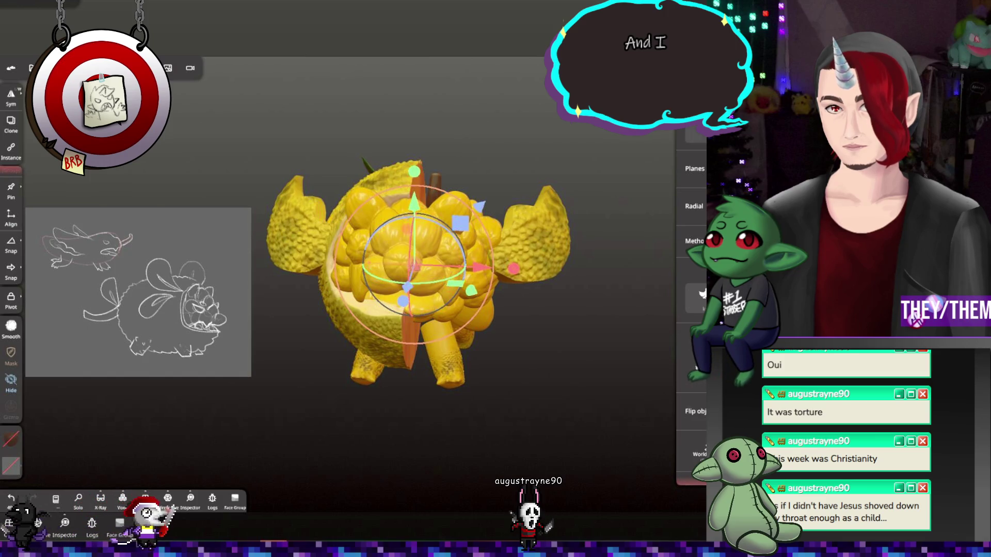
Confirm enforcing symmetry on the duplicated shell, then turn symmetry off
{"action": "left_click", "coordinate": [702, 297]}
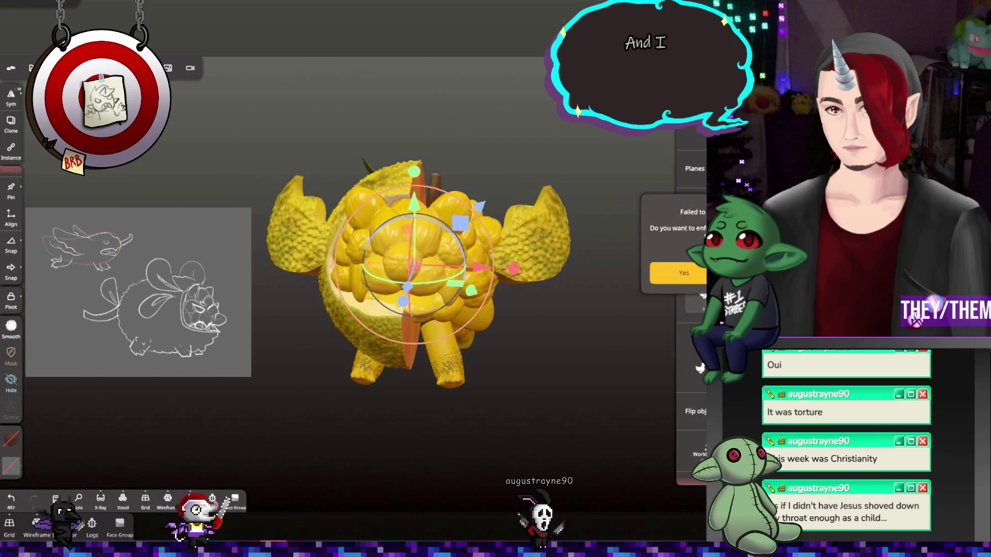
{"action": "left_click", "coordinate": [684, 273]}
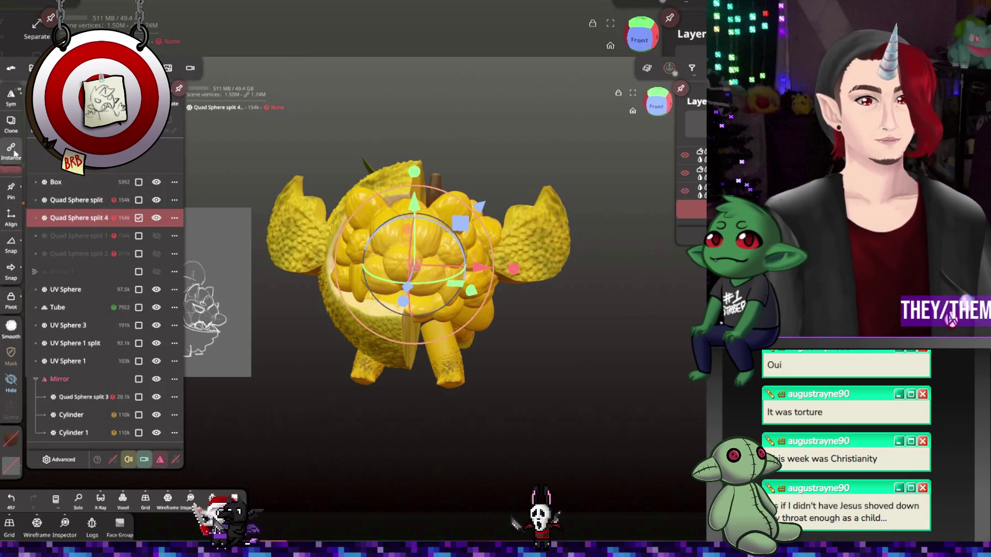
{"action": "left_click", "coordinate": [11, 98]}
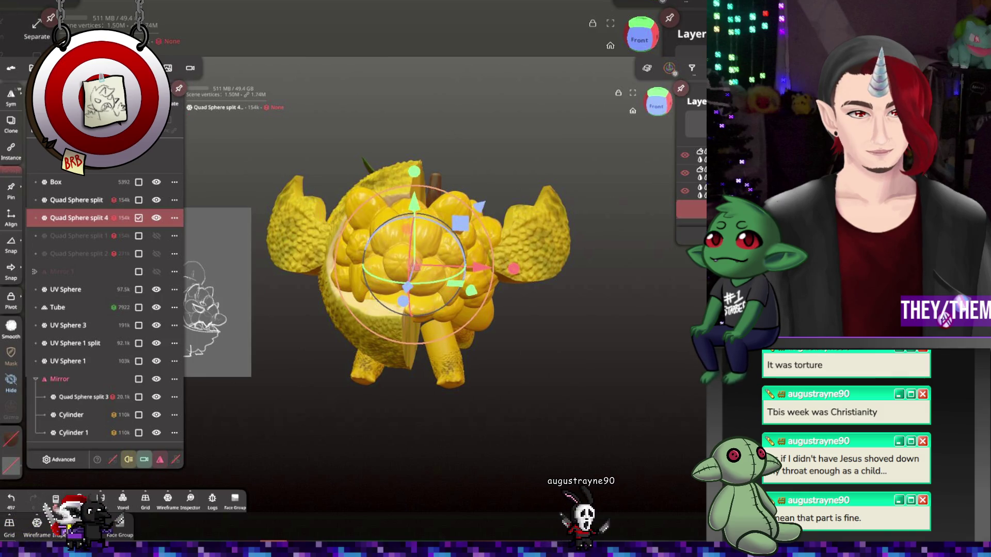
Browse the multiresolution, material and lighting settings, then close them
{"action": "left_click", "coordinate": [53, 68]}
{"action": "left_click", "coordinate": [77, 68]}
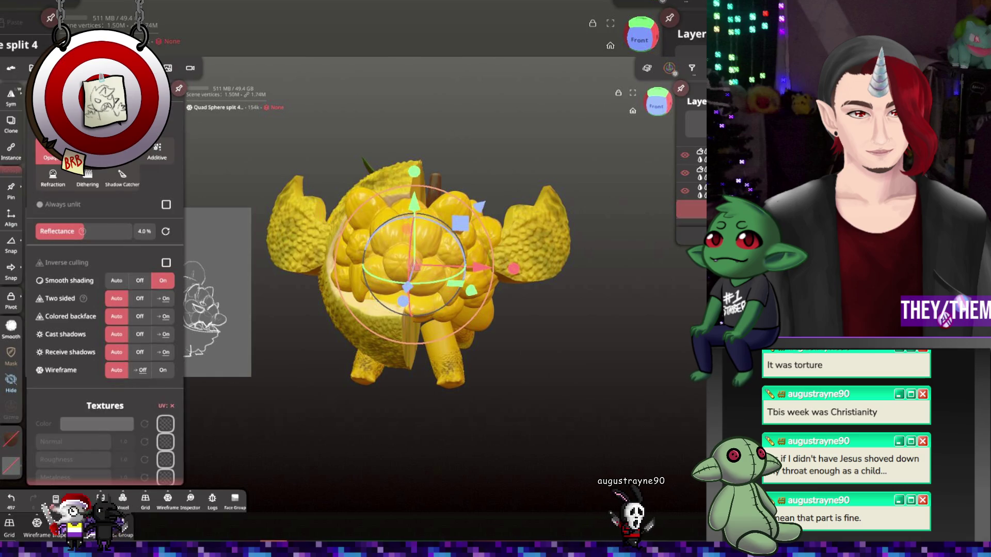
{"action": "left_click", "coordinate": [100, 68]}
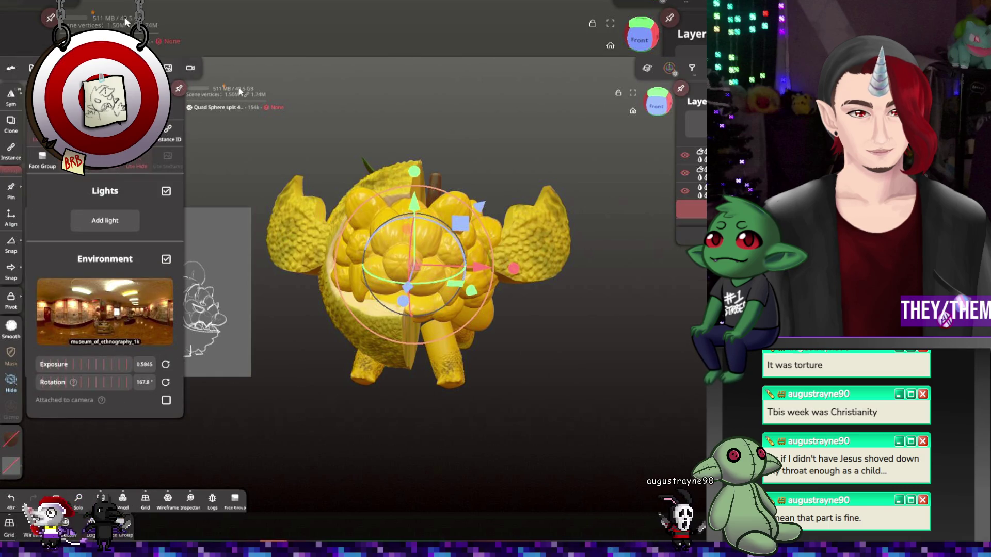
{"action": "left_click", "coordinate": [336, 98]}
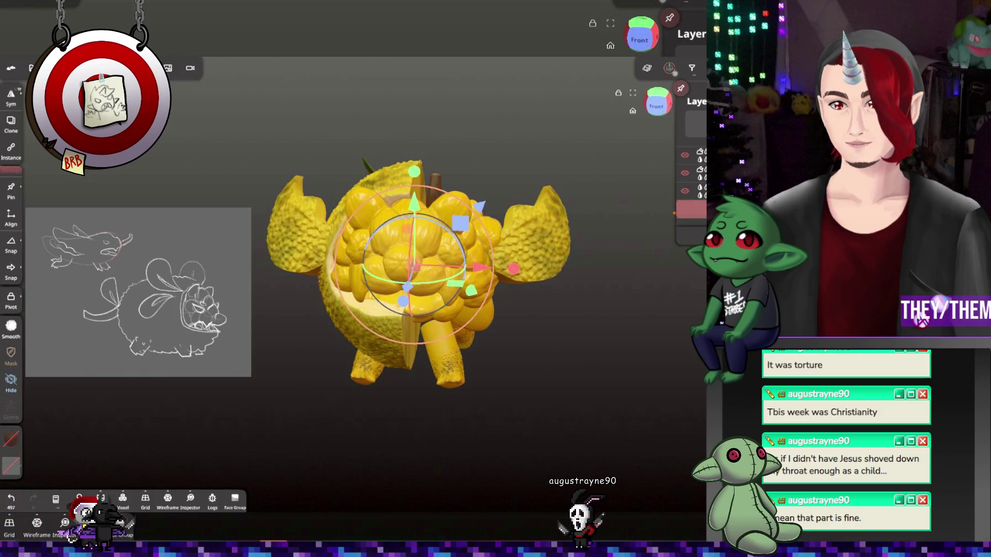
Show the shell's translation, rotation and scale values in the gizmo settings
{"action": "left_click", "coordinate": [669, 68]}
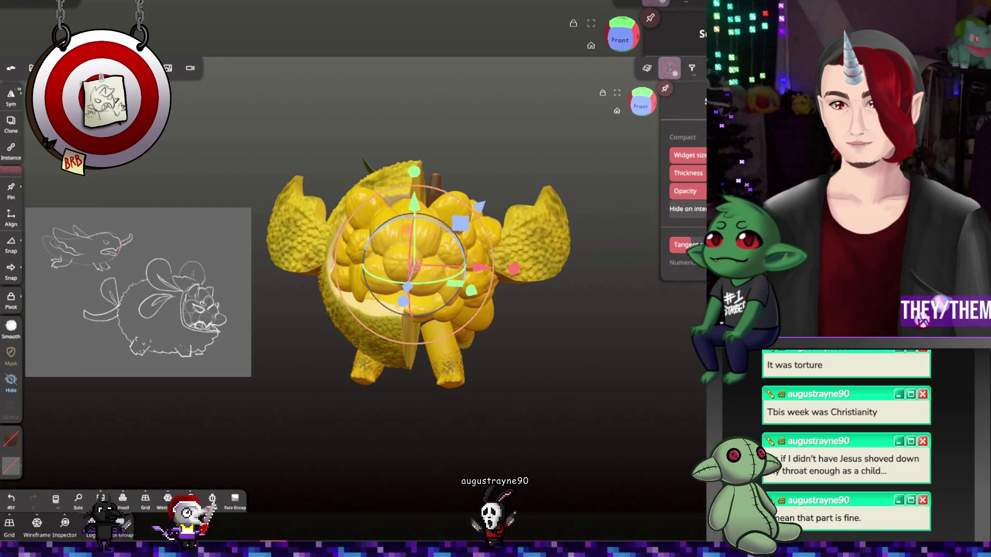
{"action": "left_click", "coordinate": [648, 69]}
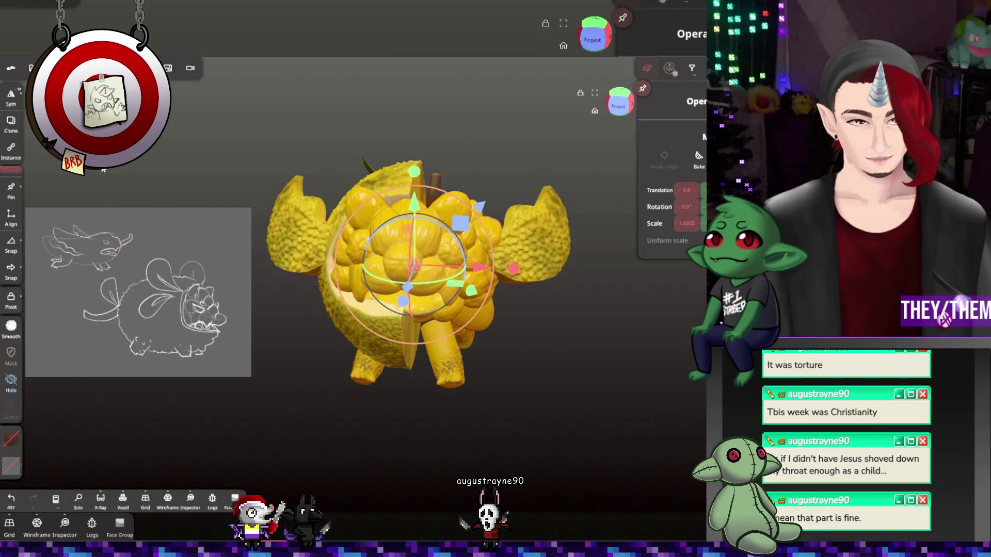
{"action": "left_click", "coordinate": [31, 68]}
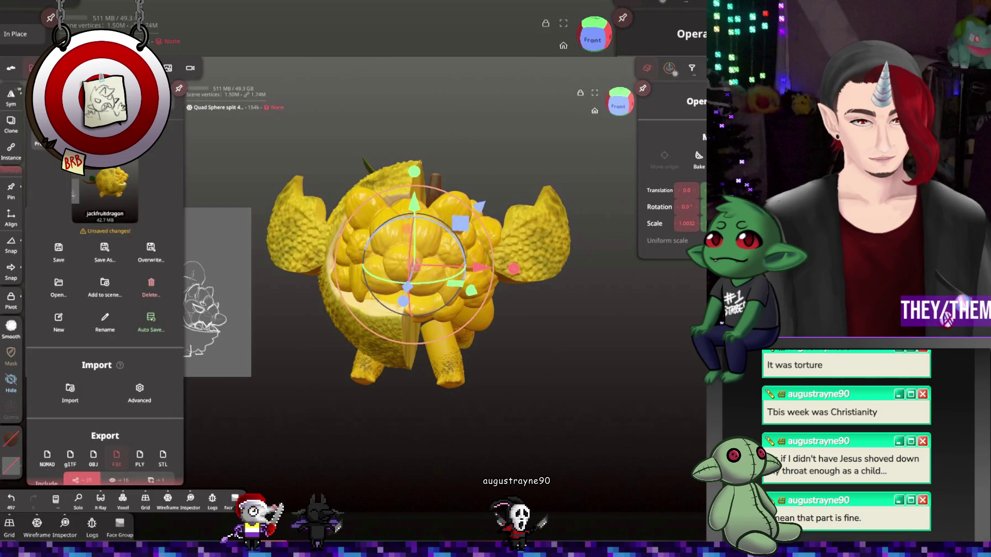
{"action": "left_click", "coordinate": [52, 67]}
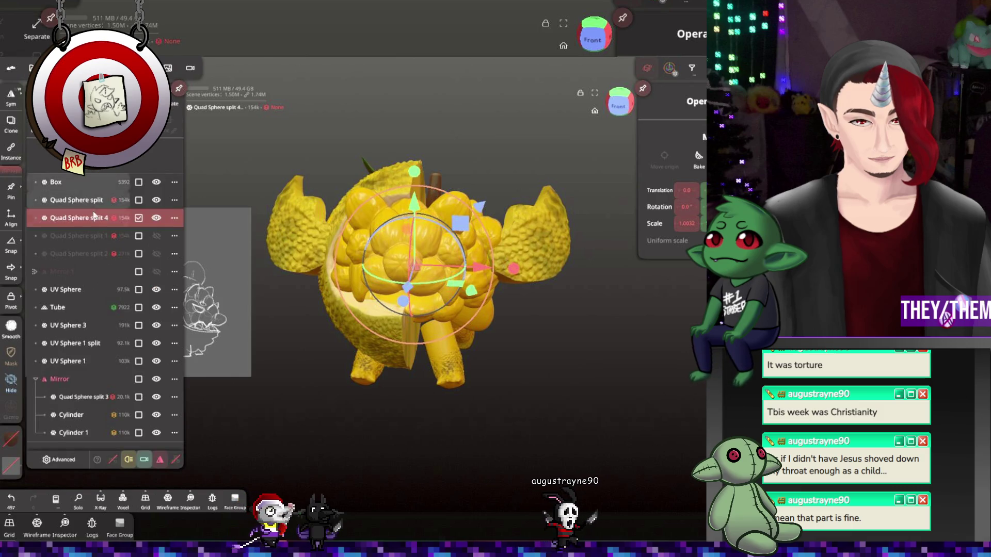
Add a Mirror around Quad Sphere split 4 and orbit to face the stem
{"action": "left_click", "coordinate": [103, 131]}
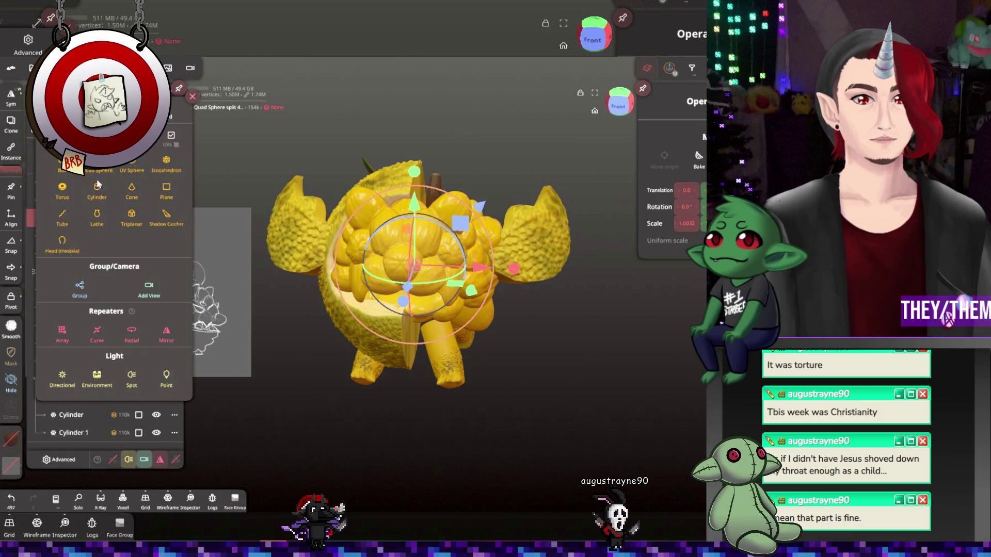
{"action": "left_click", "coordinate": [114, 209]}
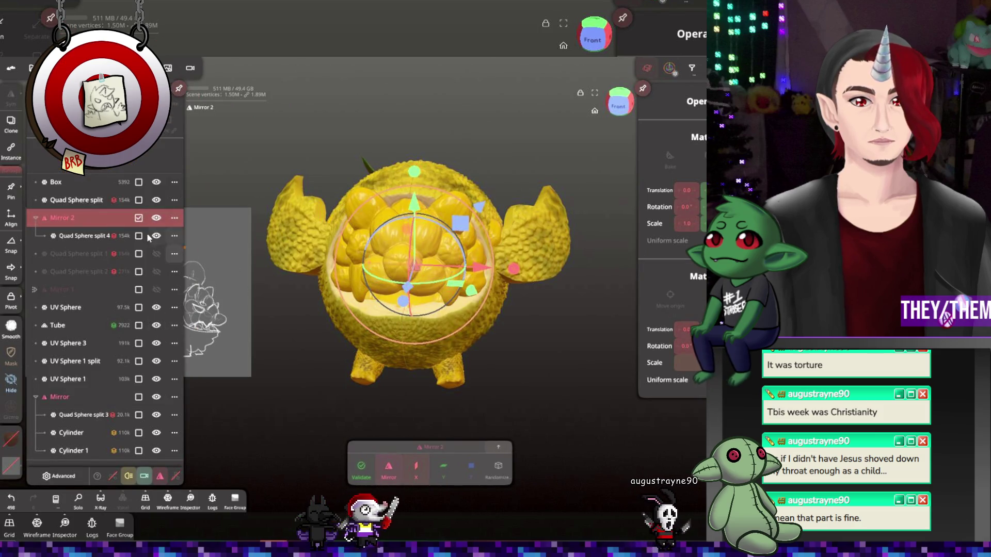
{"action": "left_click", "coordinate": [500, 154]}
{"action": "left_click_drag", "start_coordinate": [500, 154], "coordinate": [485, 271]}
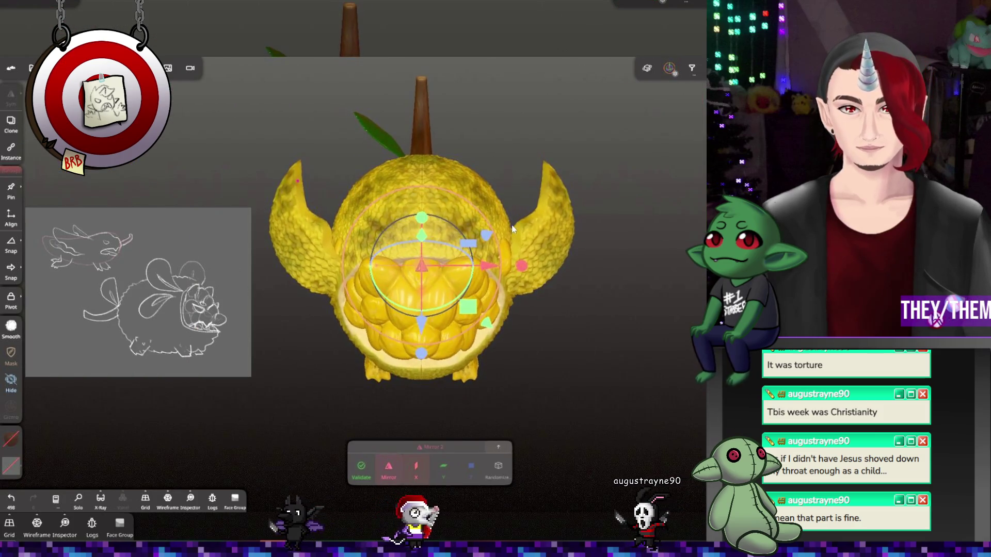
Switch the gizmo between moving the mirrored shell and adjusting the mirror plane
{"action": "left_click", "coordinate": [484, 271]}
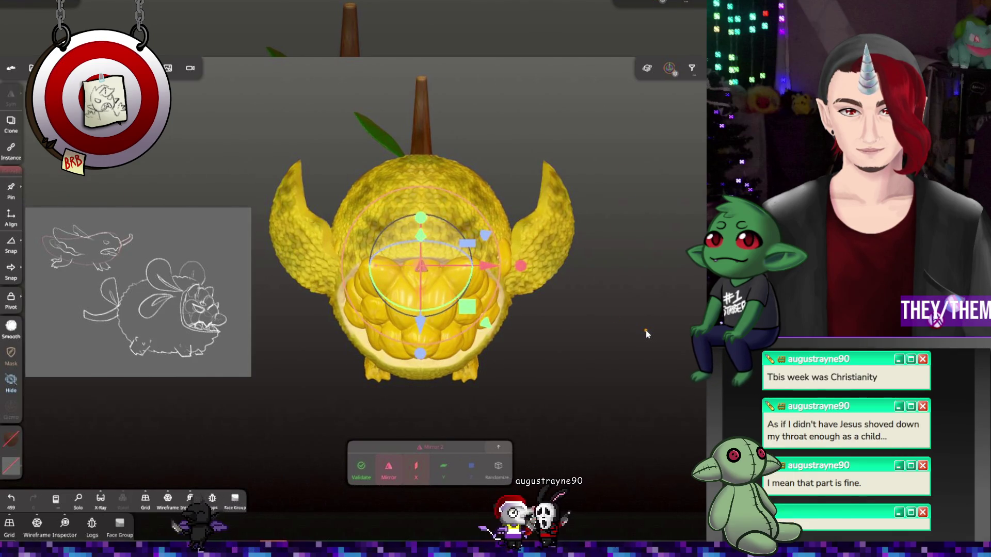
{"action": "mouse_move", "coordinate": [652, 332]}
{"action": "left_mouse_down"}
{"action": "mouse_move", "coordinate": [658, 314]}
{"action": "mouse_move", "coordinate": [646, 284]}
{"action": "mouse_move", "coordinate": [657, 246]}
{"action": "mouse_move", "coordinate": [637, 231]}
{"action": "mouse_move", "coordinate": [658, 190]}
{"action": "mouse_move", "coordinate": [687, 164]}
{"action": "mouse_move", "coordinate": [657, 142]}
{"action": "mouse_move", "coordinate": [646, 151]}
{"action": "mouse_move", "coordinate": [664, 217]}
{"action": "left_mouse_up"}
{"action": "left_click", "coordinate": [496, 239]}
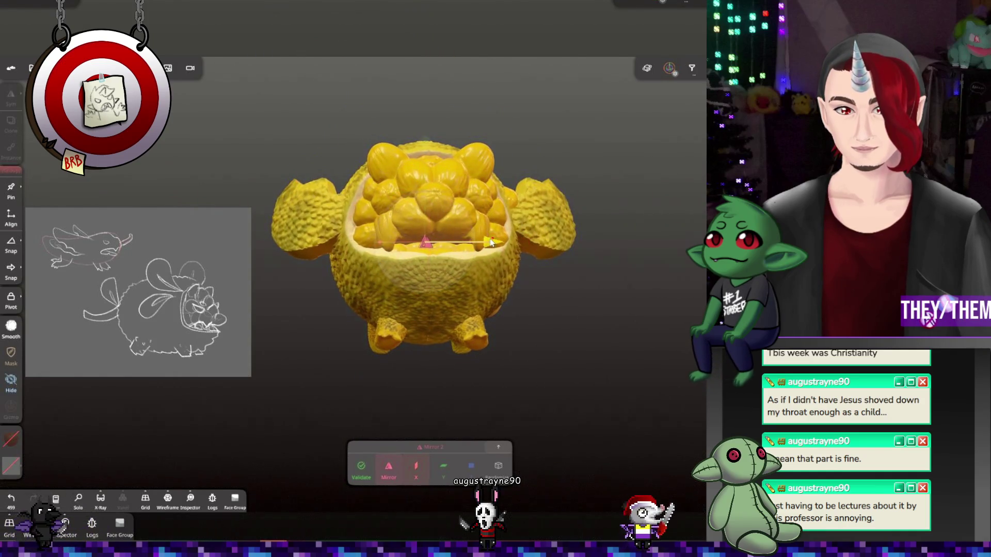
{"action": "left_click", "coordinate": [493, 242]}
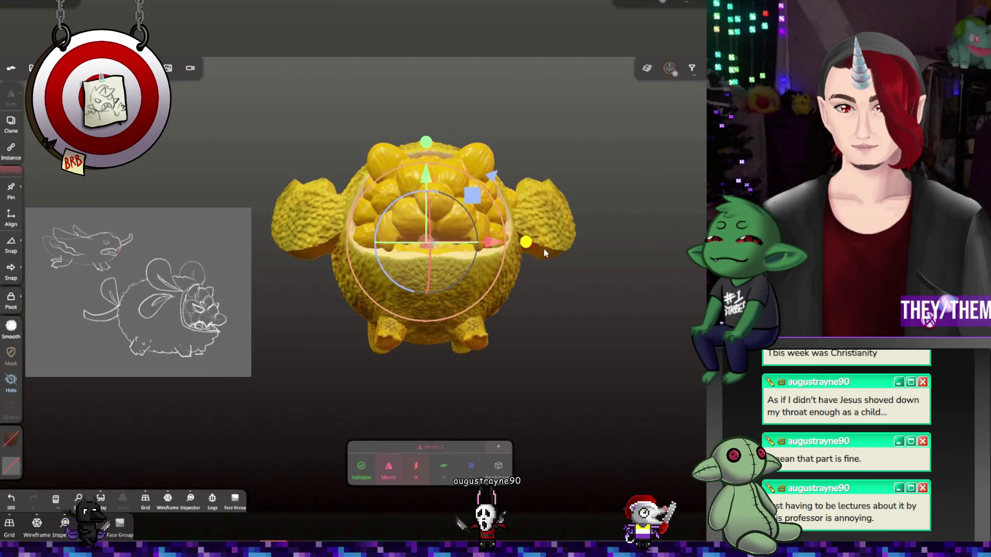
{"action": "mouse_move", "coordinate": [544, 247]}
{"action": "left_mouse_down"}
{"action": "mouse_move", "coordinate": [622, 349]}
{"action": "mouse_move", "coordinate": [596, 393]}
{"action": "mouse_move", "coordinate": [612, 416]}
{"action": "mouse_move", "coordinate": [475, 317]}
{"action": "mouse_move", "coordinate": [328, 267]}
{"action": "mouse_move", "coordinate": [294, 278]}
{"action": "mouse_move", "coordinate": [338, 268]}
{"action": "mouse_move", "coordinate": [254, 302]}
{"action": "left_mouse_up"}
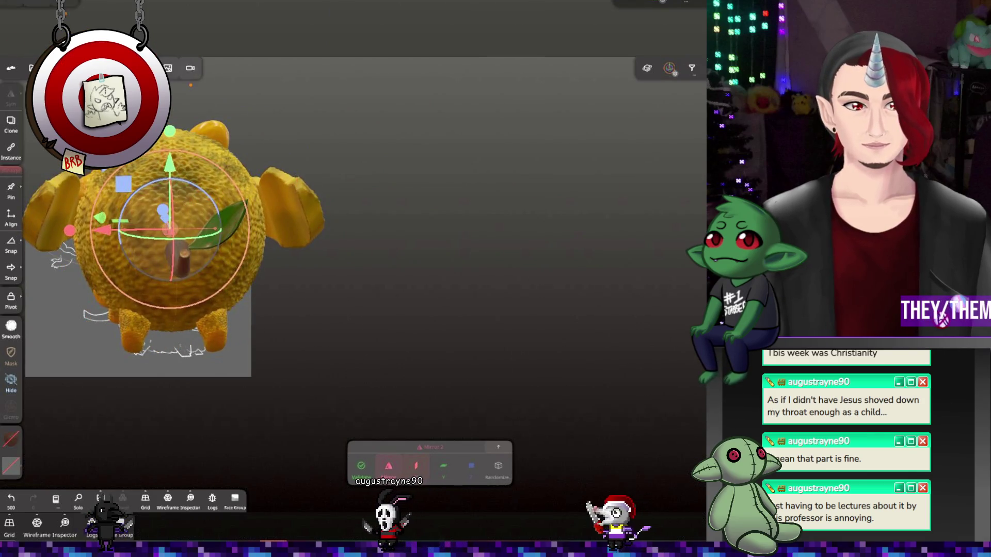
Undo the mirror operations back to the earlier lumpy rind state
{"action": "left_click_drag", "start_coordinate": [554, 296], "coordinate": [528, 291]}
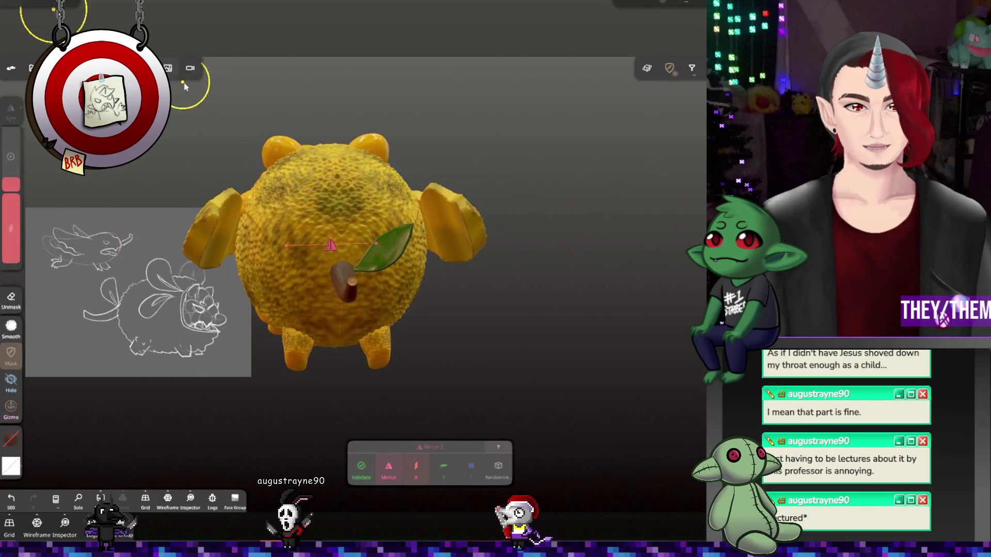
{"action": "key", "text": "ctrl+z"}
{"action": "key", "text": "ctrl+z"}
{"action": "key", "text": "ctrl+z"}
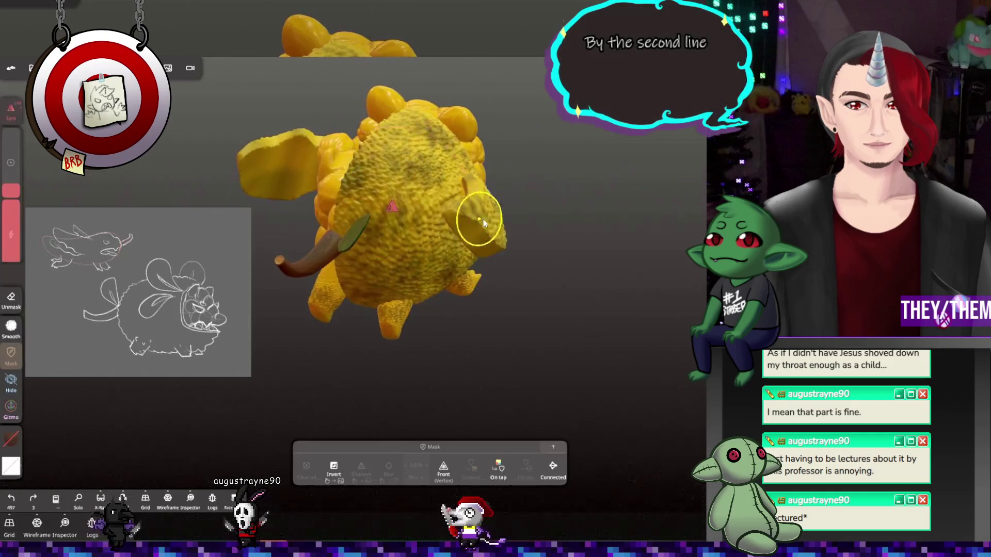
{"action": "key", "text": "ctrl+z"}
{"action": "key", "text": "ctrl+z"}
{"action": "key", "text": "ctrl+z"}
{"action": "key", "text": "ctrl+z"}
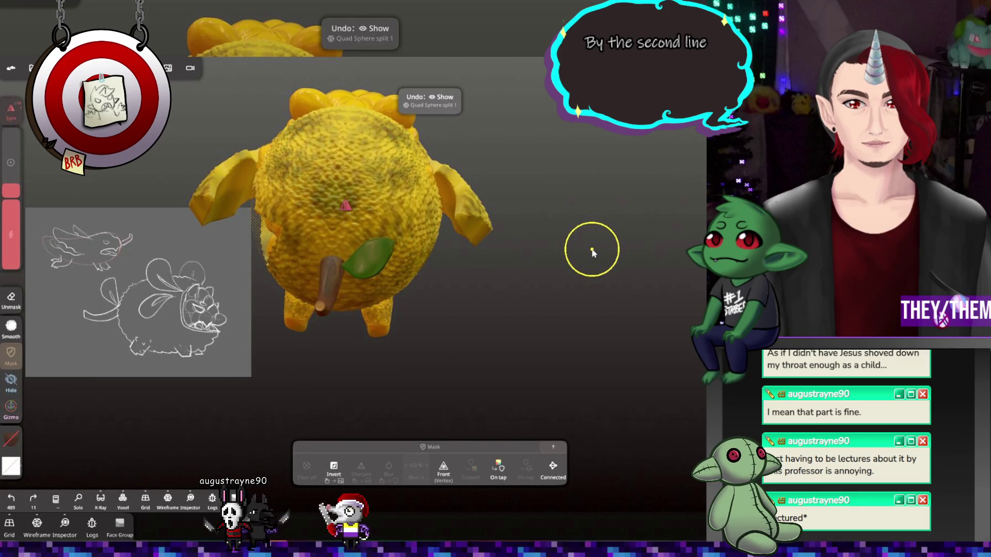
Hide Quad Sphere split, then select and frame Quad Sphere split 2
{"action": "key", "text": "g"}
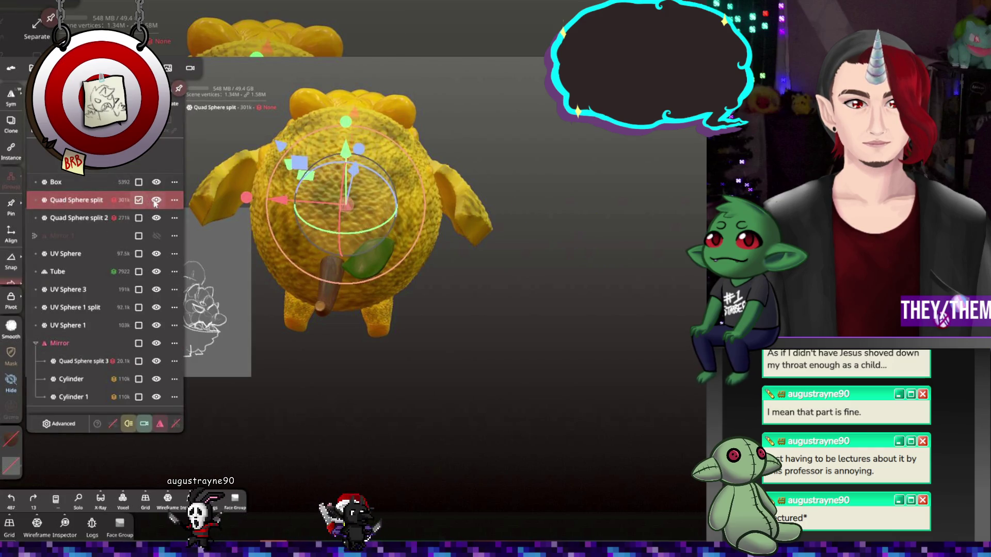
{"action": "left_click", "coordinate": [156, 201]}
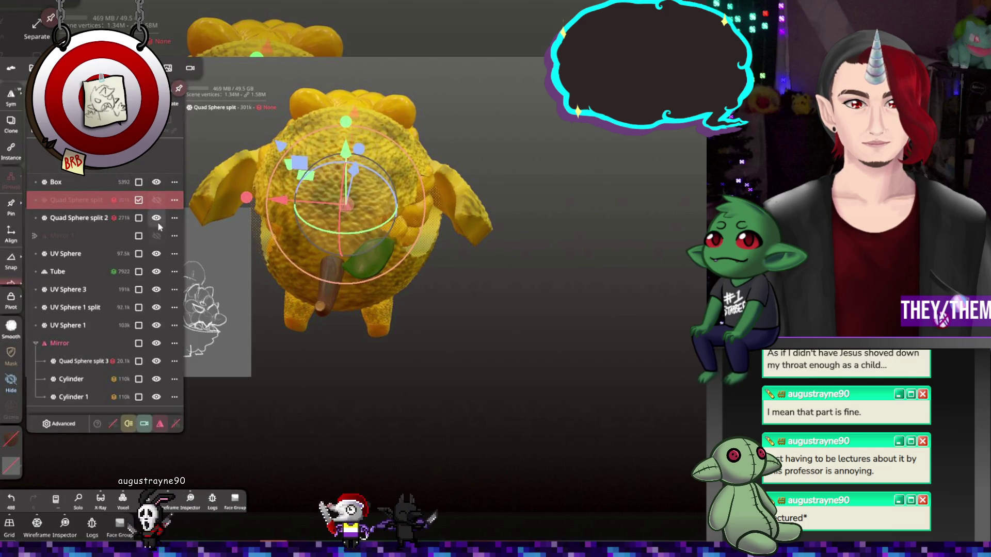
{"action": "left_click", "coordinate": [85, 218]}
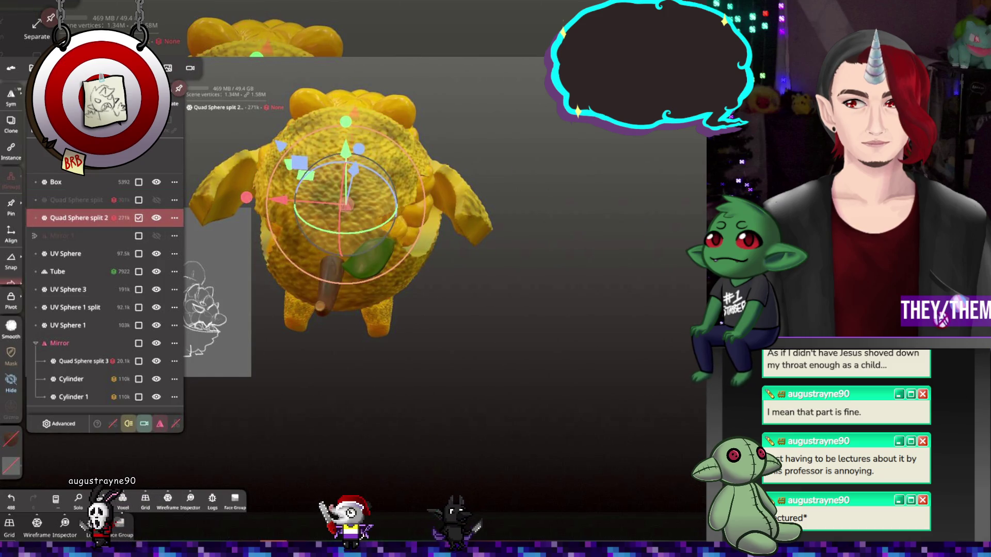
{"action": "key", "text": "f"}
{"action": "left_click", "coordinate": [697, 149]}
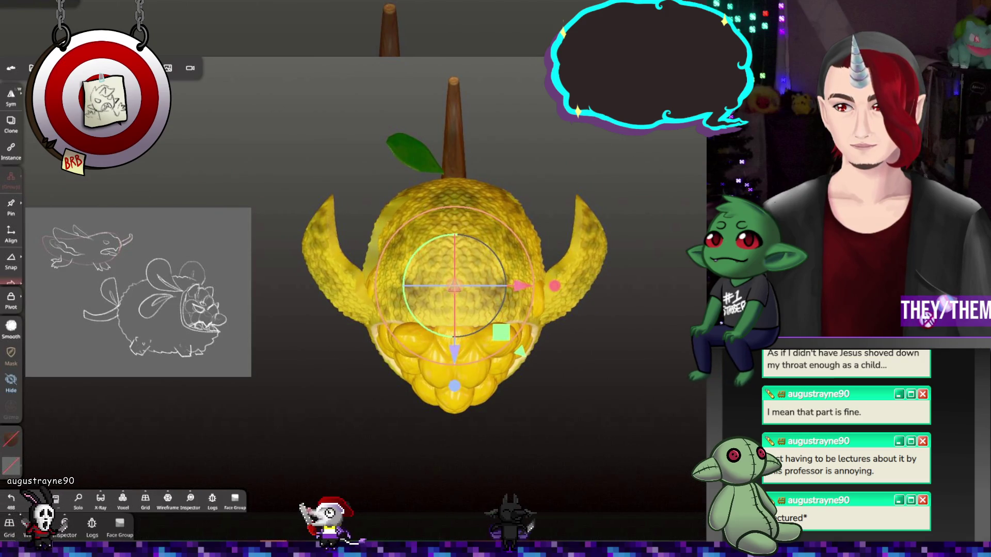
Rectangle-split Quad Sphere split 2 across its left half
{"action": "left_click", "coordinate": [11, 383]}
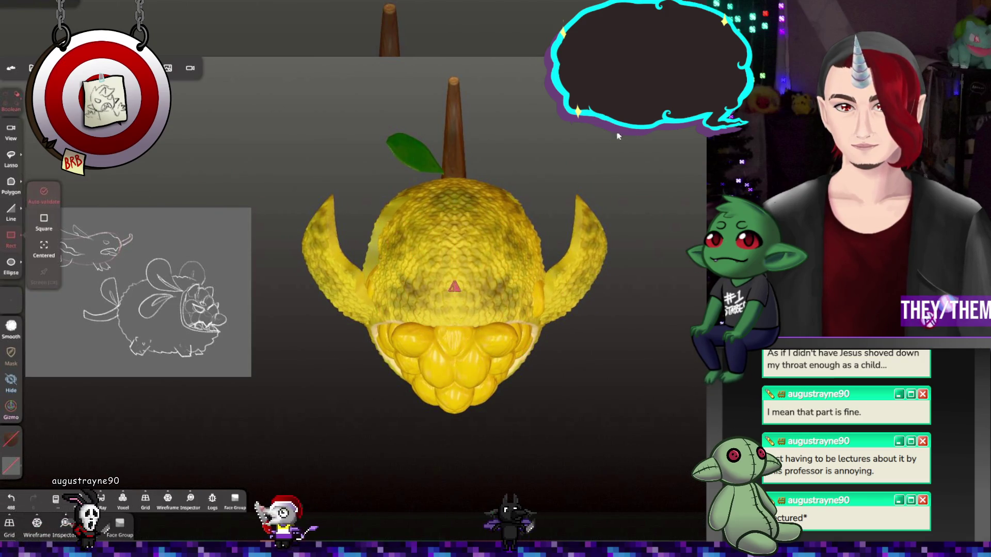
{"action": "mouse_move", "coordinate": [252, 115]}
{"action": "left_mouse_down"}
{"action": "mouse_move", "coordinate": [381, 334]}
{"action": "mouse_move", "coordinate": [456, 408]}
{"action": "left_mouse_up"}
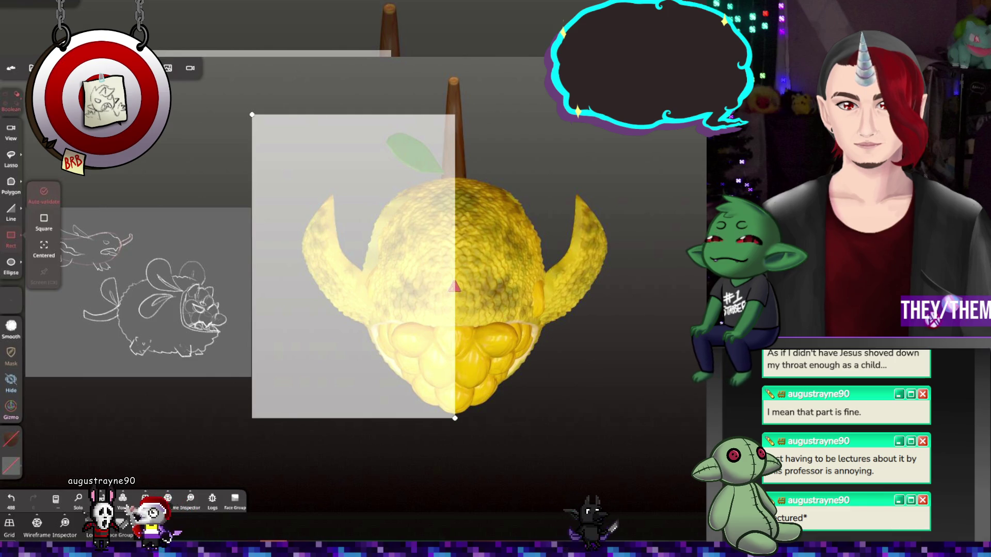
{"action": "left_click_drag", "start_coordinate": [455, 418], "coordinate": [455, 419]}
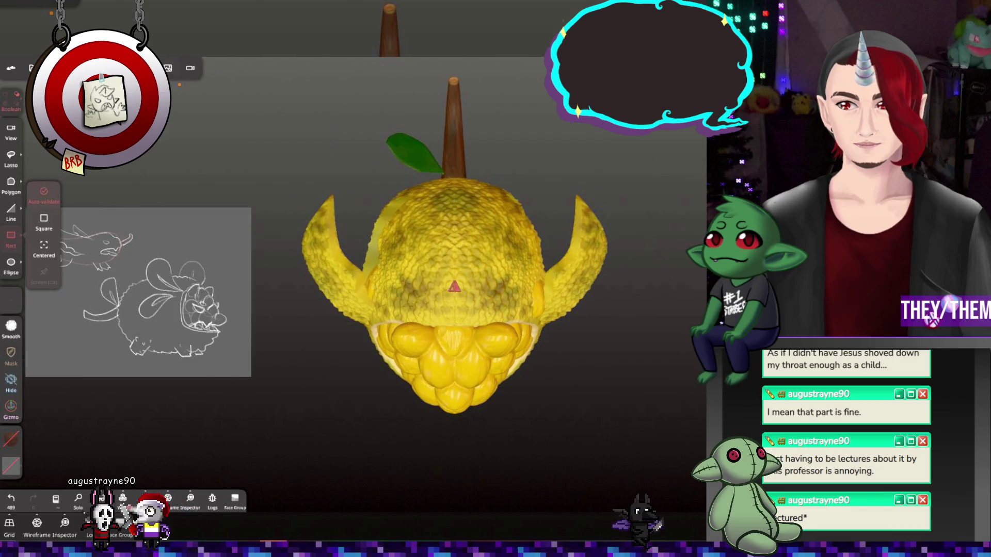
Hide the Quad Sphere split 2 half and check the remaining rind half
{"action": "left_click", "coordinate": [172, 76]}
{"action": "left_click", "coordinate": [53, 67]}
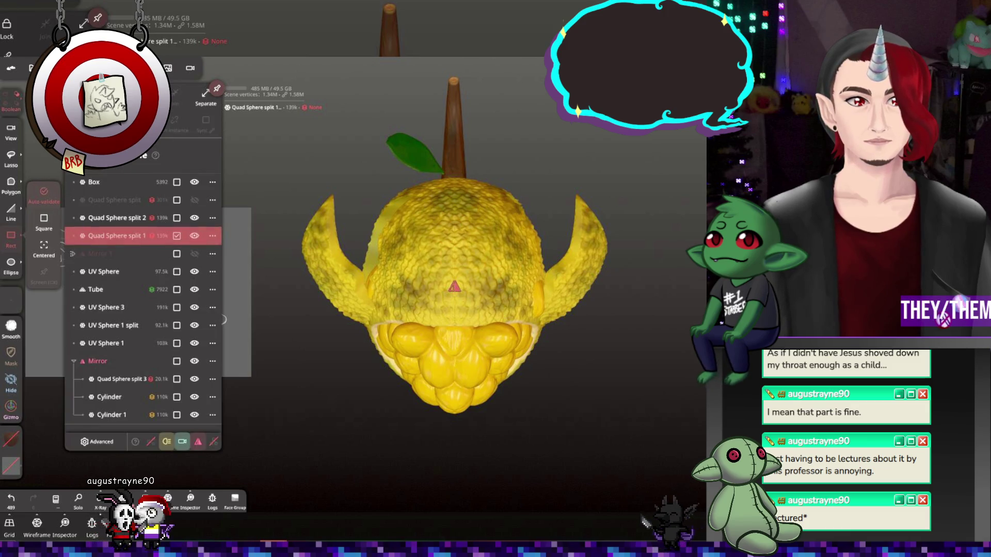
{"action": "left_click", "coordinate": [194, 219]}
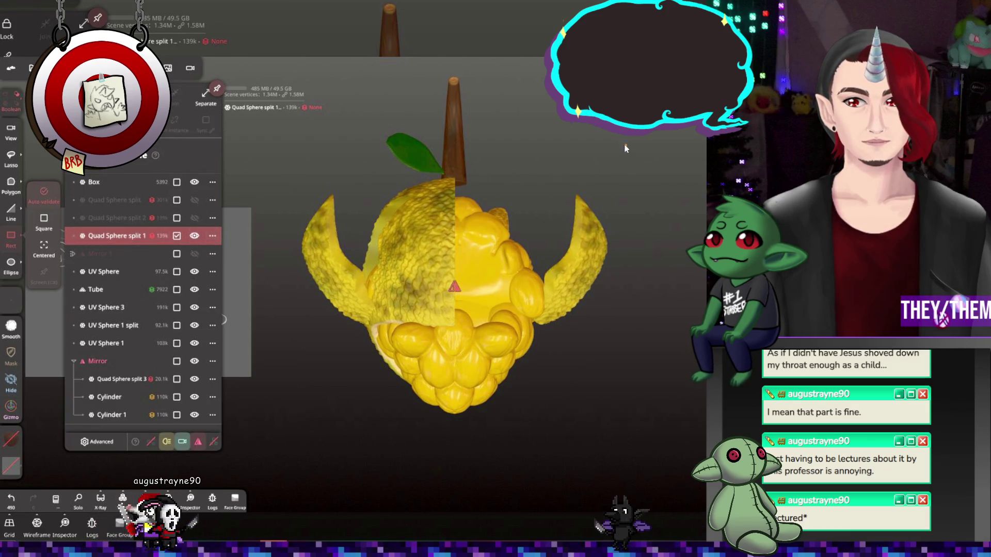
{"action": "mouse_move", "coordinate": [624, 148]}
{"action": "left_mouse_down"}
{"action": "mouse_move", "coordinate": [506, 107]}
{"action": "mouse_move", "coordinate": [568, 119]}
{"action": "mouse_move", "coordinate": [547, 134]}
{"action": "left_mouse_up"}
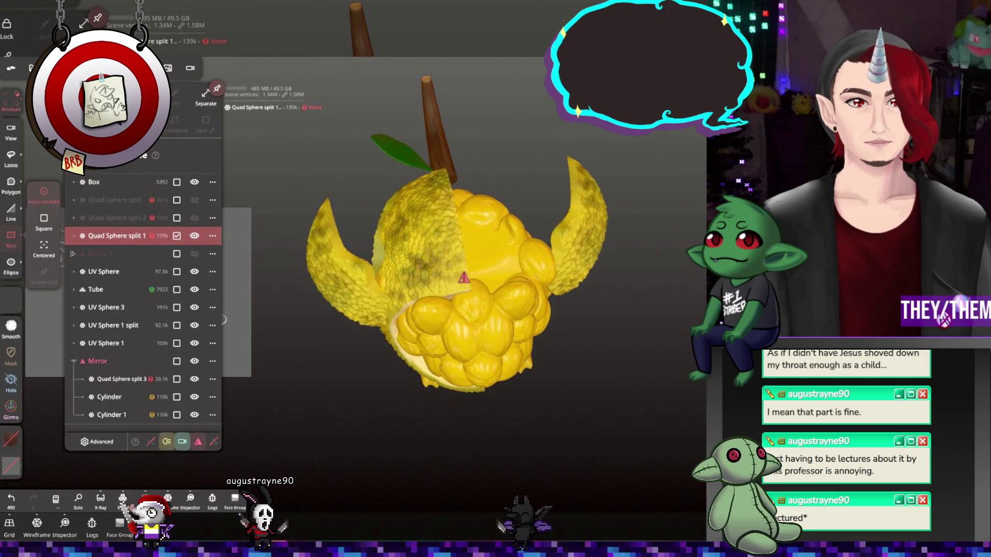
Place Quad Sphere split 1 under a new Mirror 2 and orbit to check it
{"action": "left_click", "coordinate": [169, 308]}
{"action": "left_click", "coordinate": [67, 268]}
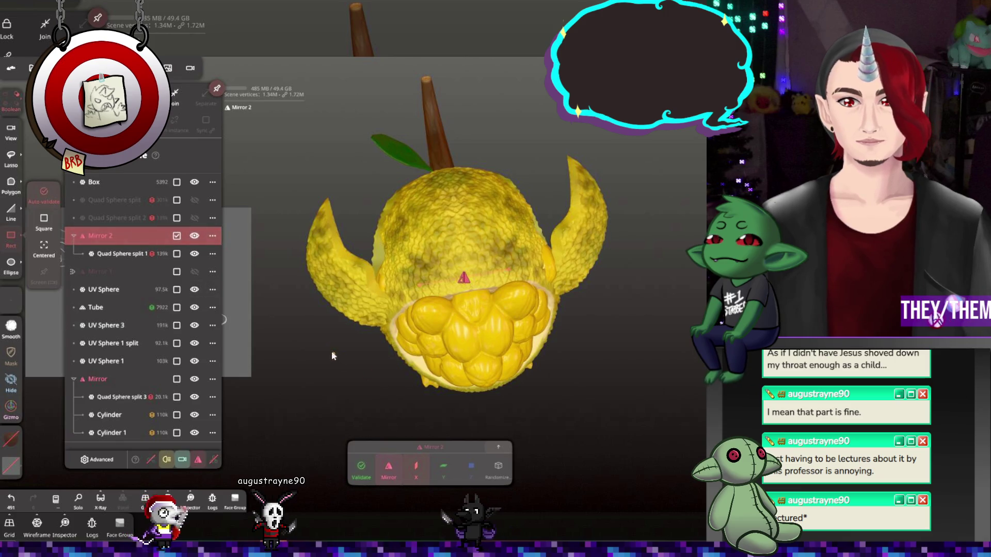
{"action": "mouse_move", "coordinate": [332, 356]}
{"action": "left_mouse_down"}
{"action": "mouse_move", "coordinate": [668, 209]}
{"action": "mouse_move", "coordinate": [664, 243]}
{"action": "mouse_move", "coordinate": [643, 224]}
{"action": "left_mouse_up"}
{"action": "mouse_move", "coordinate": [493, 250]}
{"action": "left_mouse_down"}
{"action": "mouse_move", "coordinate": [554, 249]}
{"action": "mouse_move", "coordinate": [570, 270]}
{"action": "mouse_move", "coordinate": [673, 269]}
{"action": "mouse_move", "coordinate": [527, 250]}
{"action": "mouse_move", "coordinate": [511, 261]}
{"action": "mouse_move", "coordinate": [436, 241]}
{"action": "left_mouse_up"}
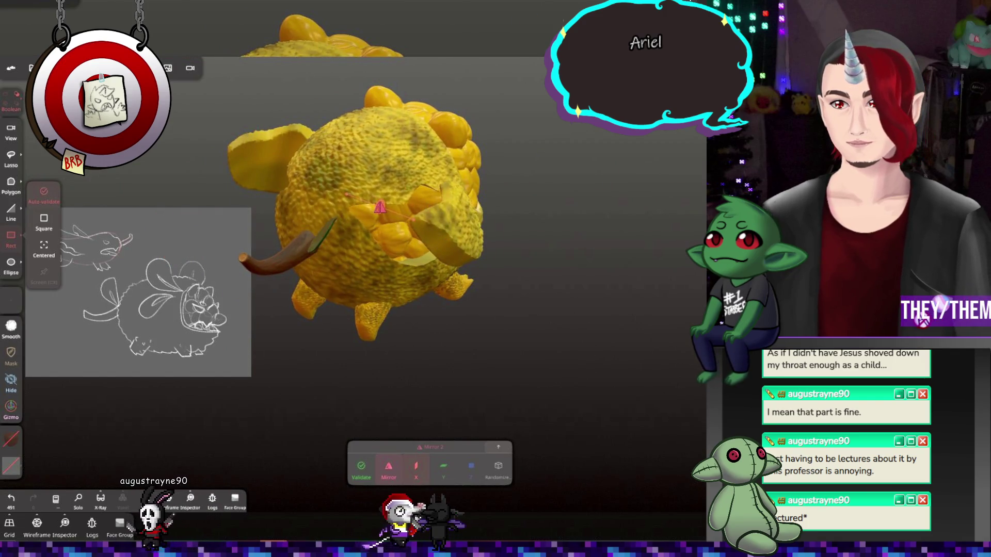
Select Box, UV Sphere, Tube, UV Sphere 3 and UV Sphere 1 split in turn
{"action": "left_click", "coordinate": [146, 68]}
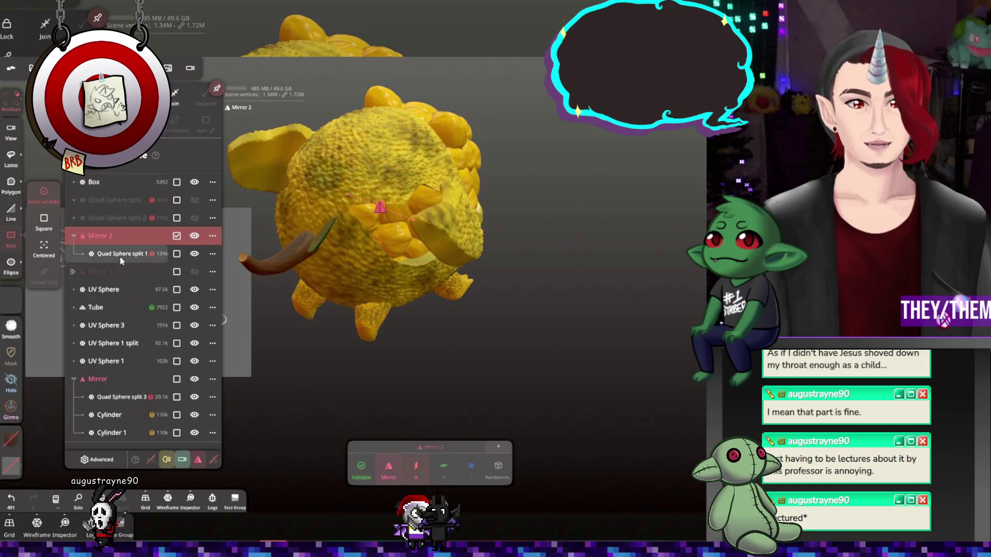
{"action": "left_click", "coordinate": [111, 183]}
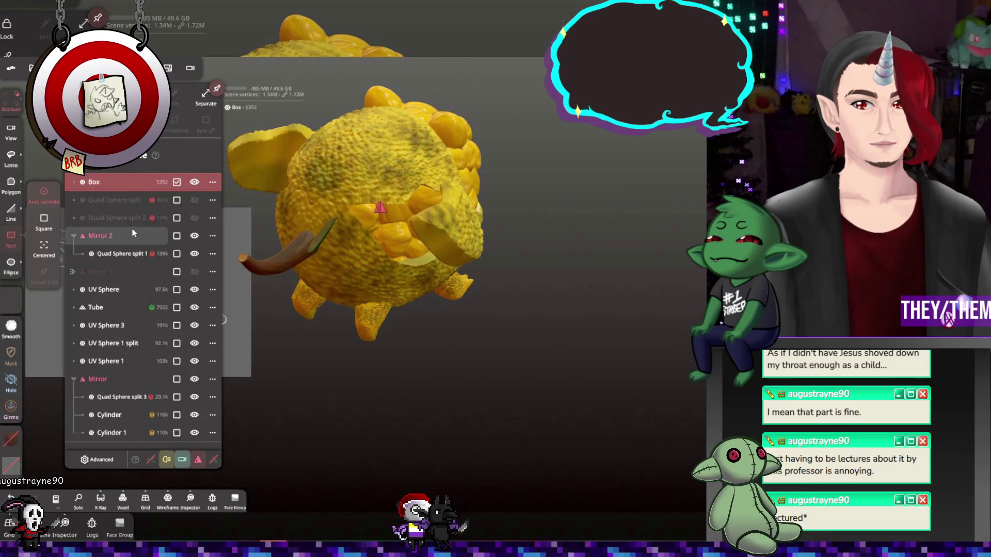
{"action": "left_click", "coordinate": [108, 293]}
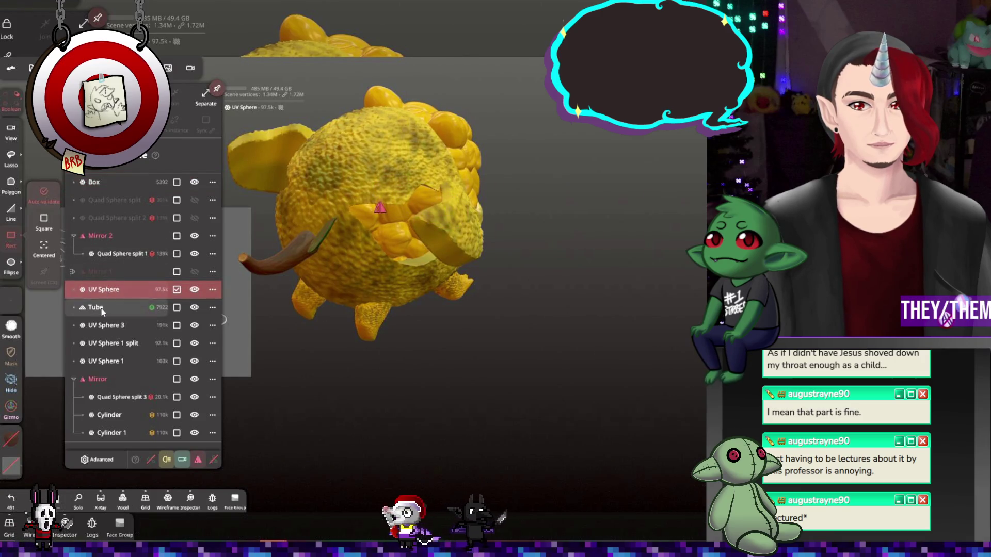
{"action": "left_click", "coordinate": [102, 310]}
{"action": "left_click", "coordinate": [106, 325]}
{"action": "left_click", "coordinate": [112, 344]}
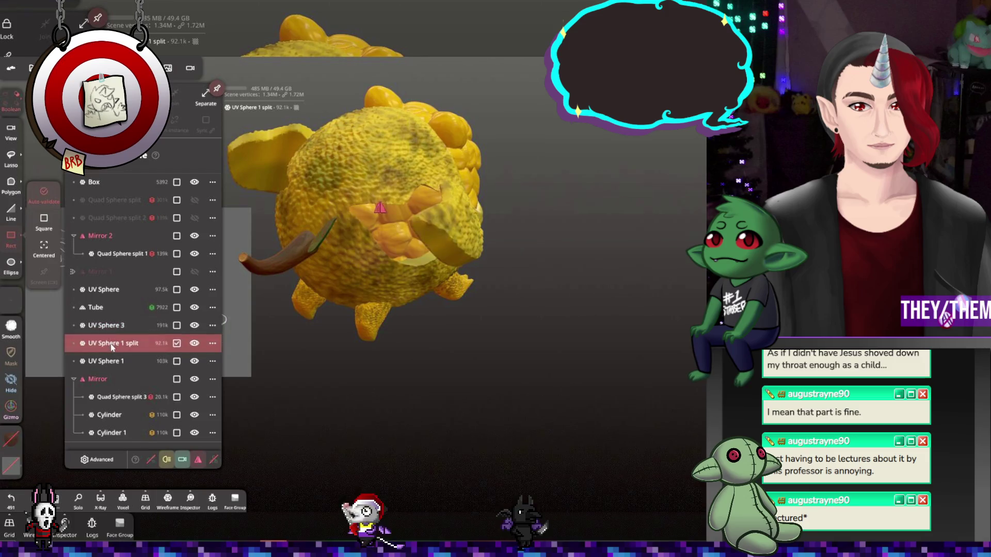
Select the leaf with the transform gizmo and nudge it into a new position
{"action": "left_click_drag", "start_coordinate": [237, 296], "coordinate": [386, 308]}
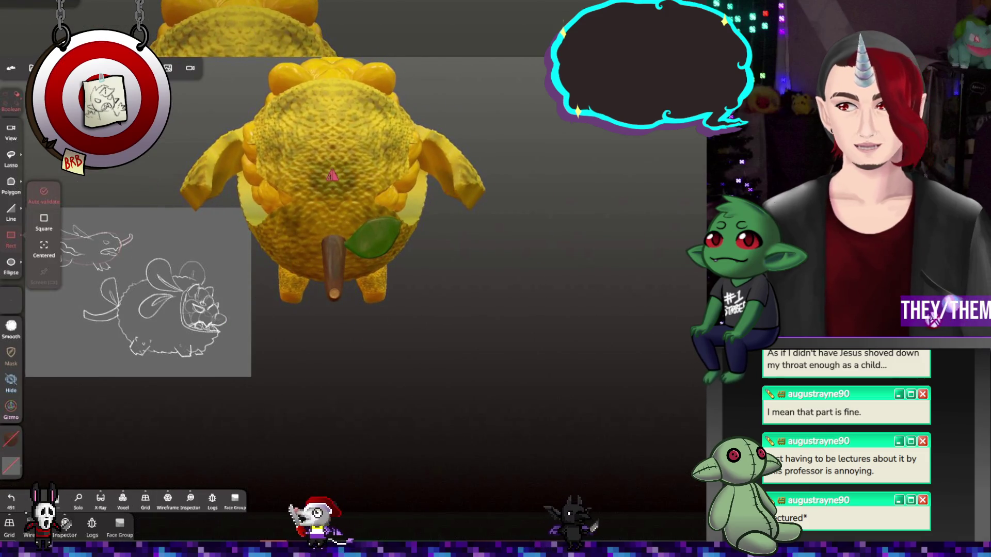
{"action": "left_click", "coordinate": [11, 406]}
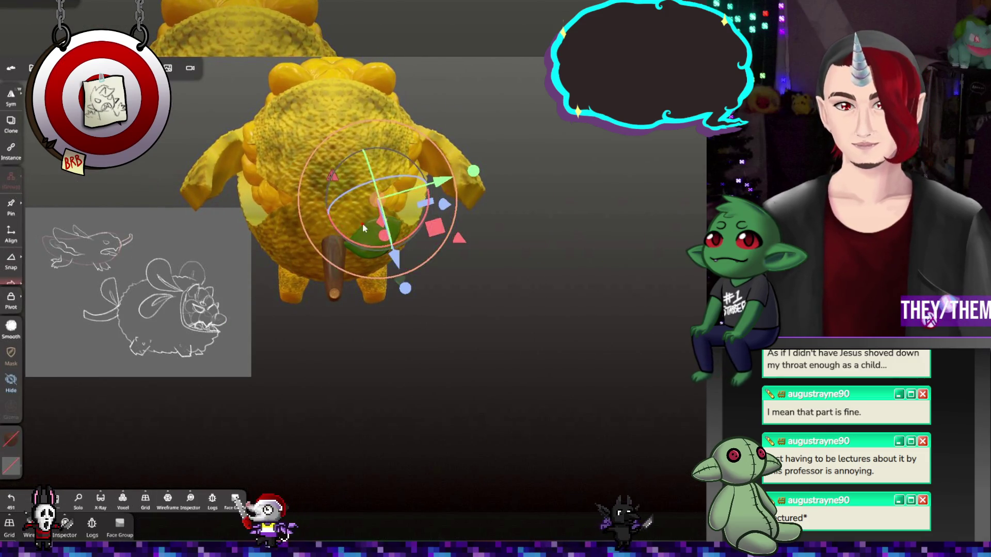
{"action": "left_click", "coordinate": [413, 253]}
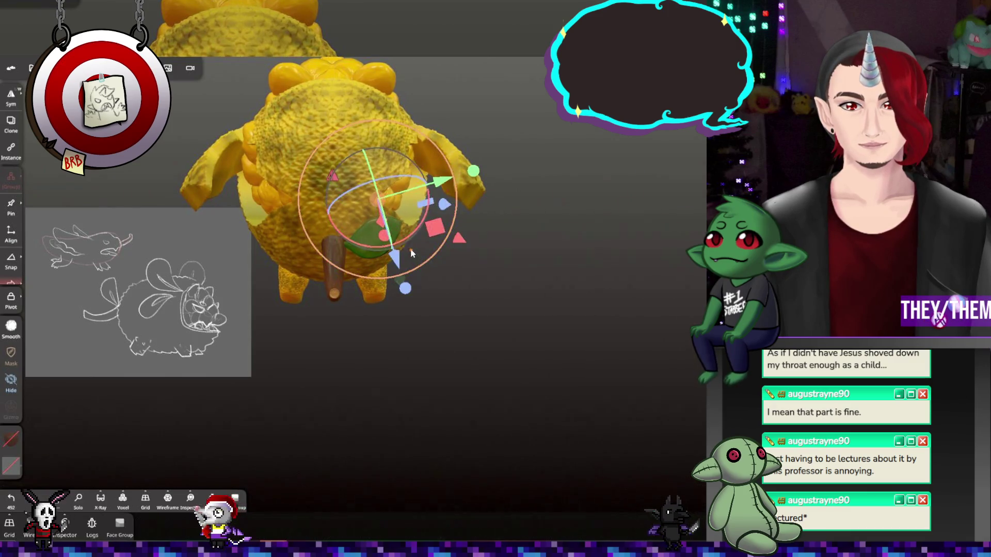
{"action": "left_click_drag", "start_coordinate": [384, 219], "coordinate": [383, 212]}
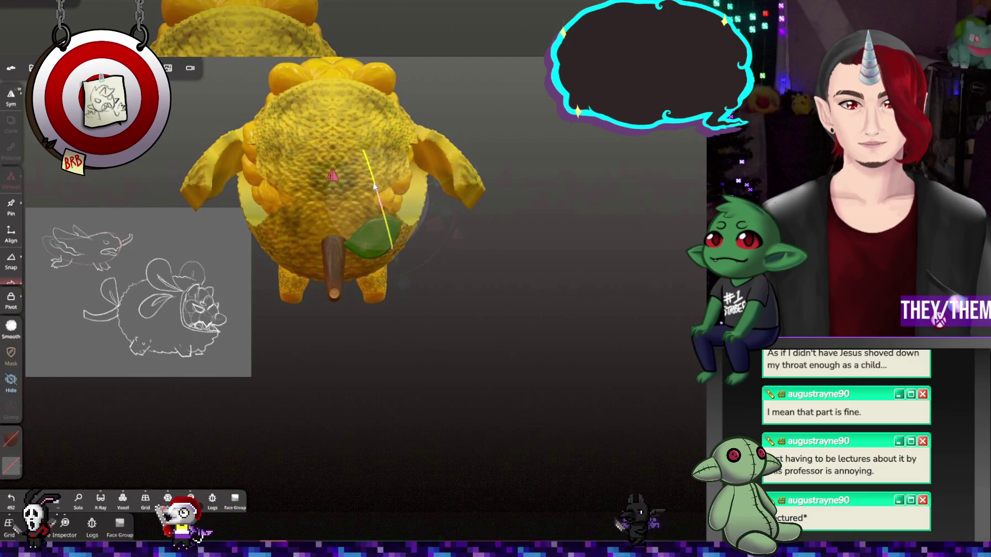
{"action": "left_click_drag", "start_coordinate": [373, 156], "coordinate": [379, 184]}
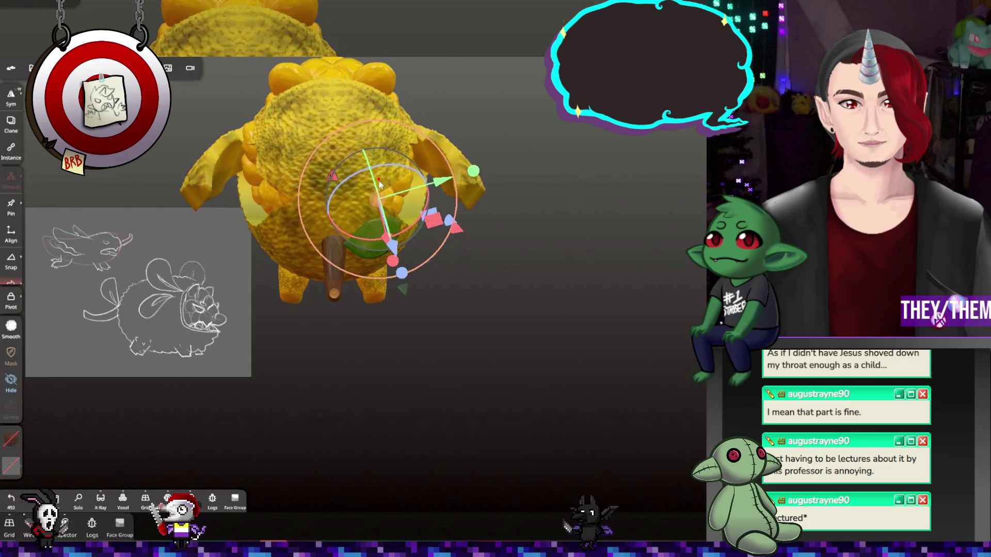
Delete the UV Sphere 1 object, then undo the last change
{"action": "left_click", "coordinate": [32, 68]}
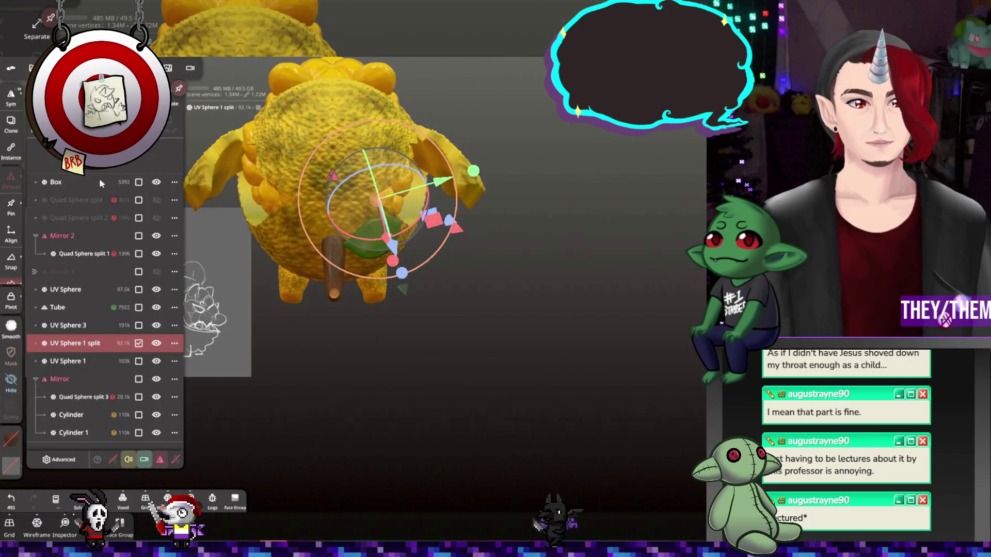
{"action": "left_click", "coordinate": [83, 362]}
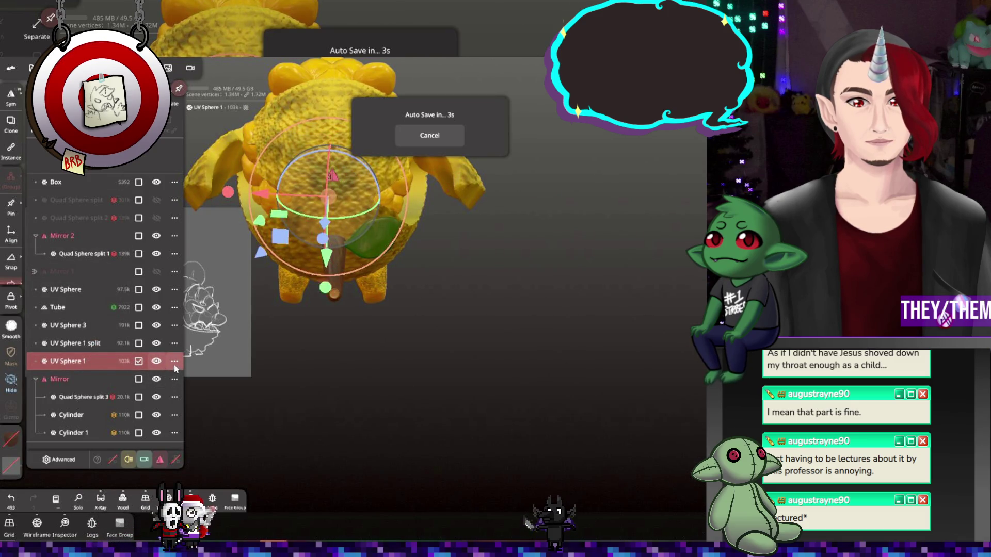
{"action": "key", "text": "Delete"}
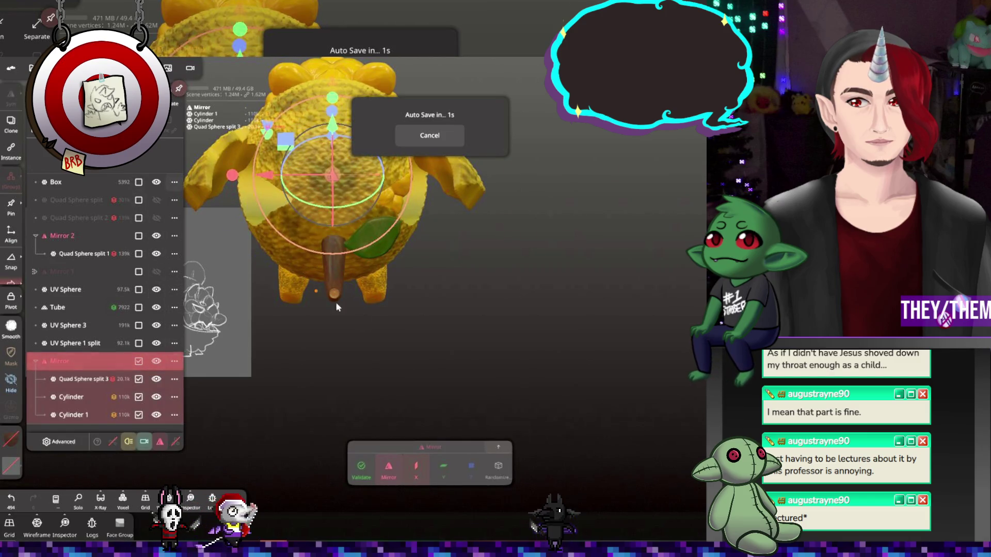
{"action": "left_click_drag", "start_coordinate": [411, 283], "coordinate": [353, 264]}
{"action": "key", "text": "ctrl+z"}
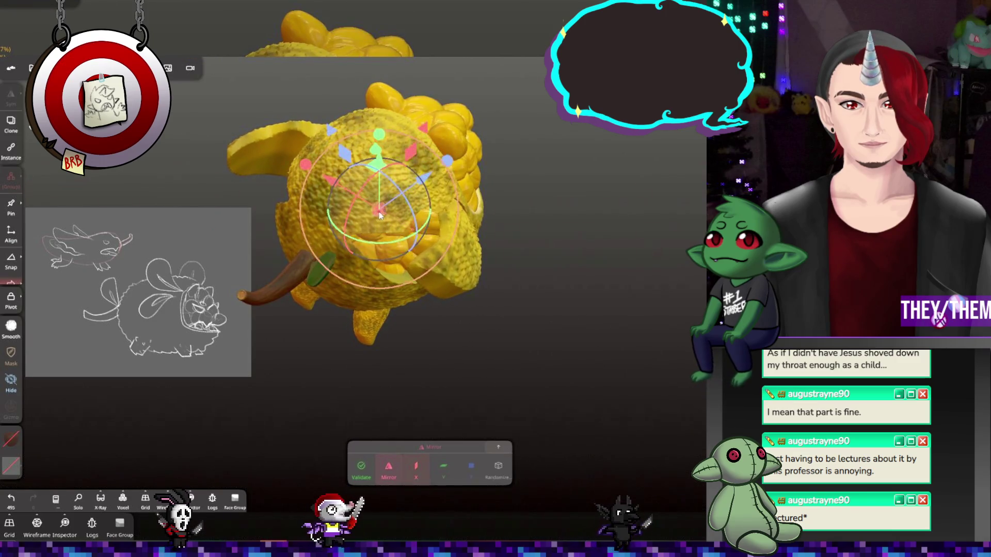
Select the pod cluster inside the mouth and re-centre the gizmo pivot on it
{"action": "left_click", "coordinate": [388, 262]}
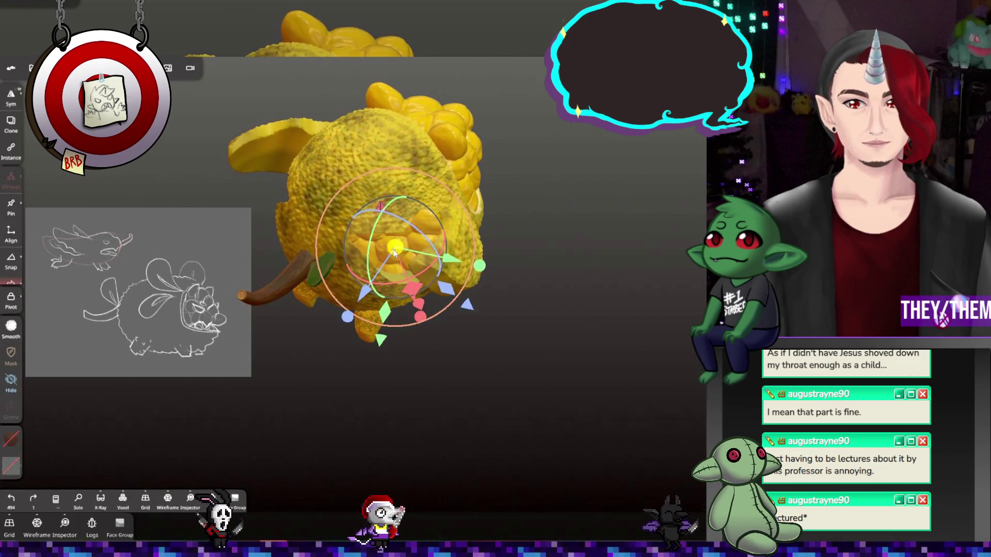
{"action": "left_click", "coordinate": [388, 261]}
{"action": "left_click", "coordinate": [350, 259]}
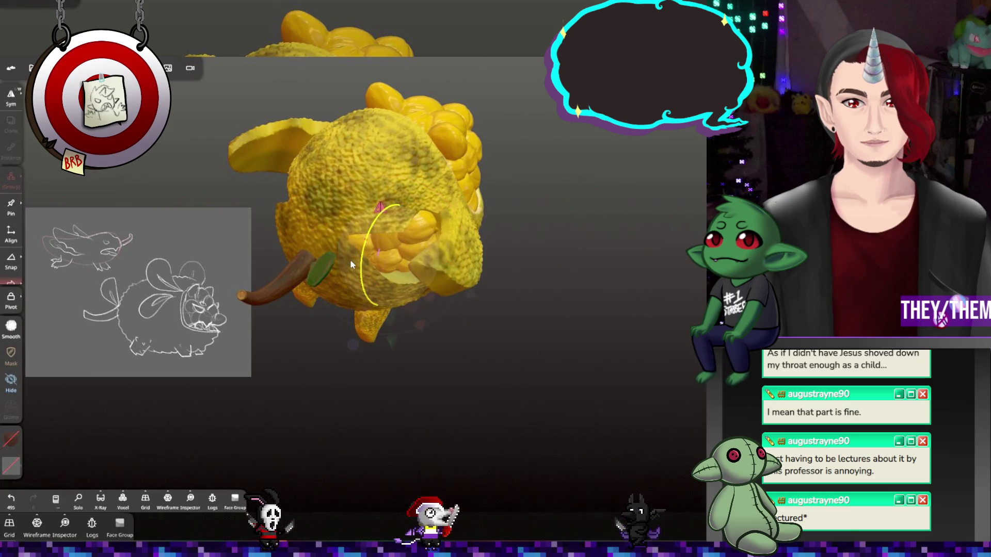
{"action": "left_click", "coordinate": [359, 264]}
{"action": "left_click", "coordinate": [389, 249]}
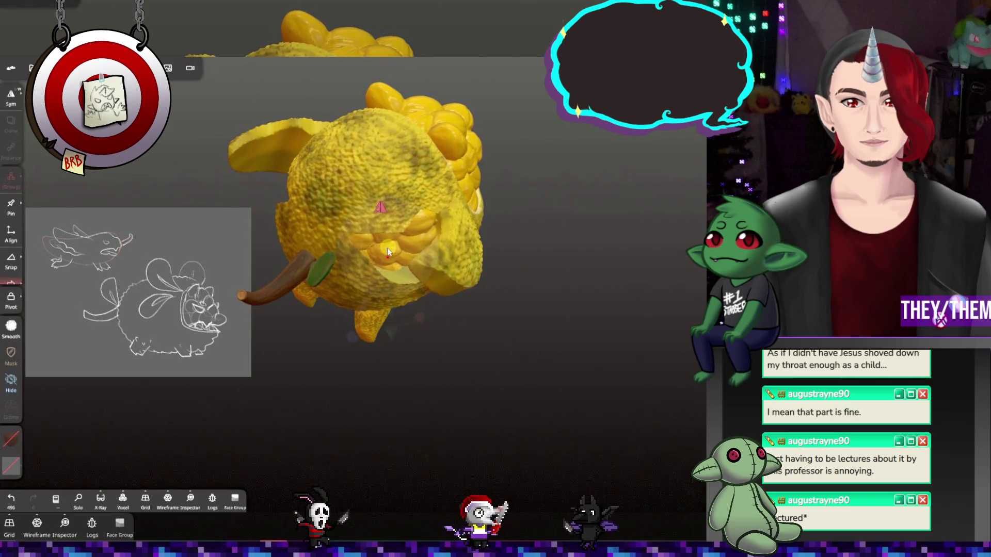
{"action": "mouse_move", "coordinate": [391, 251]}
{"action": "right_mouse_down"}
{"action": "mouse_move", "coordinate": [419, 209]}
{"action": "mouse_move", "coordinate": [449, 208]}
{"action": "mouse_move", "coordinate": [507, 259]}
{"action": "mouse_move", "coordinate": [416, 275]}
{"action": "right_mouse_up"}
Rotate and slide the pod cluster into the mouth, checking the placement from above
{"action": "mouse_move", "coordinate": [355, 271]}
{"action": "left_mouse_down"}
{"action": "mouse_move", "coordinate": [364, 298]}
{"action": "mouse_move", "coordinate": [404, 292]}
{"action": "mouse_move", "coordinate": [416, 312]}
{"action": "left_mouse_up"}
{"action": "mouse_move", "coordinate": [490, 320]}
{"action": "right_mouse_down"}
{"action": "mouse_move", "coordinate": [533, 356]}
{"action": "mouse_move", "coordinate": [383, 275]}
{"action": "right_mouse_up"}
{"action": "mouse_move", "coordinate": [382, 275]}
{"action": "left_mouse_down"}
{"action": "mouse_move", "coordinate": [383, 301]}
{"action": "mouse_move", "coordinate": [386, 289]}
{"action": "left_mouse_up"}
{"action": "mouse_move", "coordinate": [392, 268]}
{"action": "right_mouse_down"}
{"action": "mouse_move", "coordinate": [383, 218]}
{"action": "mouse_move", "coordinate": [358, 185]}
{"action": "mouse_move", "coordinate": [323, 200]}
{"action": "mouse_move", "coordinate": [291, 237]}
{"action": "mouse_move", "coordinate": [318, 253]}
{"action": "mouse_move", "coordinate": [412, 208]}
{"action": "mouse_move", "coordinate": [397, 197]}
{"action": "mouse_move", "coordinate": [377, 250]}
{"action": "mouse_move", "coordinate": [403, 253]}
{"action": "right_mouse_up"}
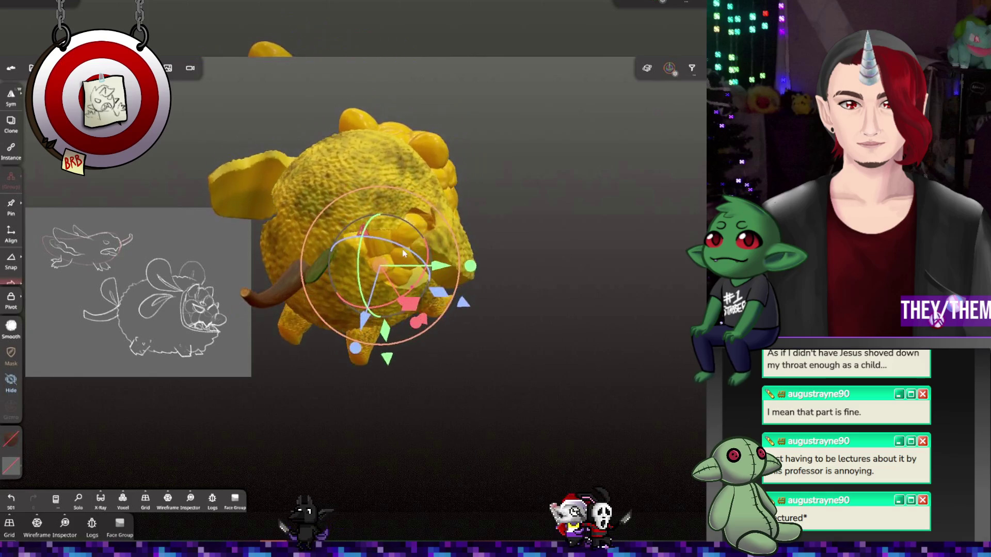
{"action": "mouse_move", "coordinate": [426, 271]}
{"action": "left_mouse_down"}
{"action": "mouse_move", "coordinate": [412, 291]}
{"action": "mouse_move", "coordinate": [387, 272]}
{"action": "left_mouse_up"}
{"action": "mouse_move", "coordinate": [384, 272]}
{"action": "right_mouse_down"}
{"action": "mouse_move", "coordinate": [408, 259]}
{"action": "mouse_move", "coordinate": [428, 273]}
{"action": "right_mouse_up"}
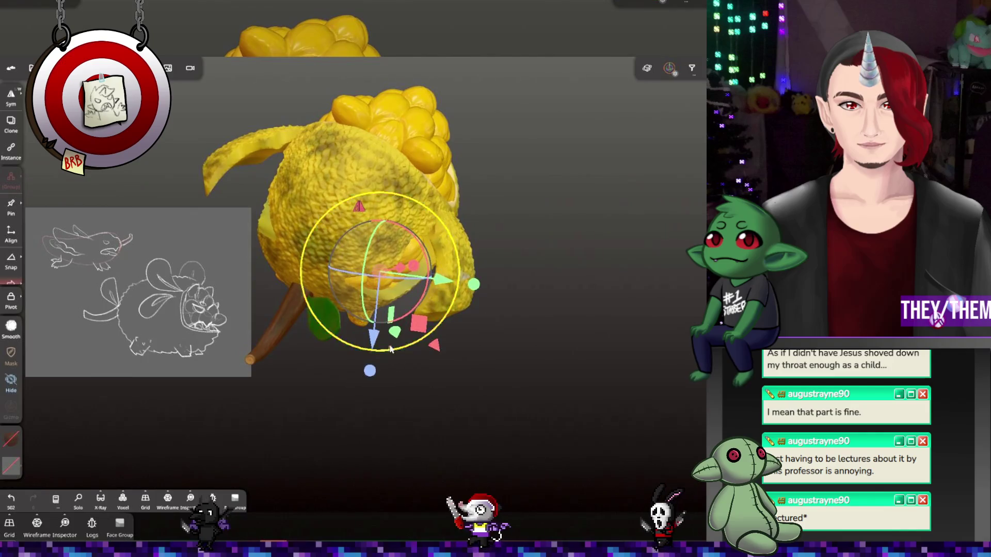
{"action": "mouse_move", "coordinate": [431, 276]}
{"action": "left_mouse_down"}
{"action": "mouse_move", "coordinate": [424, 283]}
{"action": "mouse_move", "coordinate": [447, 283]}
{"action": "mouse_move", "coordinate": [422, 311]}
{"action": "mouse_move", "coordinate": [430, 279]}
{"action": "left_mouse_up"}
{"action": "mouse_move", "coordinate": [452, 242]}
{"action": "left_mouse_down"}
{"action": "mouse_move", "coordinate": [475, 105]}
{"action": "mouse_move", "coordinate": [442, 111]}
{"action": "mouse_move", "coordinate": [420, 155]}
{"action": "mouse_move", "coordinate": [452, 181]}
{"action": "mouse_move", "coordinate": [467, 249]}
{"action": "mouse_move", "coordinate": [500, 222]}
{"action": "mouse_move", "coordinate": [381, 226]}
{"action": "mouse_move", "coordinate": [562, 228]}
{"action": "mouse_move", "coordinate": [479, 214]}
{"action": "mouse_move", "coordinate": [450, 150]}
{"action": "mouse_move", "coordinate": [482, 170]}
{"action": "mouse_move", "coordinate": [527, 238]}
{"action": "mouse_move", "coordinate": [477, 211]}
{"action": "mouse_move", "coordinate": [546, 263]}
{"action": "mouse_move", "coordinate": [268, 243]}
{"action": "mouse_move", "coordinate": [461, 290]}
{"action": "mouse_move", "coordinate": [551, 266]}
{"action": "mouse_move", "coordinate": [620, 270]}
{"action": "mouse_move", "coordinate": [615, 215]}
{"action": "mouse_move", "coordinate": [588, 261]}
{"action": "mouse_move", "coordinate": [553, 244]}
{"action": "mouse_move", "coordinate": [385, 229]}
{"action": "left_mouse_up"}
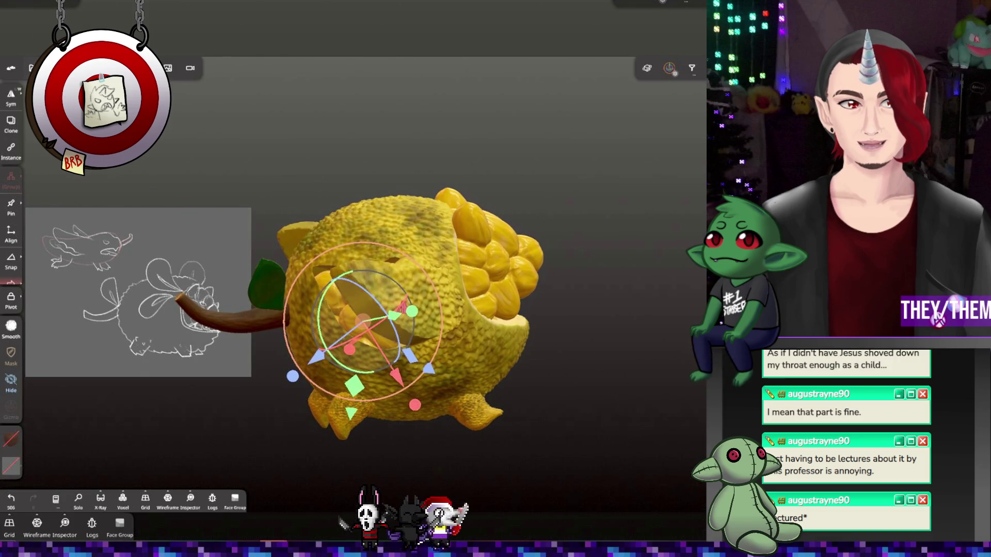
Select UV Sphere 3 and turn the model back upright
{"action": "left_click", "coordinate": [78, 68]}
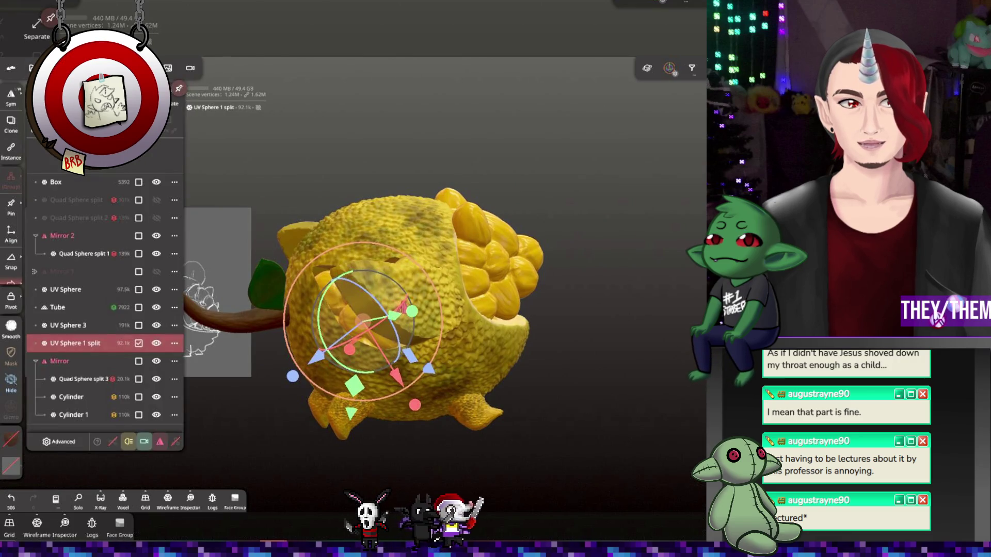
{"action": "left_click", "coordinate": [80, 326]}
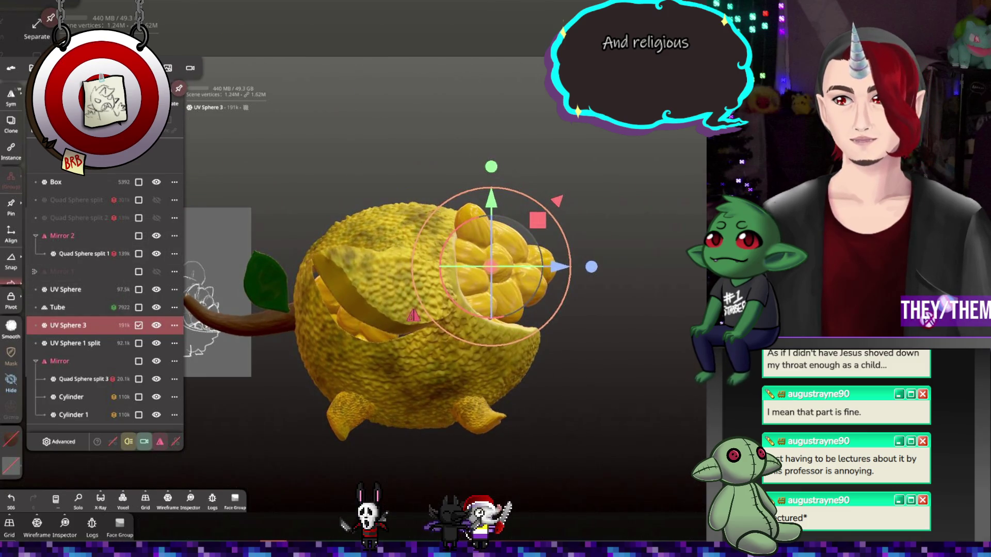
{"action": "mouse_move", "coordinate": [622, 189]}
{"action": "left_mouse_down"}
{"action": "mouse_move", "coordinate": [633, 176]}
{"action": "mouse_move", "coordinate": [577, 215]}
{"action": "mouse_move", "coordinate": [577, 250]}
{"action": "mouse_move", "coordinate": [587, 197]}
{"action": "mouse_move", "coordinate": [568, 221]}
{"action": "left_mouse_up"}
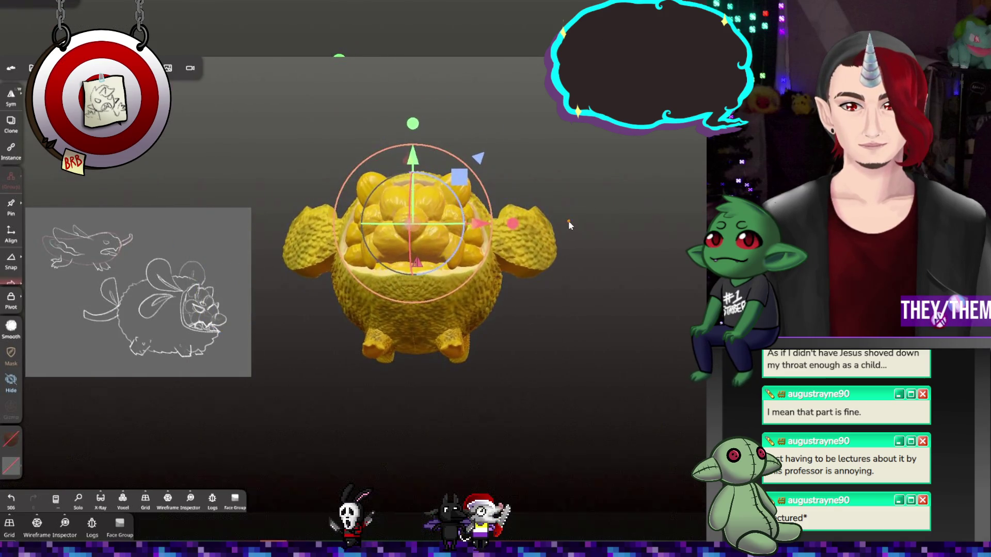
{"action": "left_click", "coordinate": [419, 321]}
{"action": "mouse_move", "coordinate": [420, 321]}
{"action": "left_mouse_down"}
{"action": "mouse_move", "coordinate": [402, 321]}
{"action": "mouse_move", "coordinate": [460, 316]}
{"action": "left_mouse_up"}
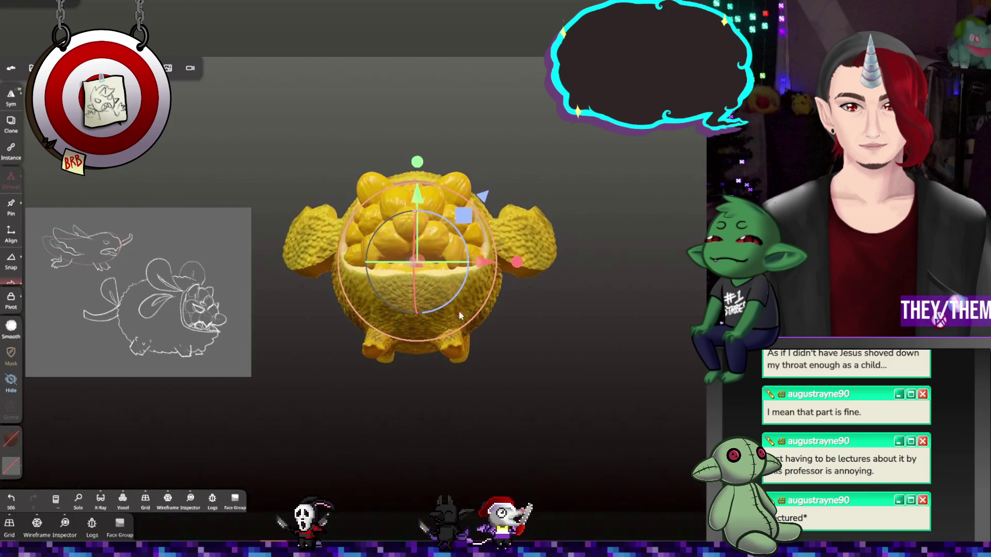
Select the Mirror 2 group, undo two edits, and nudge the mirrored rind sideways
{"action": "left_click", "coordinate": [31, 67]}
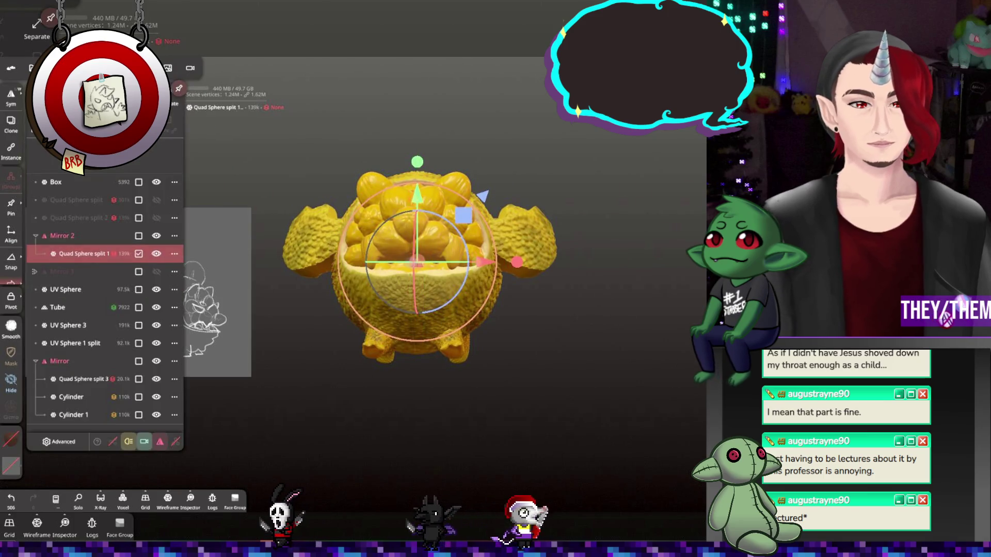
{"action": "left_click", "coordinate": [78, 236]}
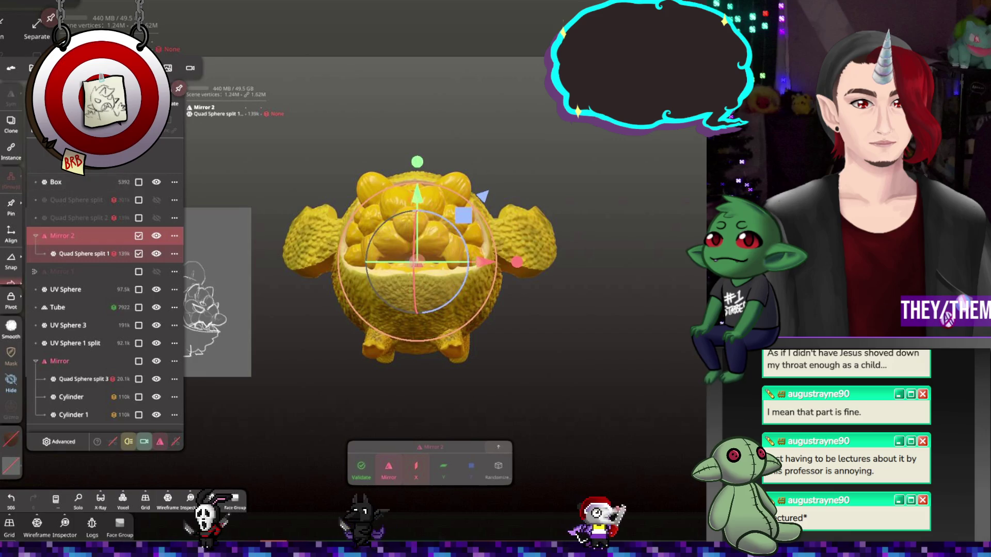
{"action": "left_click", "coordinate": [529, 382]}
{"action": "mouse_move", "coordinate": [530, 382]}
{"action": "left_mouse_down"}
{"action": "mouse_move", "coordinate": [517, 372]}
{"action": "mouse_move", "coordinate": [537, 364]}
{"action": "left_mouse_up"}
{"action": "key", "text": "ctrl+z"}
{"action": "key", "text": "ctrl+z"}
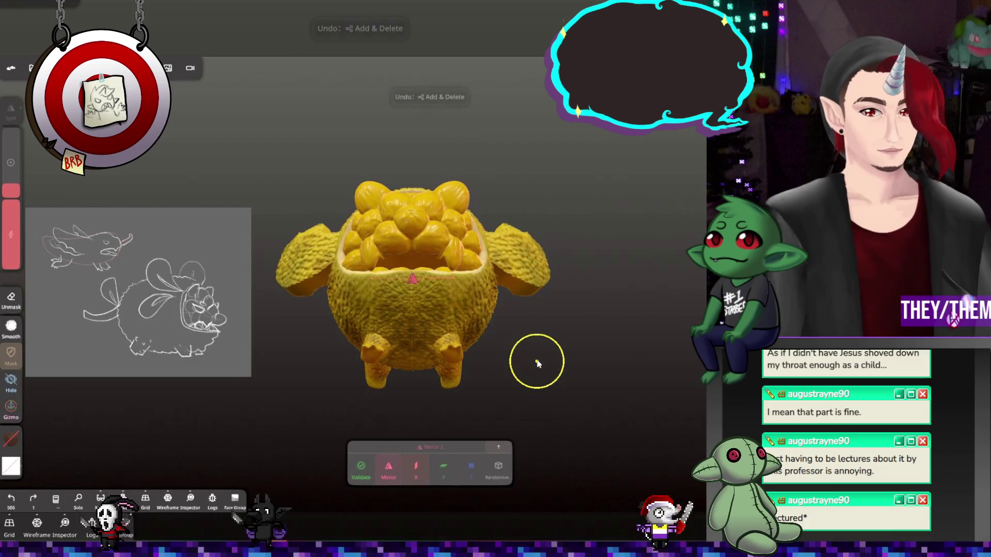
{"action": "left_click_drag", "start_coordinate": [474, 279], "coordinate": [486, 279]}
{"action": "key", "text": "ctrl+z"}
Validate Mirror 2 into one 279k Quad Sphere split 1 mesh and pick the Relax brush
{"action": "left_click", "coordinate": [168, 68]}
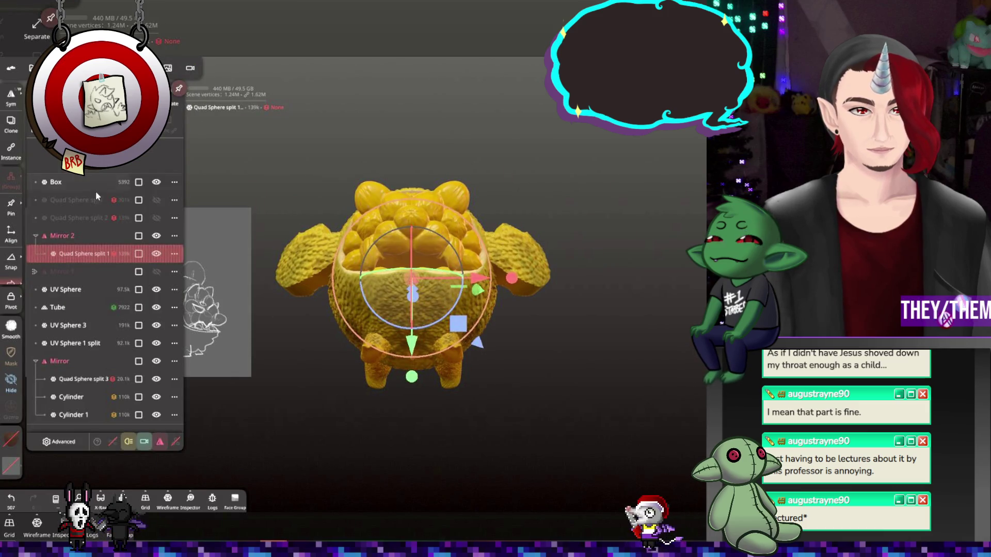
{"action": "left_click", "coordinate": [89, 236]}
{"action": "left_click", "coordinate": [397, 465]}
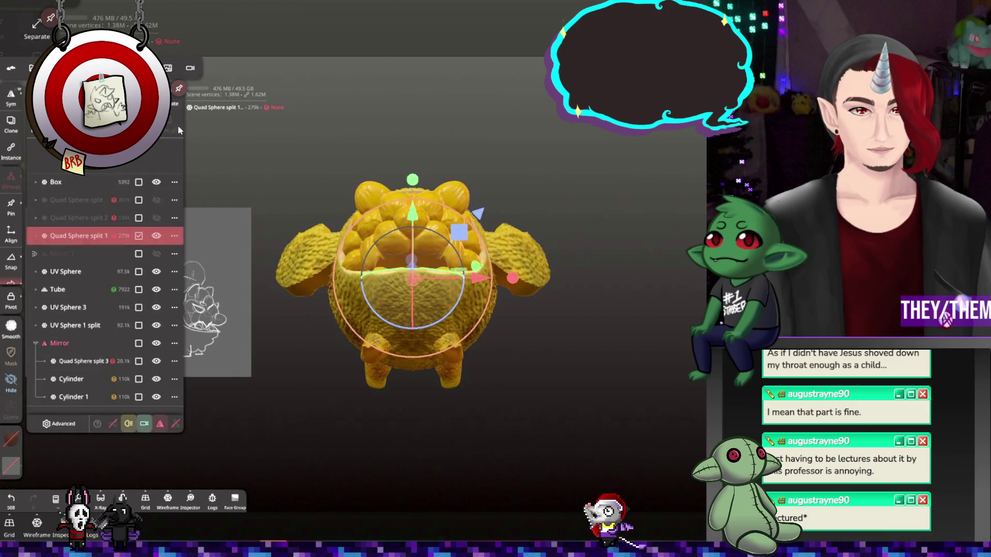
{"action": "mouse_move", "coordinate": [234, 188]}
{"action": "left_mouse_down"}
{"action": "mouse_move", "coordinate": [351, 222]}
{"action": "mouse_move", "coordinate": [271, 185]}
{"action": "mouse_move", "coordinate": [283, 168]}
{"action": "mouse_move", "coordinate": [393, 339]}
{"action": "left_mouse_up"}
{"action": "scroll", "coordinate": [410, 341], "scroll_direction": "up", "scroll_amount": 4}
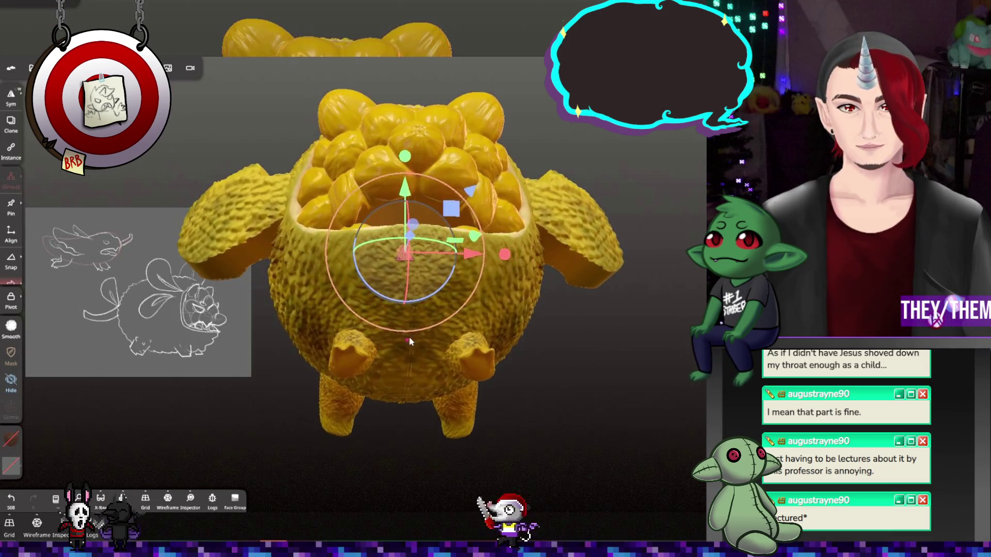
{"action": "key", "text": "r"}
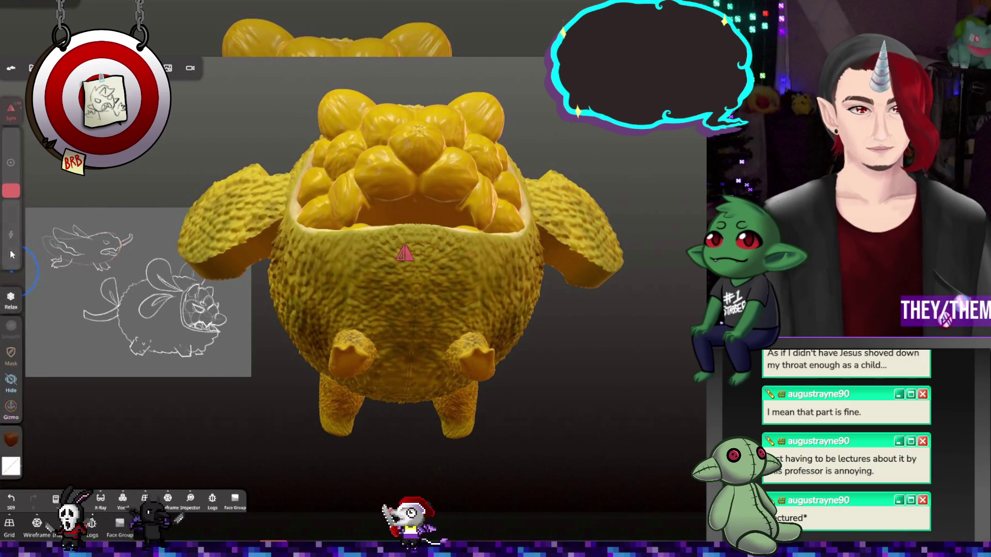
Raise the relax brush intensity, then inspect the stem-and-leaf side, back and open mouth
{"action": "left_click", "coordinate": [14, 223]}
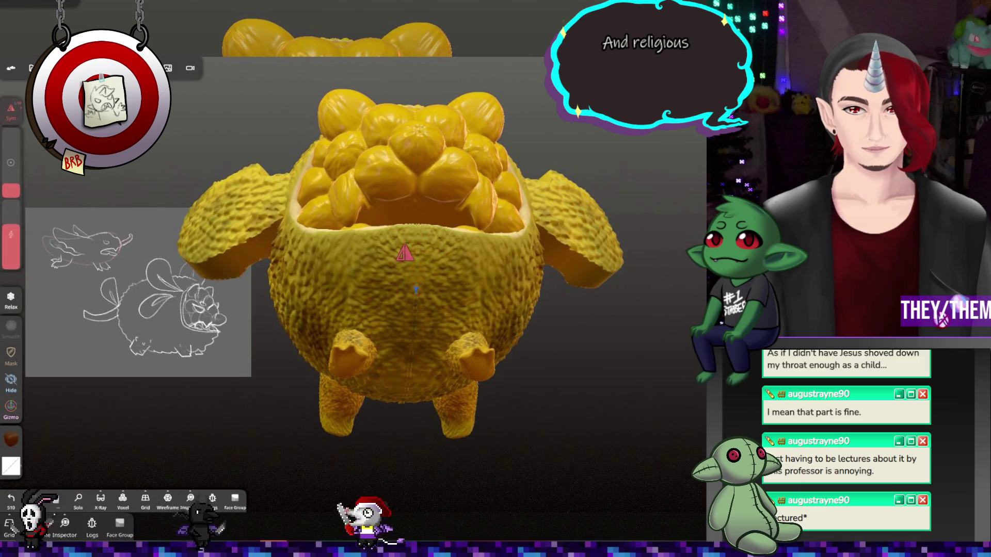
{"action": "mouse_move", "coordinate": [392, 426]}
{"action": "left_mouse_down"}
{"action": "mouse_move", "coordinate": [424, 417]}
{"action": "mouse_move", "coordinate": [412, 328]}
{"action": "left_mouse_up"}
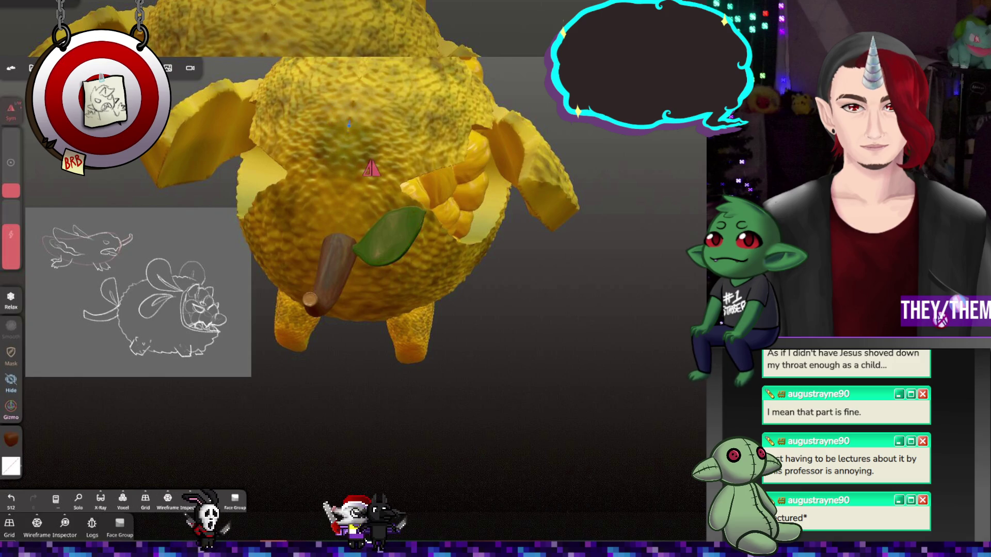
{"action": "mouse_move", "coordinate": [349, 125]}
{"action": "left_mouse_down"}
{"action": "mouse_move", "coordinate": [327, 29]}
{"action": "mouse_move", "coordinate": [426, 134]}
{"action": "mouse_move", "coordinate": [392, 226]}
{"action": "mouse_move", "coordinate": [376, 183]}
{"action": "left_mouse_up"}
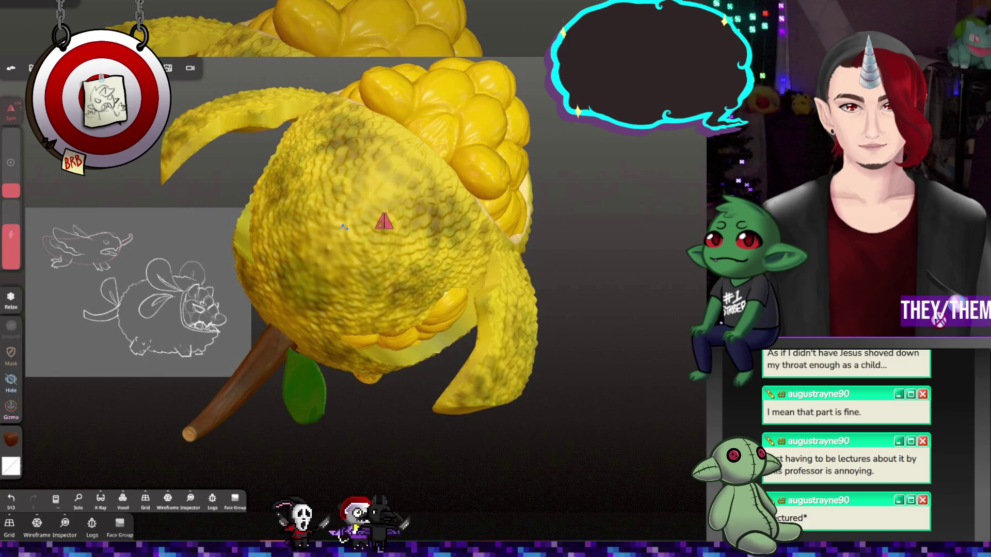
{"action": "mouse_move", "coordinate": [411, 145]}
{"action": "left_mouse_down"}
{"action": "mouse_move", "coordinate": [400, 139]}
{"action": "mouse_move", "coordinate": [458, 281]}
{"action": "mouse_move", "coordinate": [569, 330]}
{"action": "mouse_move", "coordinate": [509, 297]}
{"action": "mouse_move", "coordinate": [609, 279]}
{"action": "left_mouse_up"}
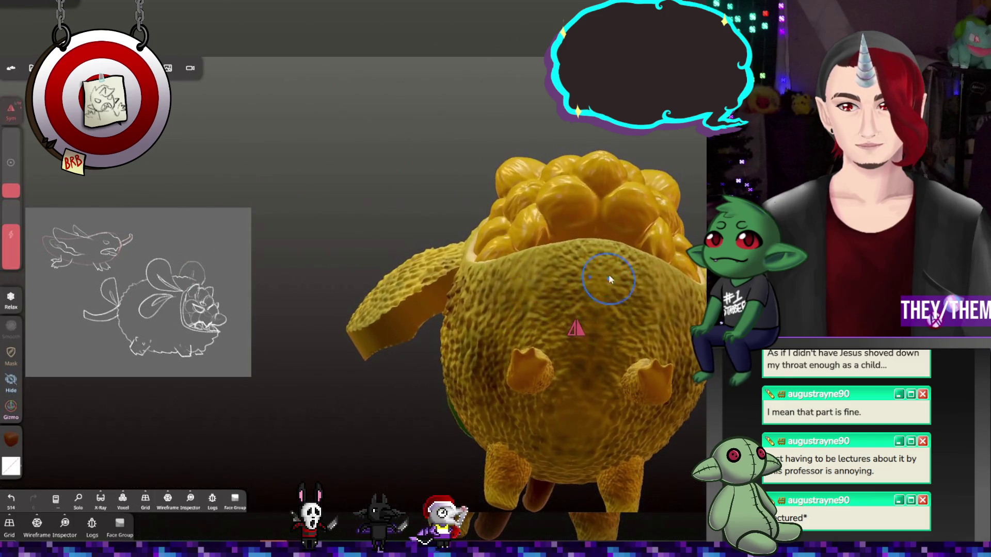
{"action": "mouse_move", "coordinate": [613, 343]}
{"action": "left_mouse_down"}
{"action": "mouse_move", "coordinate": [693, 427]}
{"action": "mouse_move", "coordinate": [677, 379]}
{"action": "mouse_move", "coordinate": [676, 406]}
{"action": "left_mouse_up"}
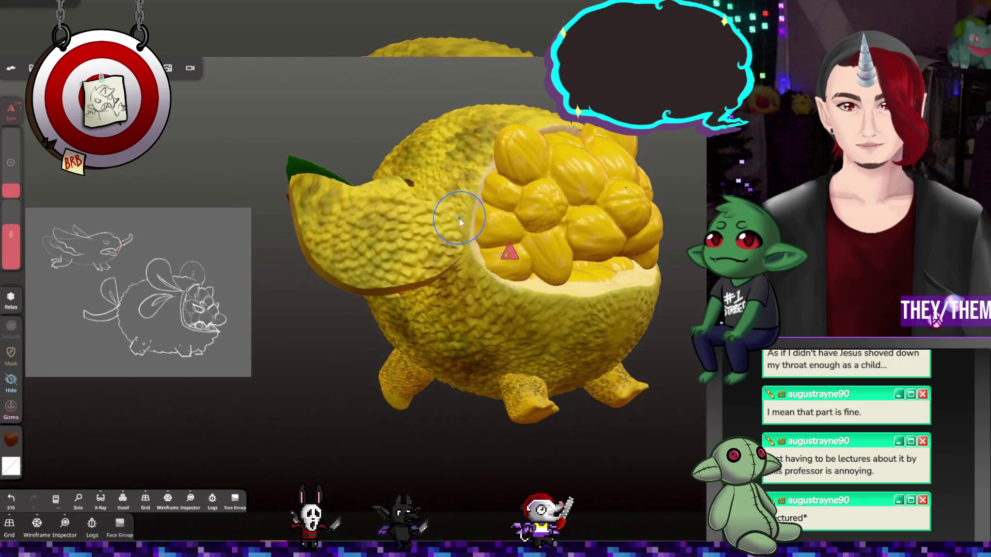
{"action": "mouse_move", "coordinate": [460, 220]}
{"action": "left_mouse_down"}
{"action": "mouse_move", "coordinate": [615, 274]}
{"action": "mouse_move", "coordinate": [675, 246]}
{"action": "mouse_move", "coordinate": [677, 278]}
{"action": "mouse_move", "coordinate": [621, 263]}
{"action": "mouse_move", "coordinate": [578, 289]}
{"action": "mouse_move", "coordinate": [548, 321]}
{"action": "mouse_move", "coordinate": [575, 337]}
{"action": "mouse_move", "coordinate": [654, 349]}
{"action": "mouse_move", "coordinate": [630, 330]}
{"action": "mouse_move", "coordinate": [695, 284]}
{"action": "mouse_move", "coordinate": [686, 297]}
{"action": "mouse_move", "coordinate": [615, 276]}
{"action": "mouse_move", "coordinate": [640, 286]}
{"action": "mouse_move", "coordinate": [597, 290]}
{"action": "left_mouse_up"}
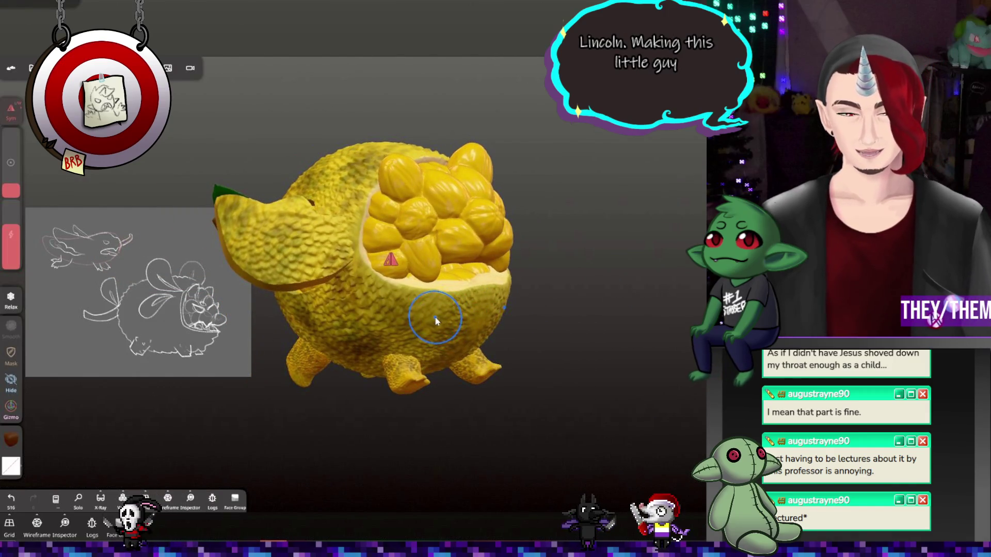
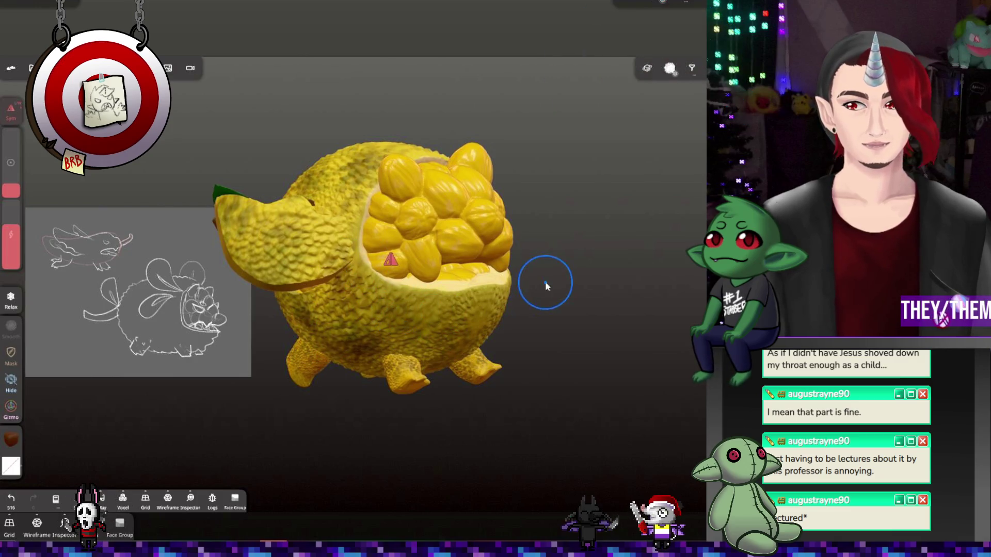
Add a UV Sphere primitive through the Scene panel's Add menu and select the Gizmo tool
{"action": "left_click", "coordinate": [32, 68]}
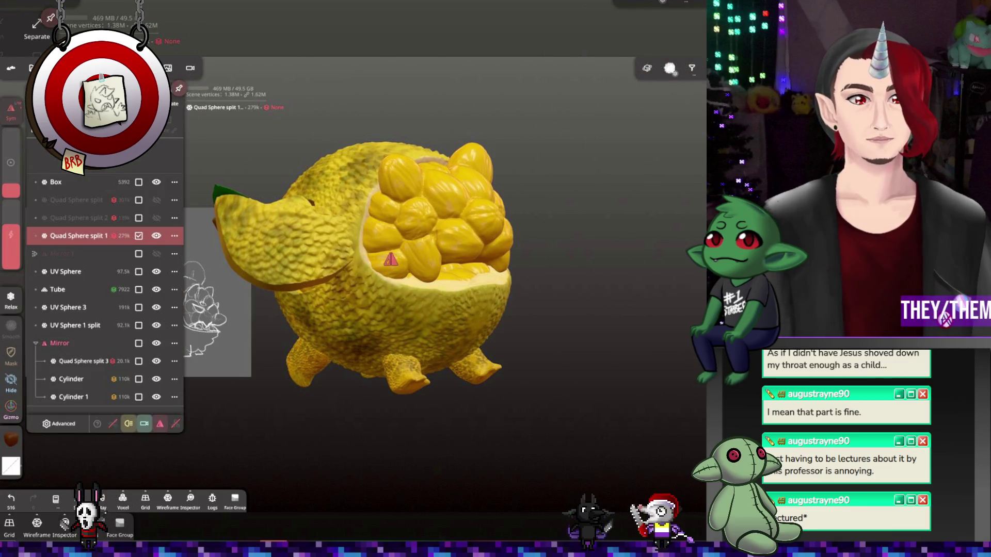
{"action": "left_click", "coordinate": [150, 129]}
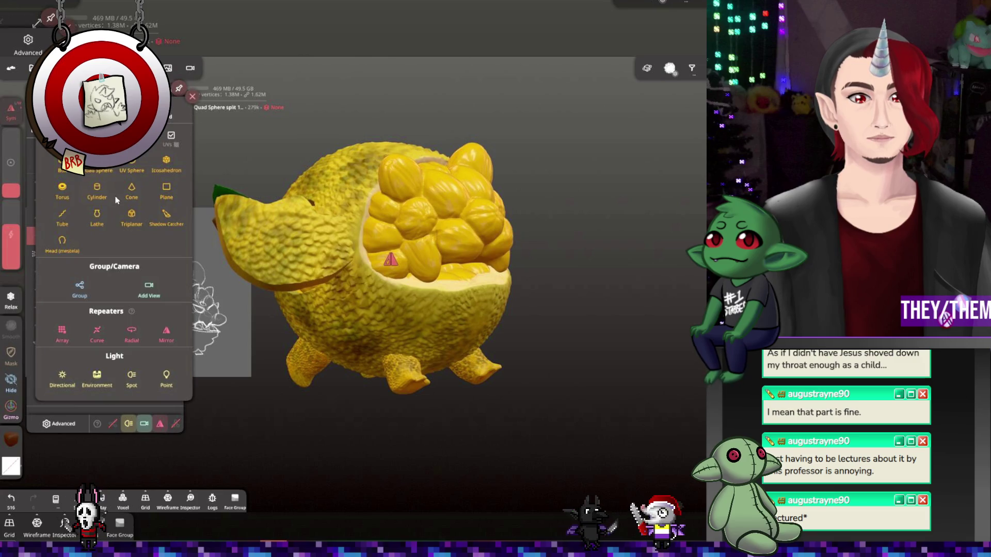
{"action": "left_click", "coordinate": [132, 166]}
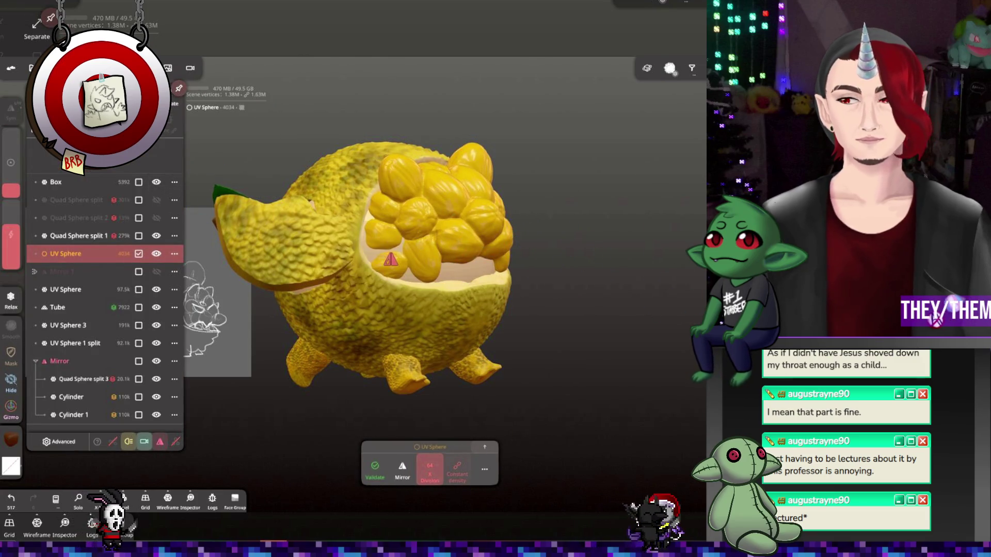
{"action": "left_click", "coordinate": [11, 408]}
Shrink the new sphere with the gizmo's scale ring and stretch it vertically into an egg
{"action": "mouse_move", "coordinate": [439, 258]}
{"action": "left_mouse_down"}
{"action": "mouse_move", "coordinate": [557, 248]}
{"action": "mouse_move", "coordinate": [748, 258]}
{"action": "left_mouse_up"}
{"action": "mouse_move", "coordinate": [609, 393]}
{"action": "left_mouse_down"}
{"action": "mouse_move", "coordinate": [557, 382]}
{"action": "mouse_move", "coordinate": [659, 349]}
{"action": "mouse_move", "coordinate": [626, 343]}
{"action": "left_mouse_up"}
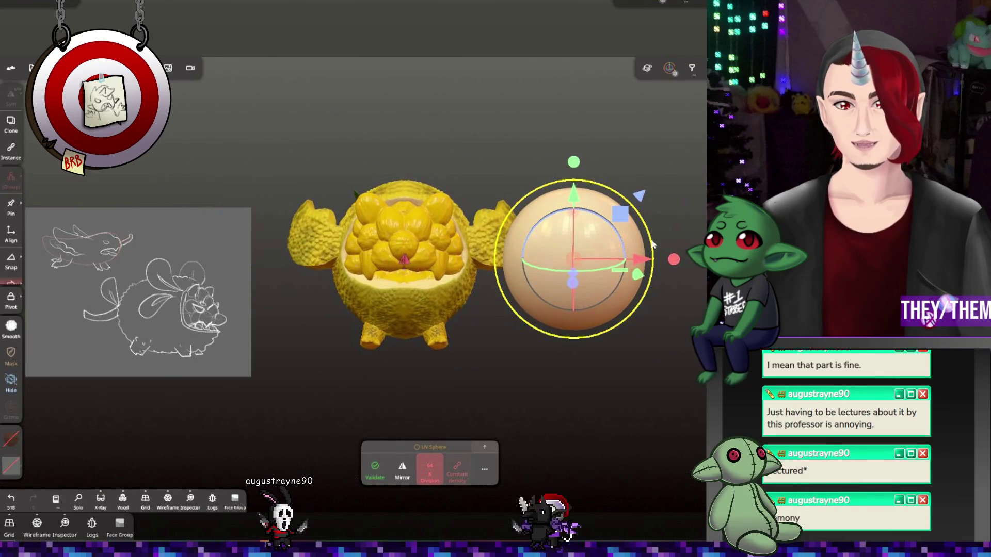
{"action": "left_click_drag", "start_coordinate": [653, 245], "coordinate": [594, 250]}
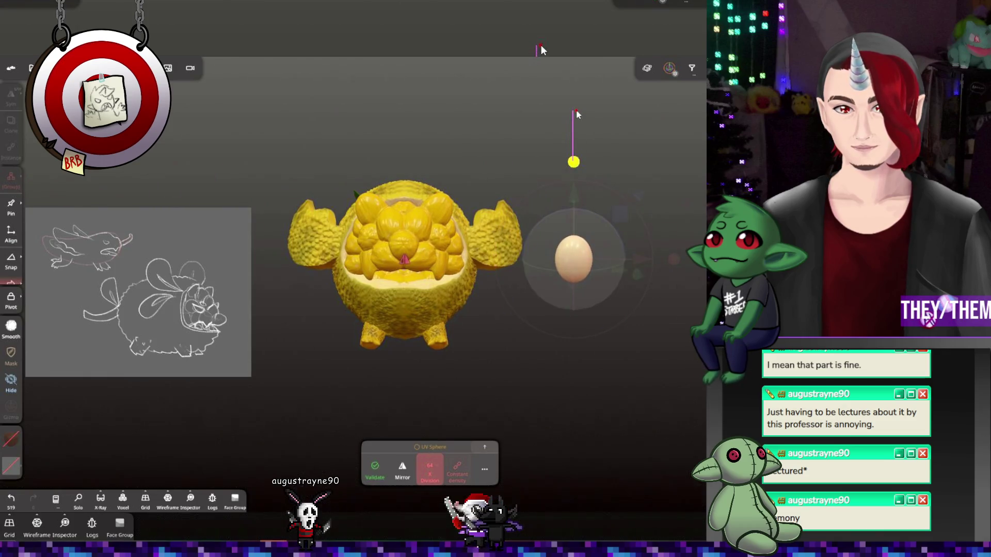
{"action": "left_click_drag", "start_coordinate": [577, 114], "coordinate": [576, 118]}
{"action": "scroll", "coordinate": [663, 299], "scroll_direction": "up", "scroll_amount": 3}
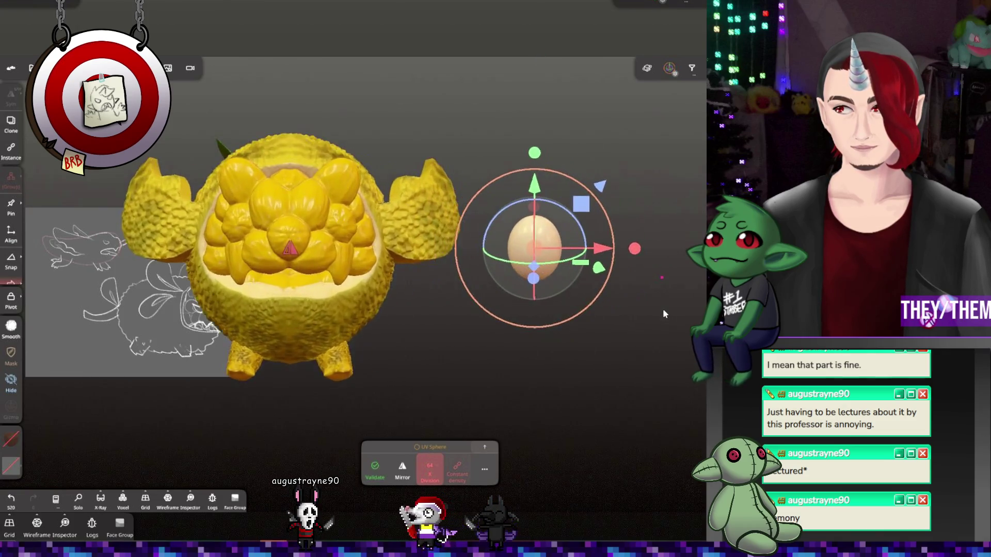
{"action": "mouse_move", "coordinate": [665, 314]}
{"action": "left_mouse_down"}
{"action": "mouse_move", "coordinate": [644, 289]}
{"action": "mouse_move", "coordinate": [649, 277]}
{"action": "left_mouse_up"}
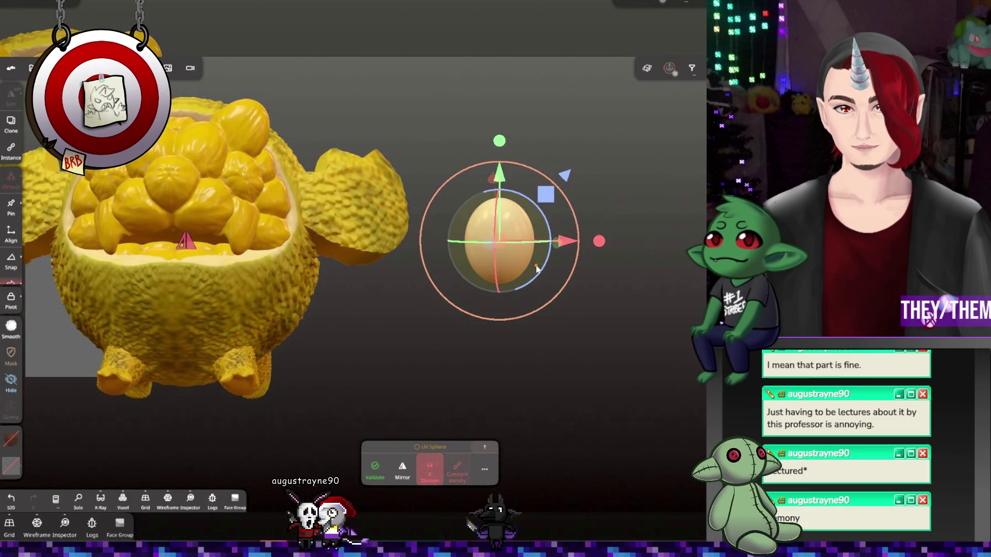
Review the egg's primitive settings, with post subdivision 2 at about 65k faces
{"action": "scroll", "coordinate": [498, 316], "scroll_direction": "down", "scroll_amount": 3}
{"action": "scroll", "coordinate": [496, 317], "scroll_direction": "up", "scroll_amount": 3}
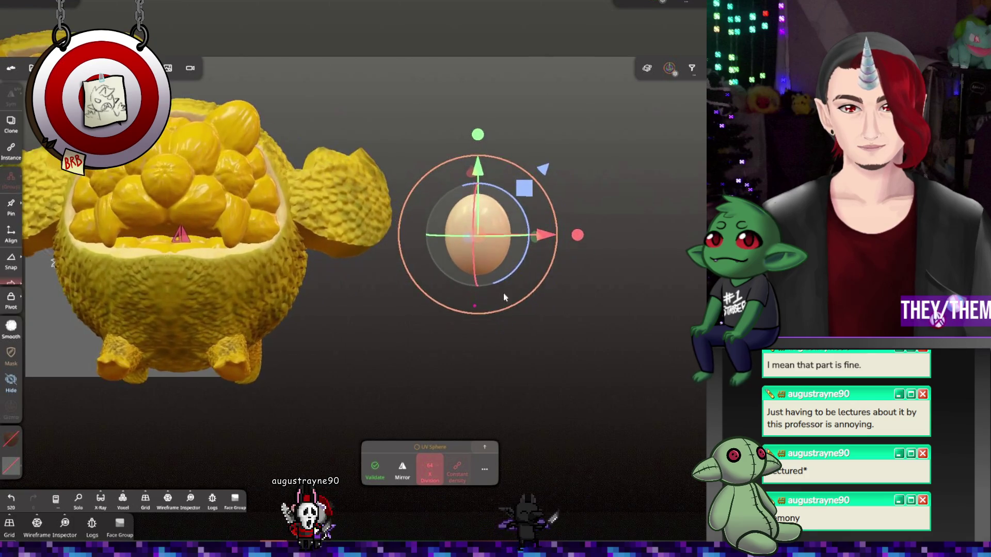
{"action": "left_click_drag", "start_coordinate": [504, 293], "coordinate": [511, 297]}
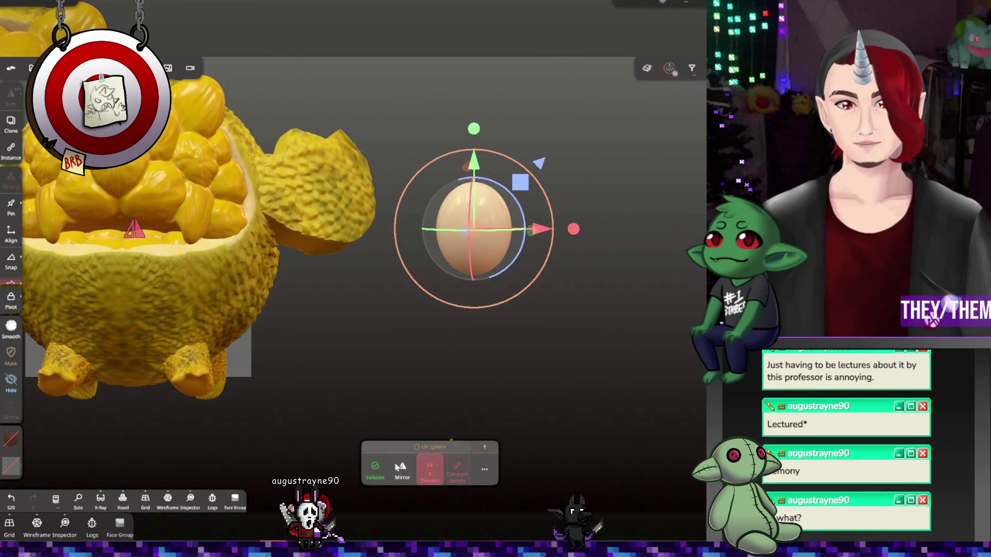
{"action": "left_click", "coordinate": [494, 474]}
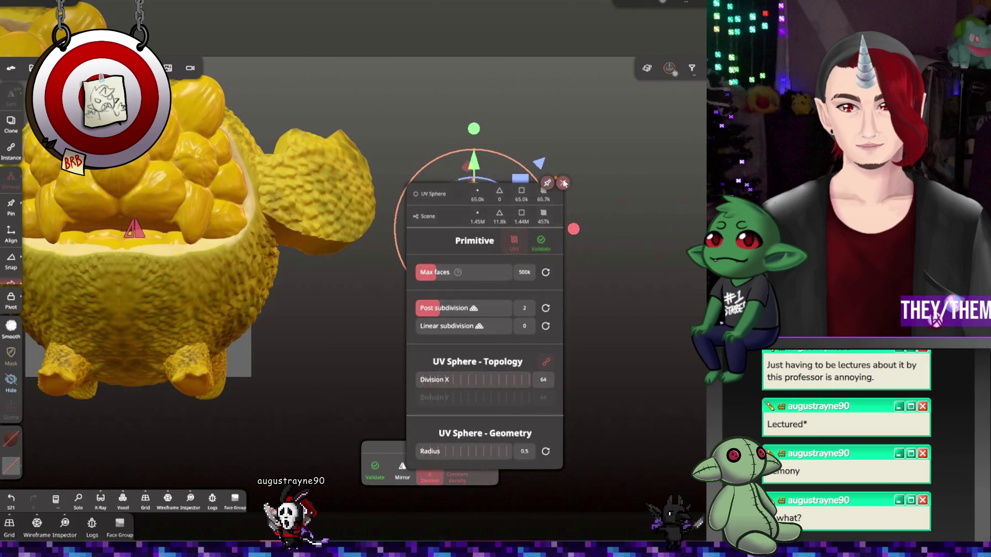
{"action": "left_click", "coordinate": [493, 474]}
{"action": "mouse_move", "coordinate": [494, 283]}
{"action": "left_mouse_down"}
{"action": "mouse_move", "coordinate": [485, 234]}
{"action": "mouse_move", "coordinate": [438, 326]}
{"action": "left_mouse_up"}
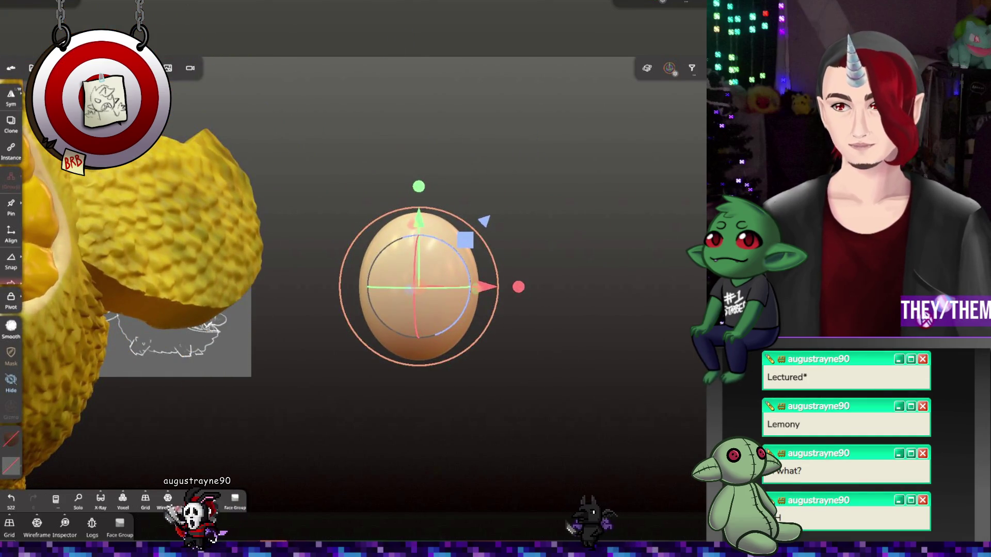
Carve vertical grooves down the egg, orbiting around it and smoothing between strokes
{"action": "left_click_drag", "start_coordinate": [416, 231], "coordinate": [416, 356]}
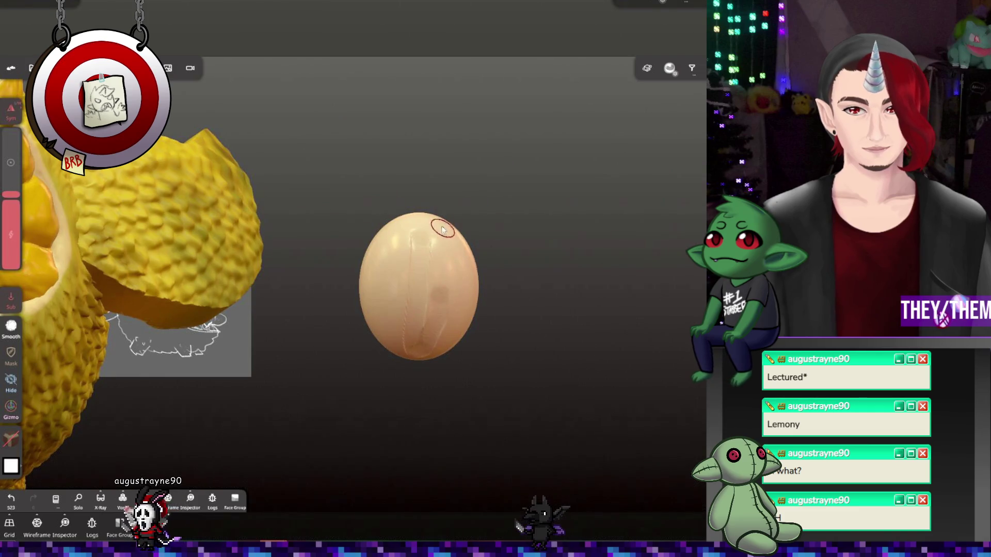
{"action": "left_click_drag", "start_coordinate": [462, 259], "coordinate": [459, 226]}
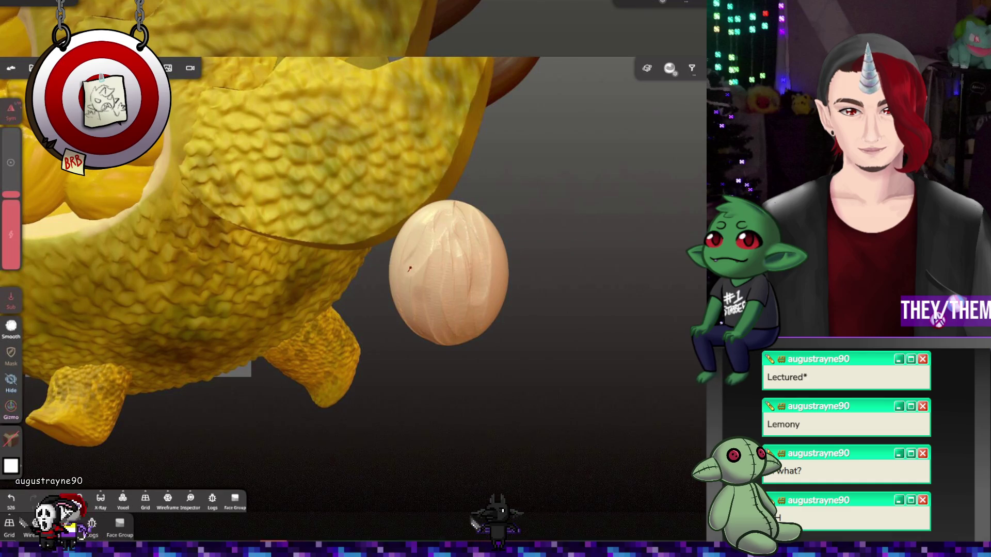
{"action": "left_click_drag", "start_coordinate": [404, 342], "coordinate": [426, 207]}
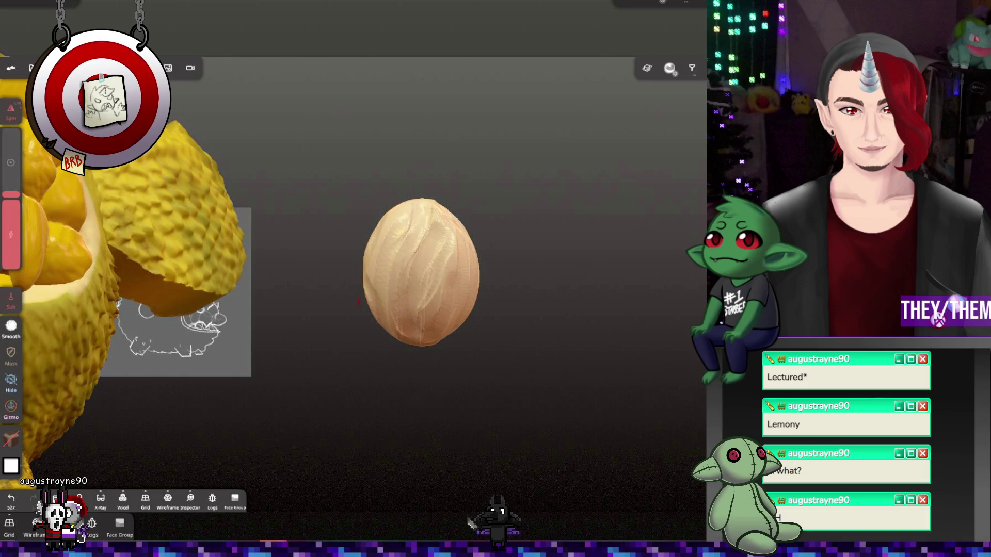
{"action": "mouse_move", "coordinate": [394, 227]}
{"action": "left_mouse_down"}
{"action": "mouse_move", "coordinate": [457, 308]}
{"action": "mouse_move", "coordinate": [392, 188]}
{"action": "mouse_move", "coordinate": [384, 220]}
{"action": "left_mouse_up"}
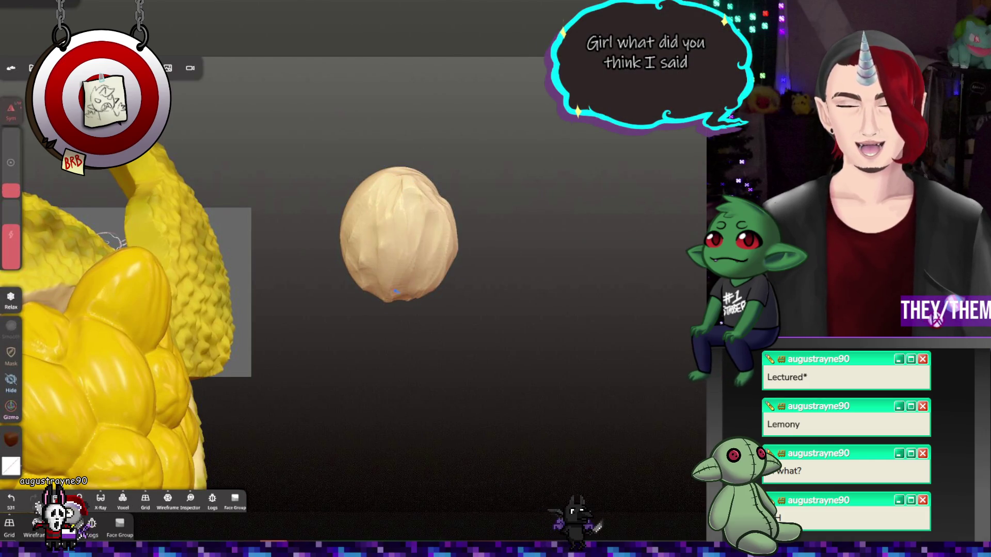
{"action": "left_click_drag", "start_coordinate": [526, 291], "coordinate": [442, 289]}
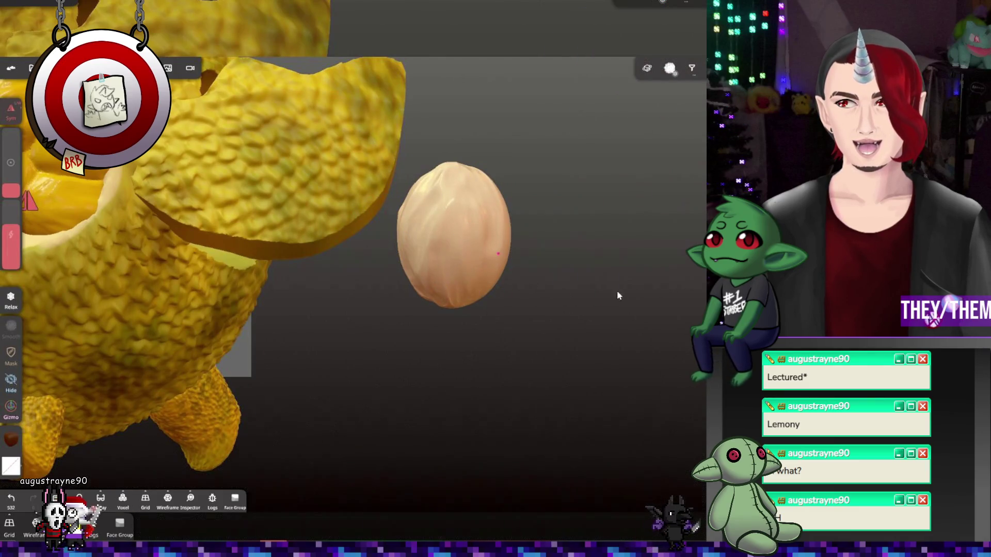
{"action": "left_click_drag", "start_coordinate": [618, 295], "coordinate": [573, 294]}
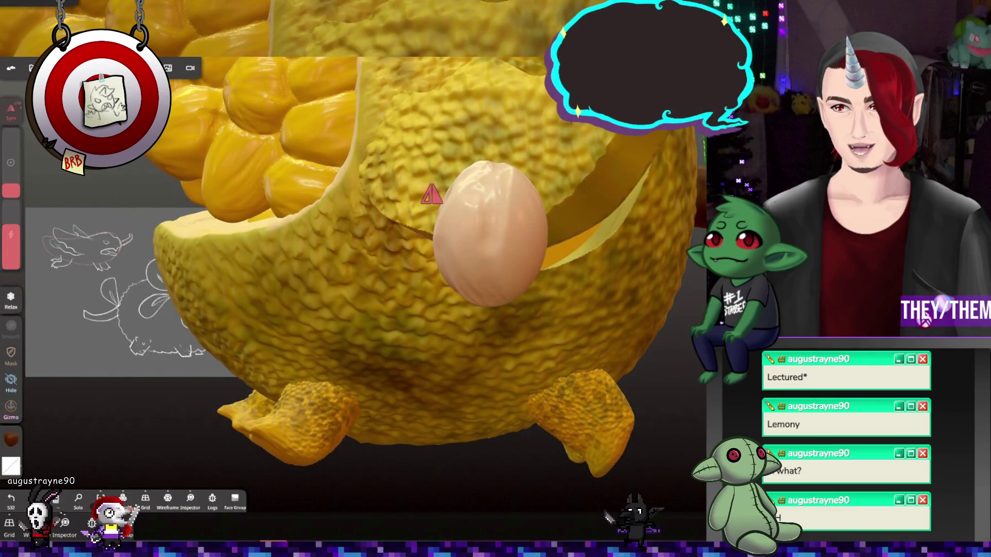
{"action": "left_click_drag", "start_coordinate": [497, 301], "coordinate": [491, 237]}
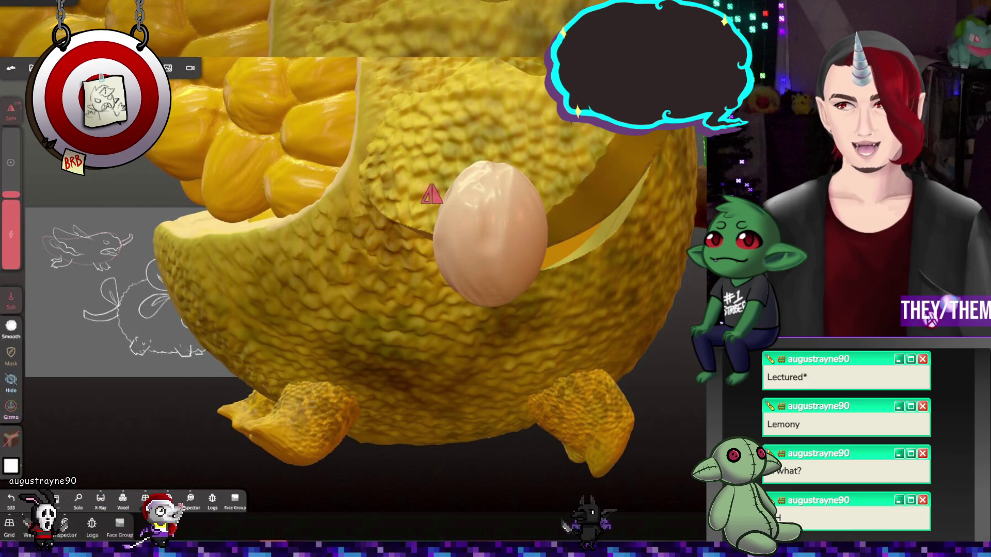
Add more grooves and wrinkles on the egg's other sides until it reads as a nut-like seed
{"action": "left_click_drag", "start_coordinate": [516, 310], "coordinate": [398, 305]}
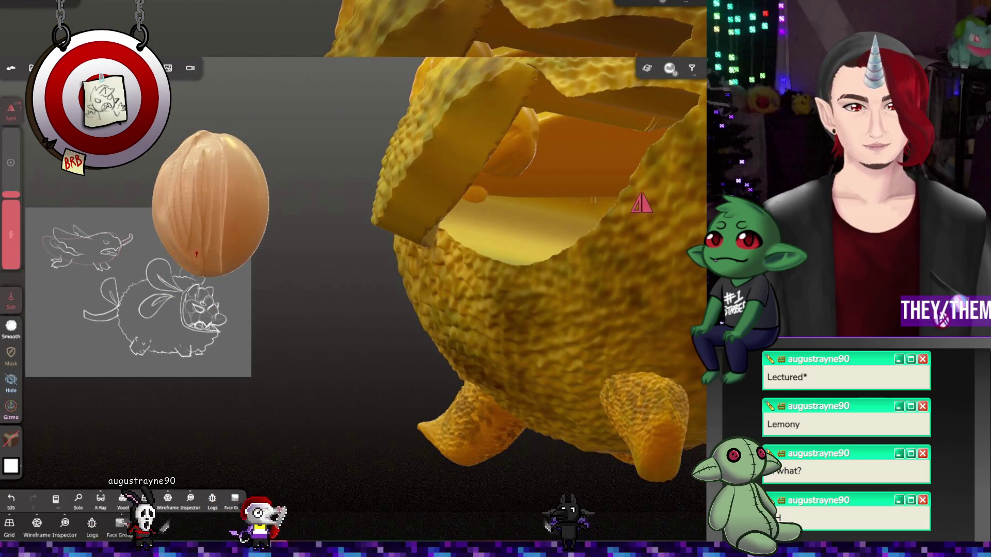
{"action": "mouse_move", "coordinate": [309, 181]}
{"action": "left_mouse_down"}
{"action": "mouse_move", "coordinate": [240, 149]}
{"action": "mouse_move", "coordinate": [253, 176]}
{"action": "left_mouse_up"}
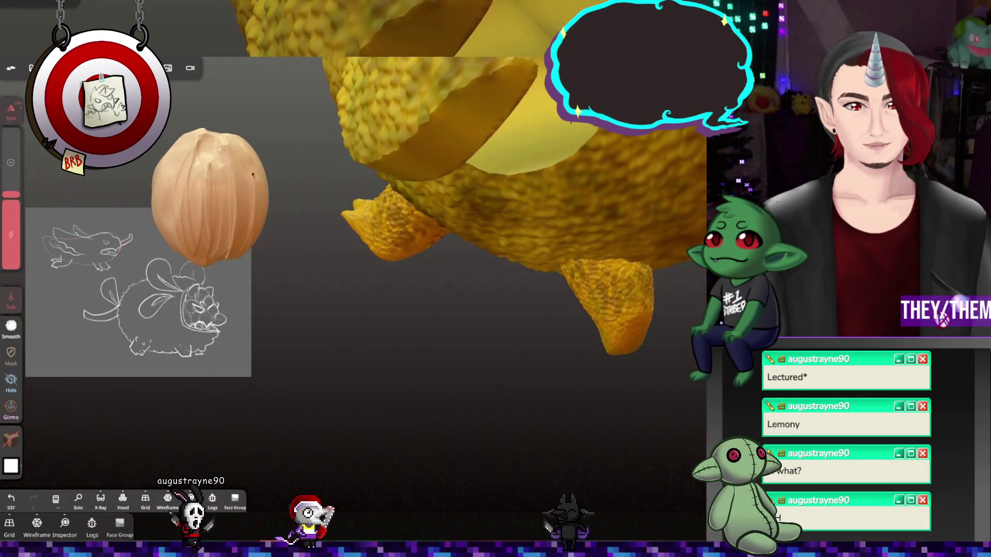
{"action": "left_click_drag", "start_coordinate": [259, 260], "coordinate": [248, 201]}
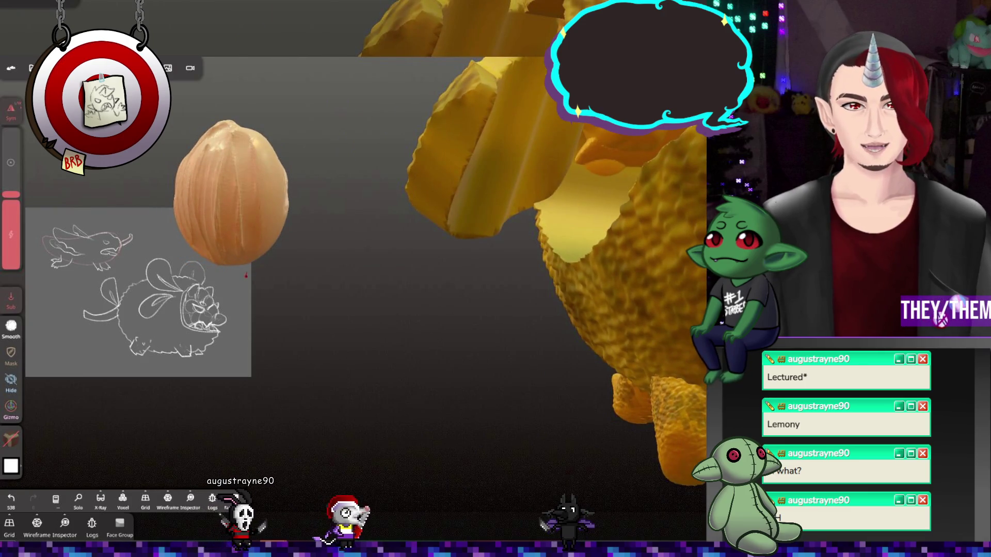
{"action": "left_click_drag", "start_coordinate": [277, 239], "coordinate": [296, 255]}
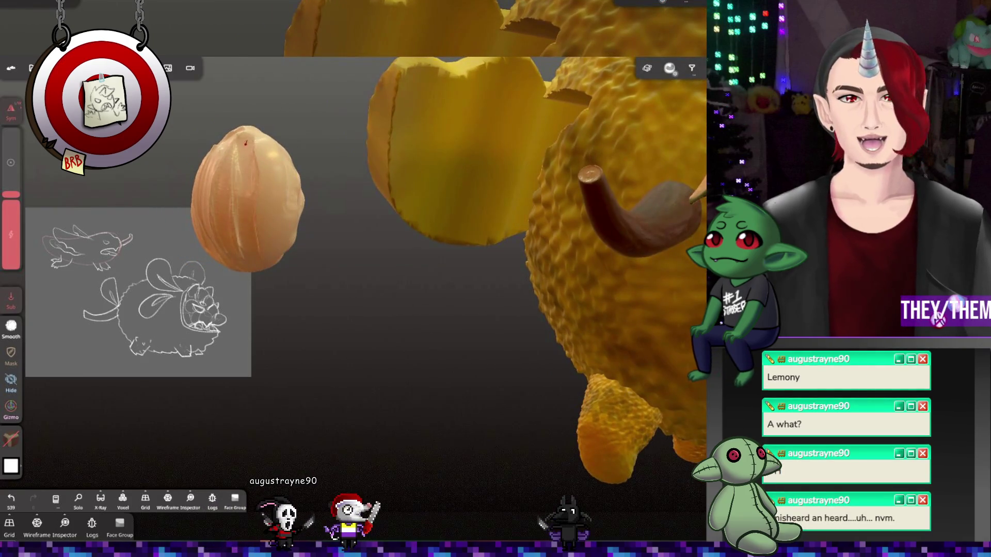
{"action": "left_click_drag", "start_coordinate": [276, 209], "coordinate": [287, 178]}
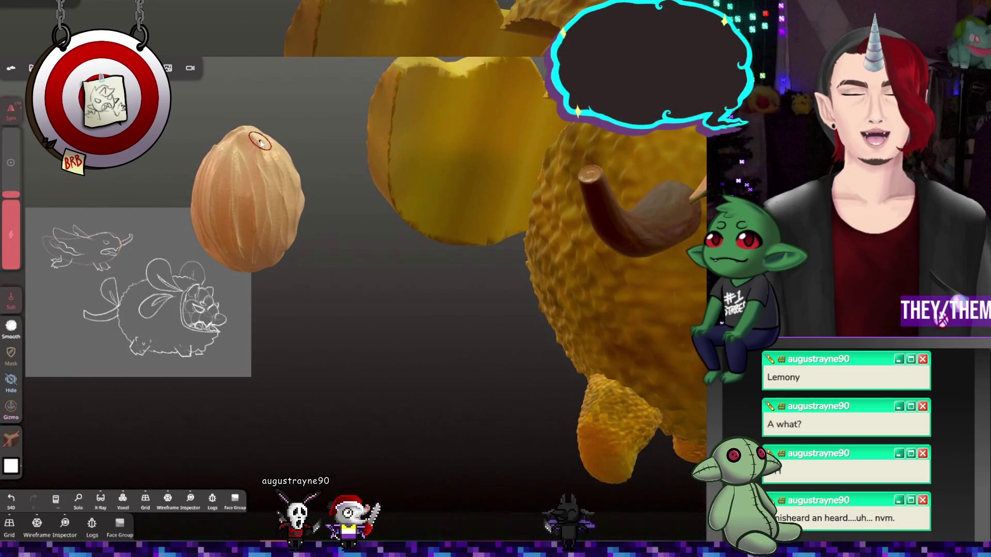
{"action": "mouse_move", "coordinate": [299, 266]}
{"action": "left_mouse_down"}
{"action": "mouse_move", "coordinate": [404, 268]}
{"action": "mouse_move", "coordinate": [447, 200]}
{"action": "left_mouse_up"}
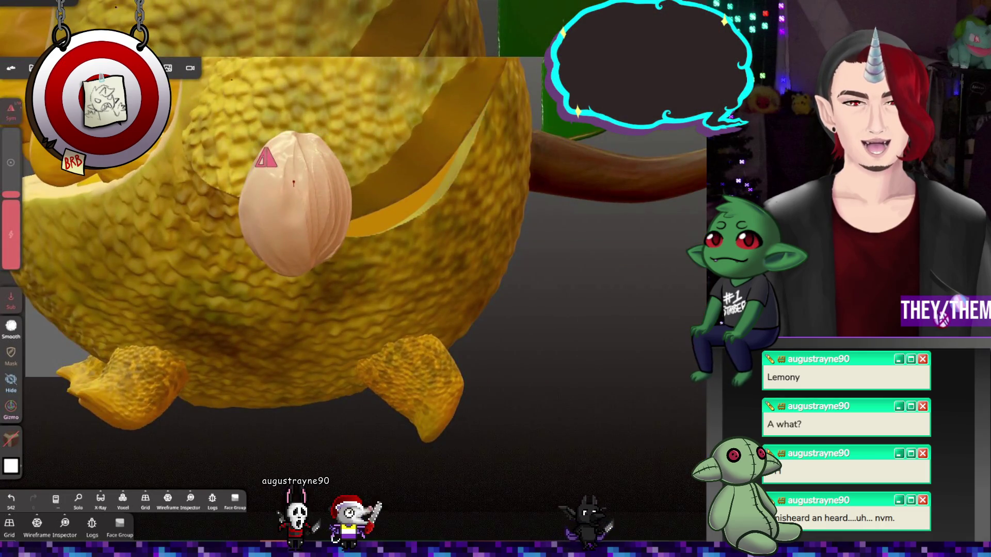
{"action": "mouse_move", "coordinate": [285, 200]}
{"action": "left_mouse_down"}
{"action": "mouse_move", "coordinate": [371, 270]}
{"action": "mouse_move", "coordinate": [434, 239]}
{"action": "mouse_move", "coordinate": [439, 221]}
{"action": "mouse_move", "coordinate": [373, 294]}
{"action": "mouse_move", "coordinate": [408, 276]}
{"action": "left_mouse_up"}
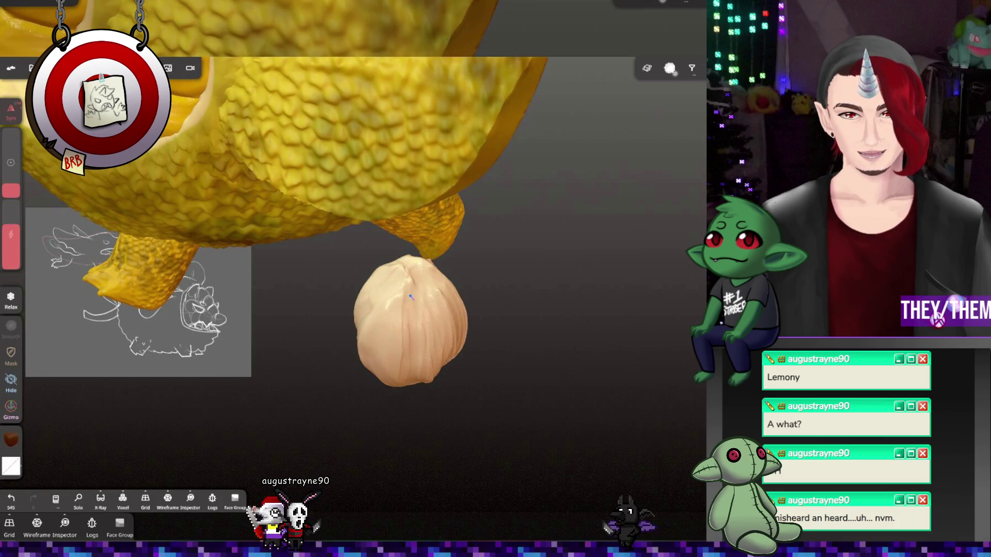
{"action": "left_click_drag", "start_coordinate": [515, 402], "coordinate": [394, 271]}
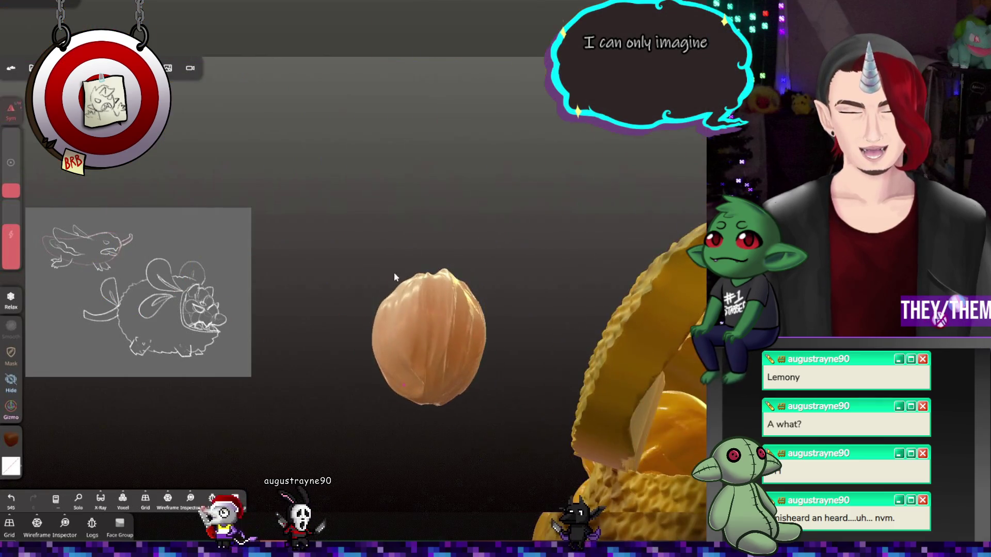
{"action": "left_click_drag", "start_coordinate": [465, 261], "coordinate": [456, 342]}
{"action": "mouse_move", "coordinate": [420, 228]}
{"action": "left_mouse_down"}
{"action": "mouse_move", "coordinate": [416, 409]}
{"action": "mouse_move", "coordinate": [573, 330]}
{"action": "mouse_move", "coordinate": [519, 369]}
{"action": "left_mouse_up"}
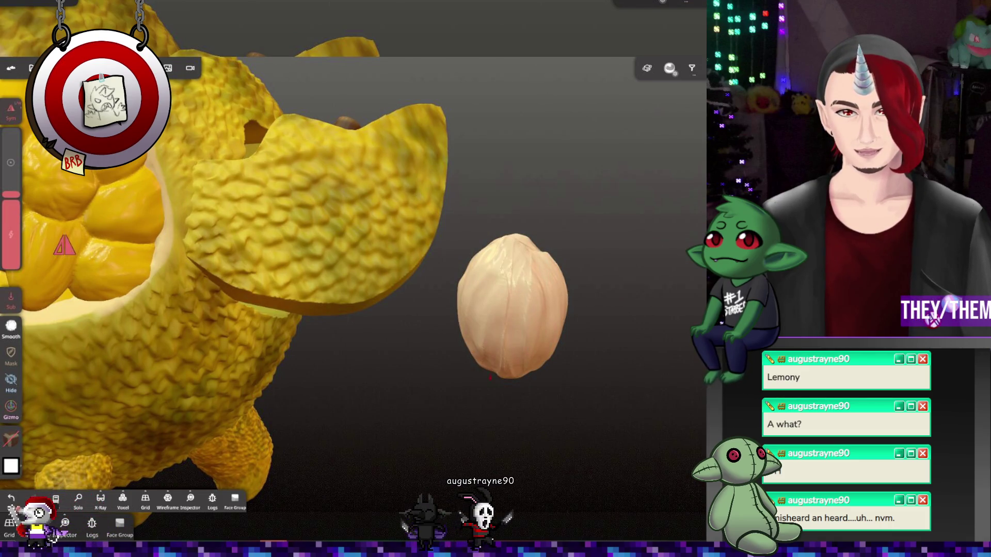
Soften the seed's top and side wrinkles with Smooth and Relax strokes, orbiting around it
{"action": "mouse_move", "coordinate": [593, 371]}
{"action": "left_mouse_down"}
{"action": "mouse_move", "coordinate": [630, 392]}
{"action": "mouse_move", "coordinate": [538, 259]}
{"action": "left_mouse_up"}
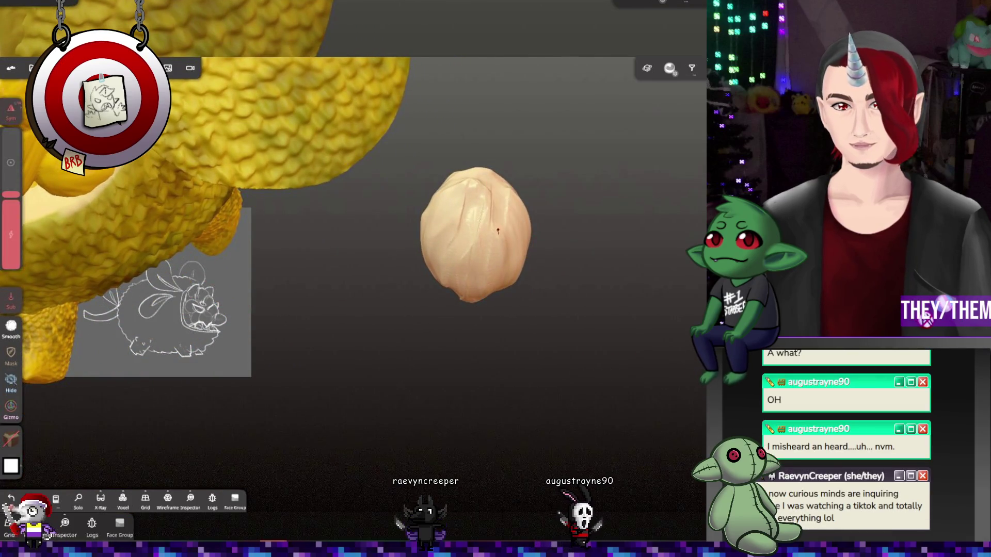
{"action": "left_click_drag", "start_coordinate": [498, 309], "coordinate": [490, 227]}
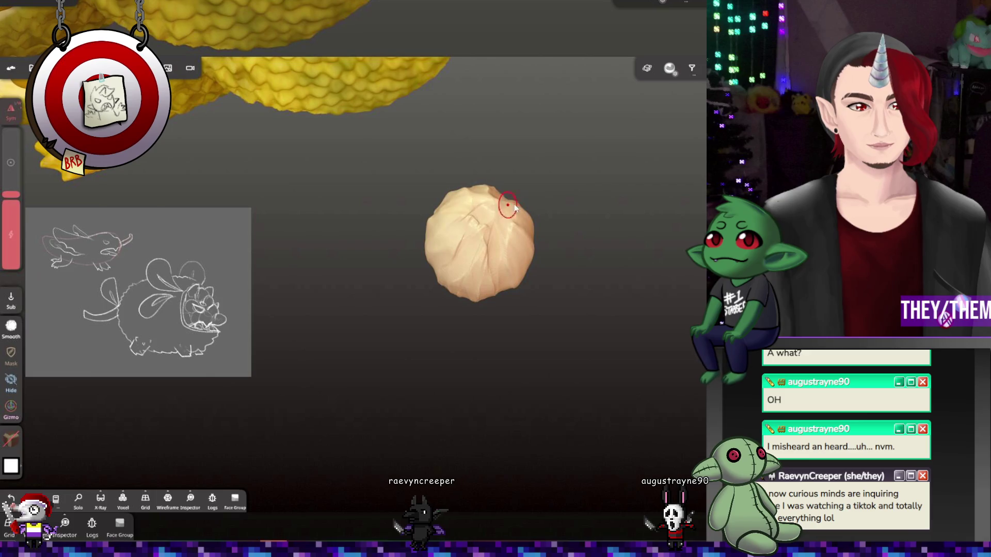
{"action": "left_click_drag", "start_coordinate": [565, 248], "coordinate": [527, 106]}
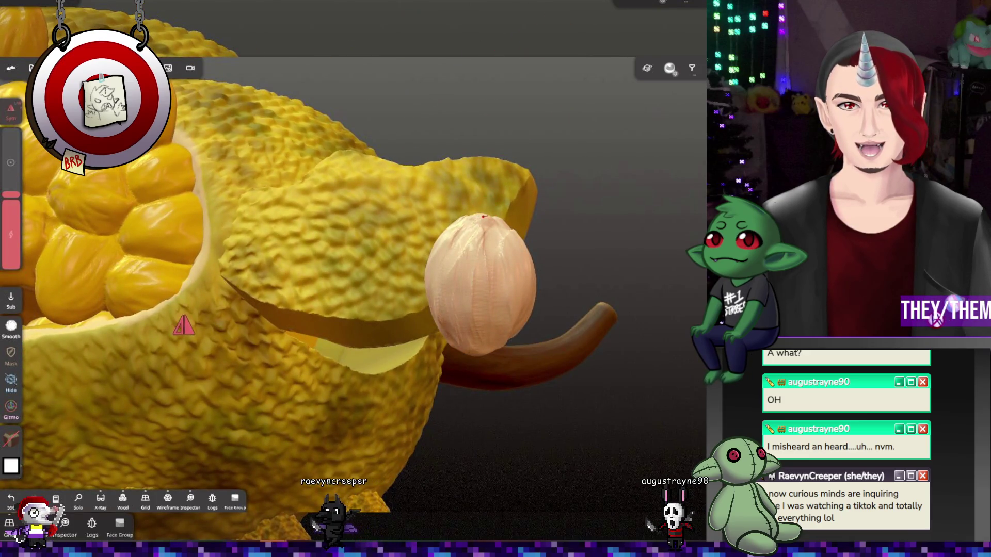
{"action": "mouse_move", "coordinate": [505, 223]}
{"action": "left_mouse_down"}
{"action": "mouse_move", "coordinate": [612, 276]}
{"action": "mouse_move", "coordinate": [571, 230]}
{"action": "left_mouse_up"}
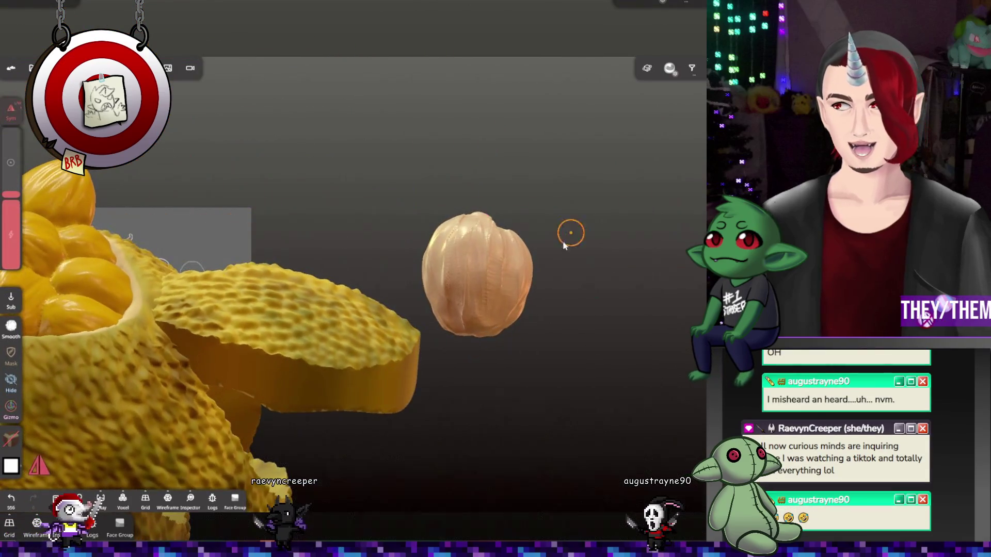
{"action": "mouse_move", "coordinate": [480, 325]}
{"action": "left_mouse_down"}
{"action": "mouse_move", "coordinate": [513, 348]}
{"action": "mouse_move", "coordinate": [480, 217]}
{"action": "left_mouse_up"}
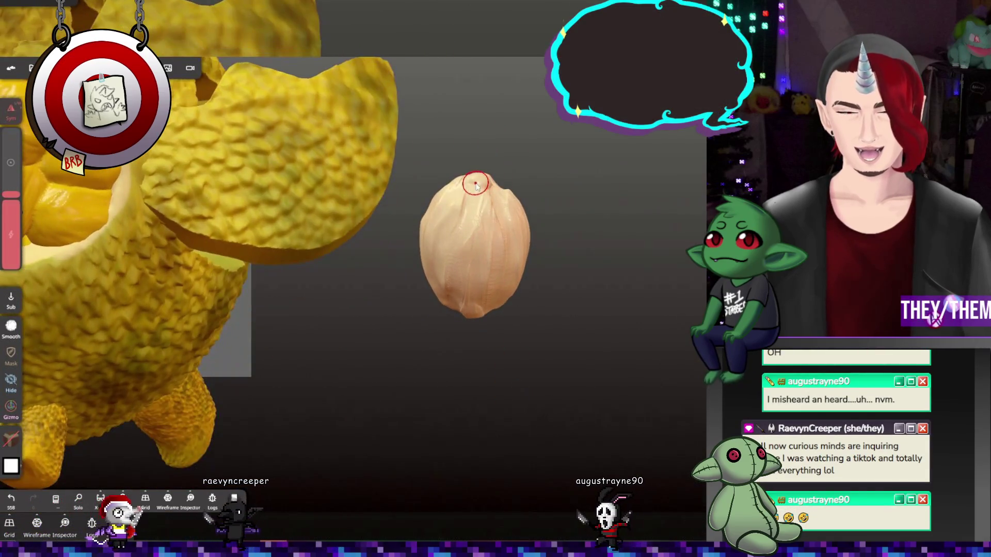
{"action": "left_click_drag", "start_coordinate": [514, 318], "coordinate": [496, 295]}
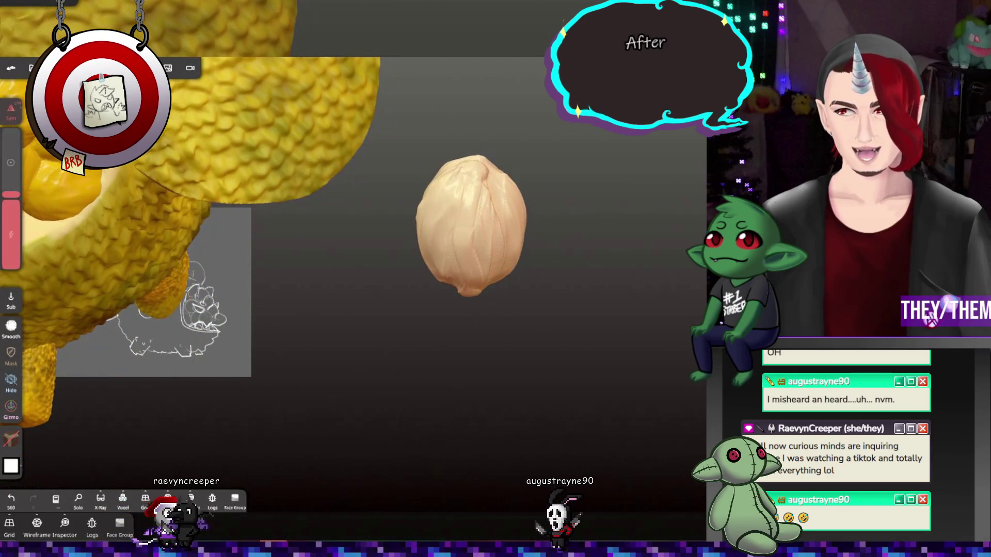
{"action": "left_click_drag", "start_coordinate": [483, 220], "coordinate": [480, 197]}
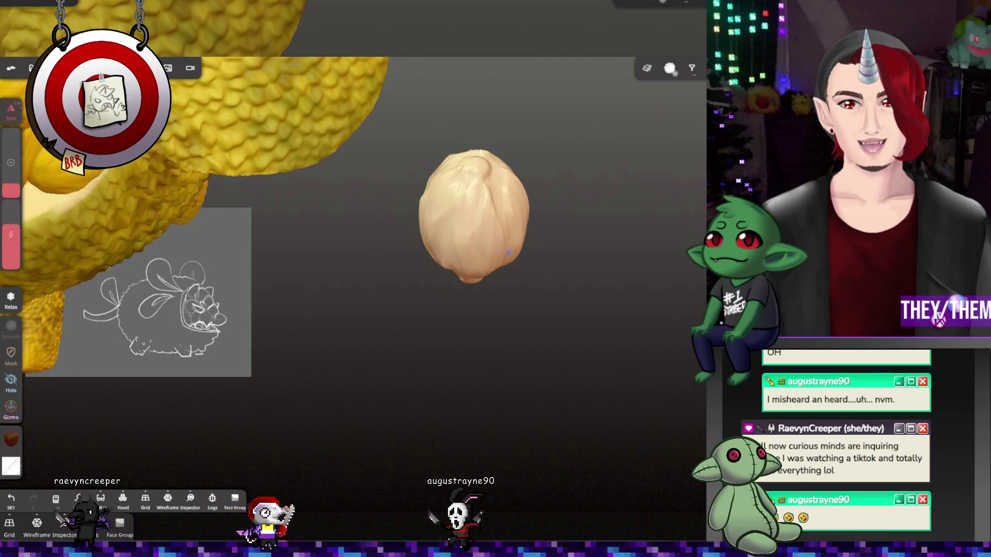
{"action": "mouse_move", "coordinate": [462, 193]}
{"action": "left_mouse_down"}
{"action": "mouse_move", "coordinate": [628, 210]}
{"action": "mouse_move", "coordinate": [436, 230]}
{"action": "left_mouse_up"}
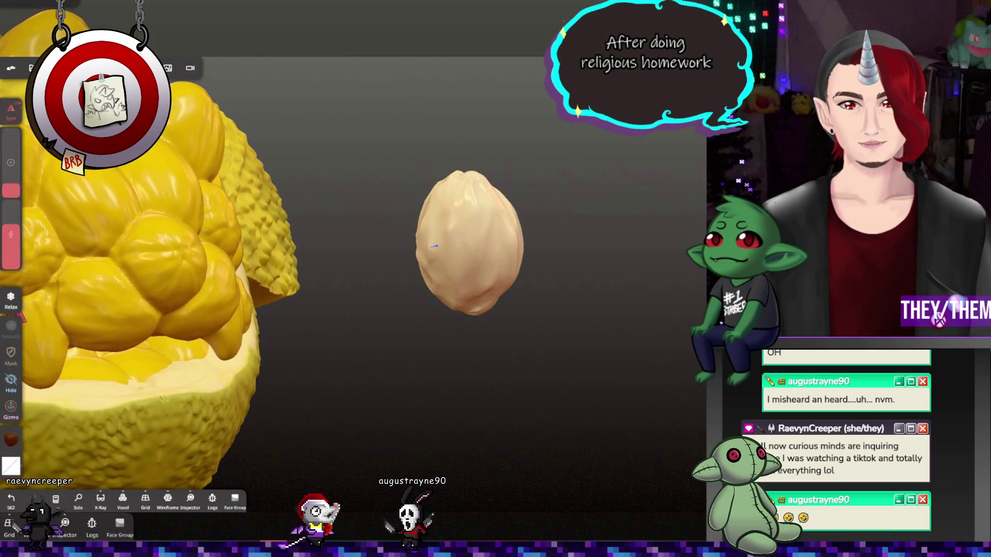
{"action": "mouse_move", "coordinate": [486, 292]}
{"action": "left_mouse_down"}
{"action": "mouse_move", "coordinate": [507, 349]}
{"action": "mouse_move", "coordinate": [420, 221]}
{"action": "left_mouse_up"}
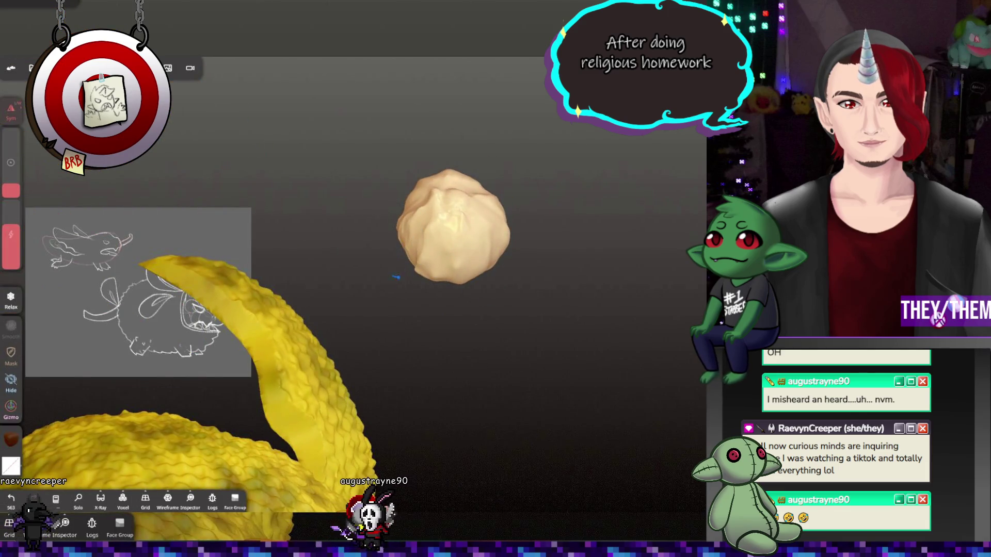
{"action": "mouse_move", "coordinate": [396, 277]}
{"action": "left_mouse_down"}
{"action": "mouse_move", "coordinate": [533, 200]}
{"action": "mouse_move", "coordinate": [506, 268]}
{"action": "left_mouse_up"}
{"action": "mouse_move", "coordinate": [292, 223]}
{"action": "left_mouse_down"}
{"action": "mouse_move", "coordinate": [399, 235]}
{"action": "mouse_move", "coordinate": [385, 240]}
{"action": "mouse_move", "coordinate": [535, 270]}
{"action": "mouse_move", "coordinate": [540, 257]}
{"action": "mouse_move", "coordinate": [506, 243]}
{"action": "left_mouse_up"}
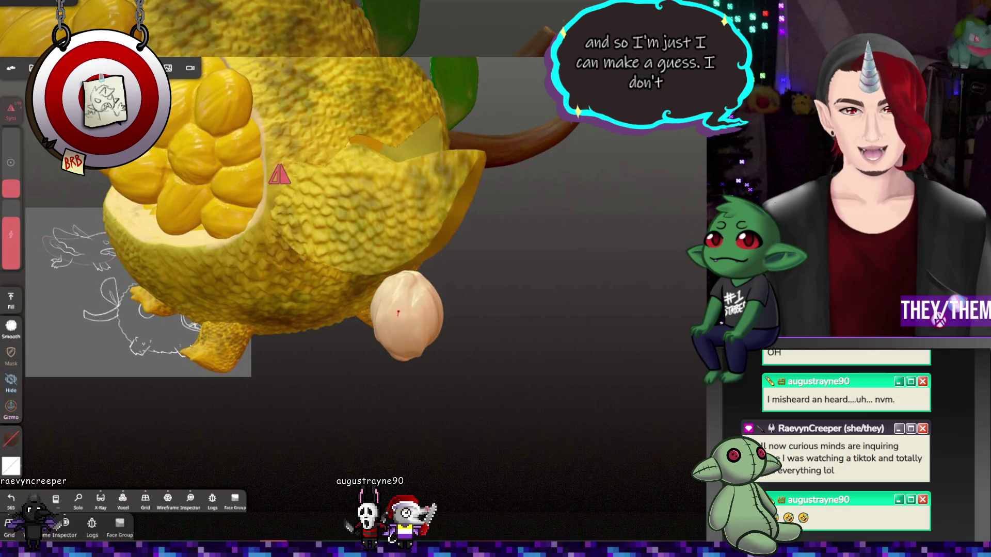
Smooth the seed's underside, toggle subtract, and undo a stray mask step
{"action": "left_click_drag", "start_coordinate": [361, 232], "coordinate": [423, 248]}
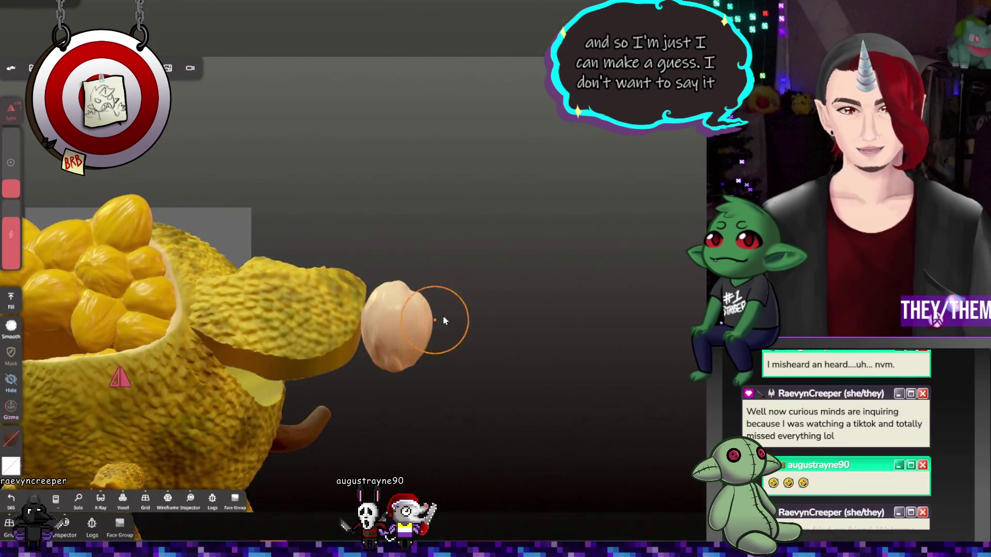
{"action": "mouse_move", "coordinate": [444, 320]}
{"action": "left_mouse_down"}
{"action": "mouse_move", "coordinate": [449, 390]}
{"action": "mouse_move", "coordinate": [439, 387]}
{"action": "left_mouse_up"}
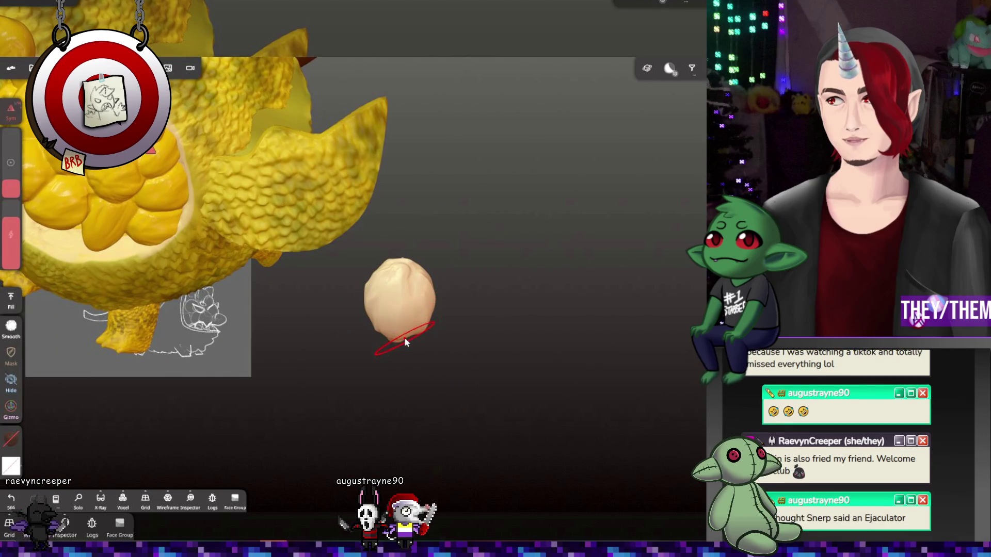
{"action": "mouse_move", "coordinate": [398, 317]}
{"action": "left_mouse_down"}
{"action": "mouse_move", "coordinate": [369, 312]}
{"action": "mouse_move", "coordinate": [335, 250]}
{"action": "mouse_move", "coordinate": [310, 232]}
{"action": "left_mouse_up"}
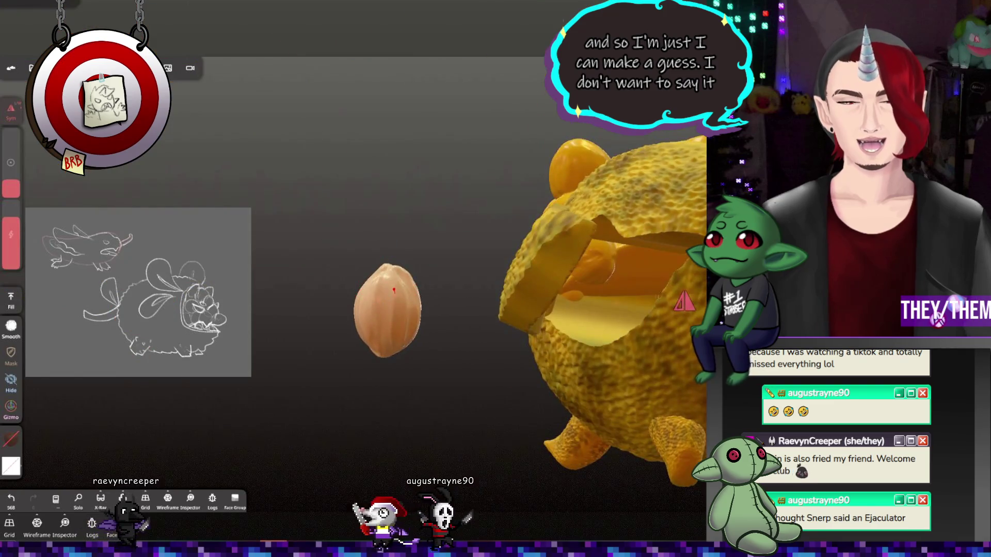
{"action": "left_click_drag", "start_coordinate": [405, 347], "coordinate": [420, 322]}
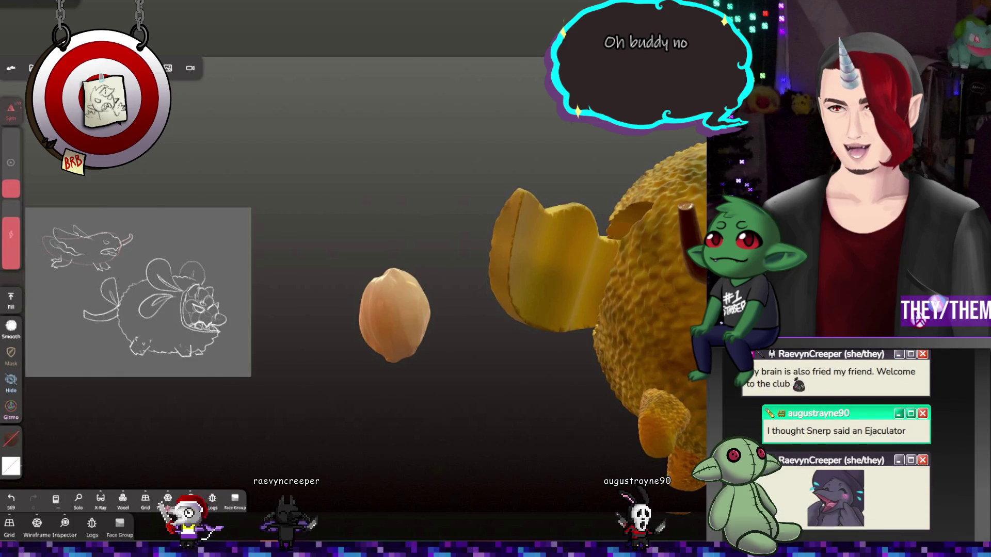
{"action": "key", "text": "ctrl"}
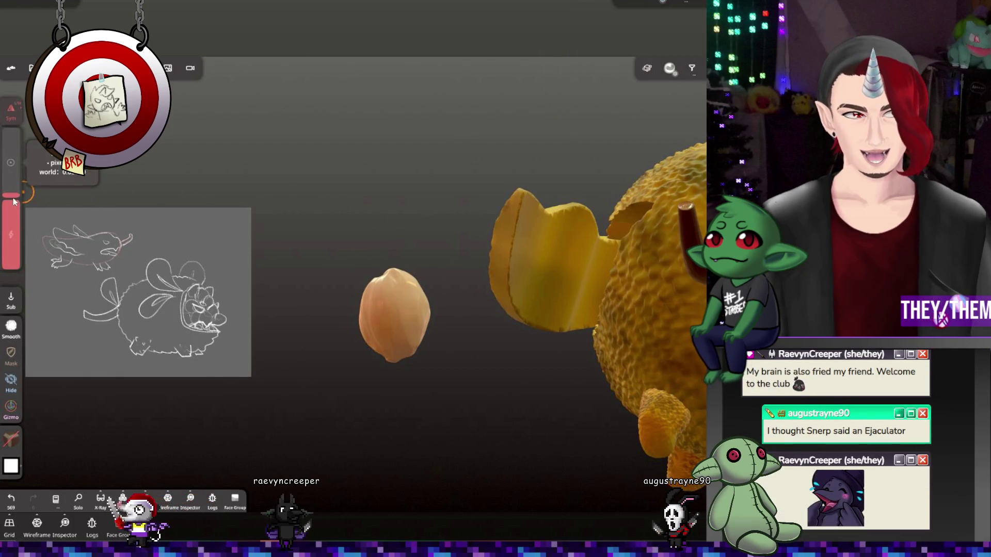
{"action": "mouse_move", "coordinate": [465, 283]}
{"action": "left_mouse_down"}
{"action": "mouse_move", "coordinate": [475, 402]}
{"action": "mouse_move", "coordinate": [524, 468]}
{"action": "mouse_move", "coordinate": [492, 409]}
{"action": "mouse_move", "coordinate": [462, 294]}
{"action": "left_mouse_up"}
{"action": "key", "text": "m"}
{"action": "key", "text": "ctrl+z"}
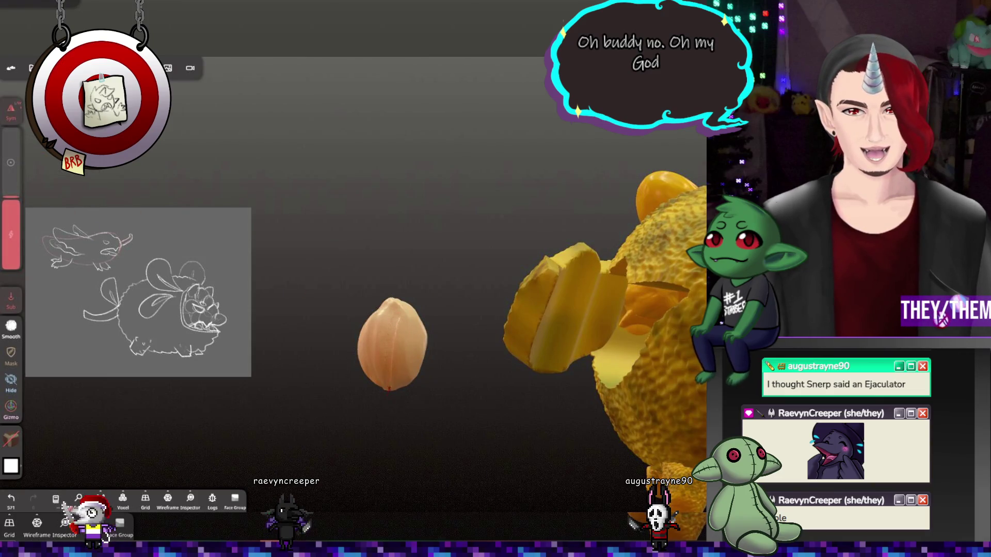
{"action": "left_click_drag", "start_coordinate": [398, 423], "coordinate": [412, 327]}
Refine the seed's surface further, then even it out with the Relax brush
{"action": "left_click_drag", "start_coordinate": [464, 233], "coordinate": [361, 233]}
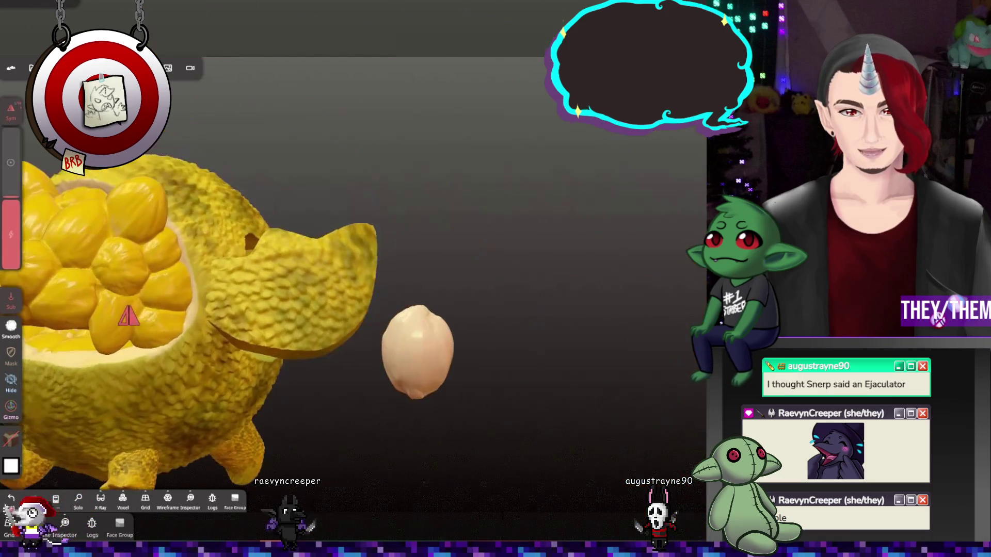
{"action": "left_click_drag", "start_coordinate": [435, 314], "coordinate": [429, 356]}
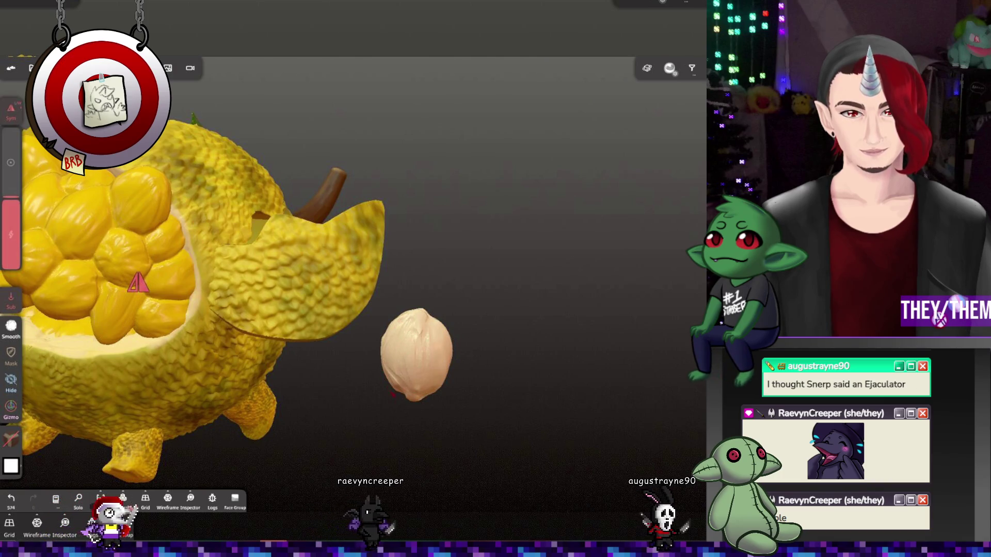
{"action": "left_click_drag", "start_coordinate": [392, 395], "coordinate": [390, 360]}
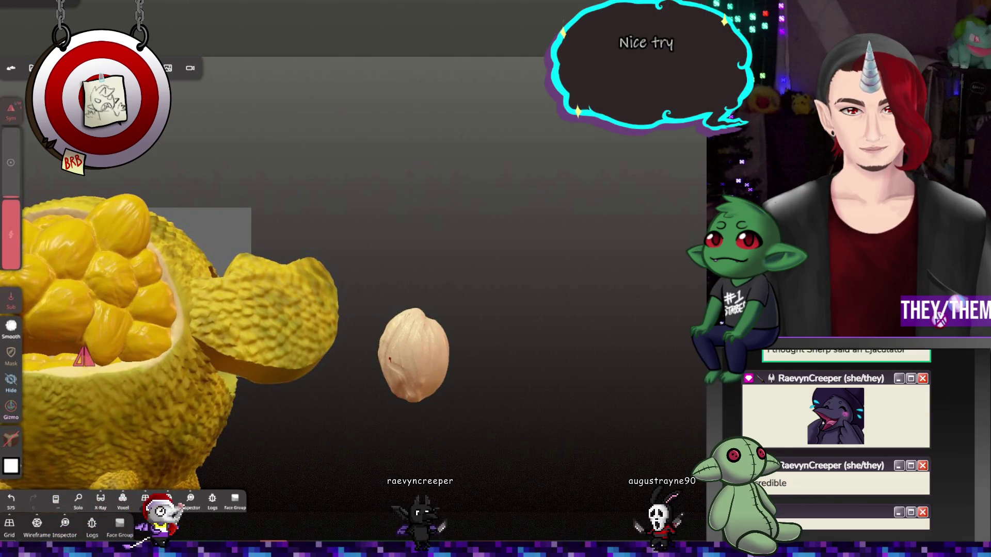
{"action": "left_click_drag", "start_coordinate": [547, 408], "coordinate": [528, 417]}
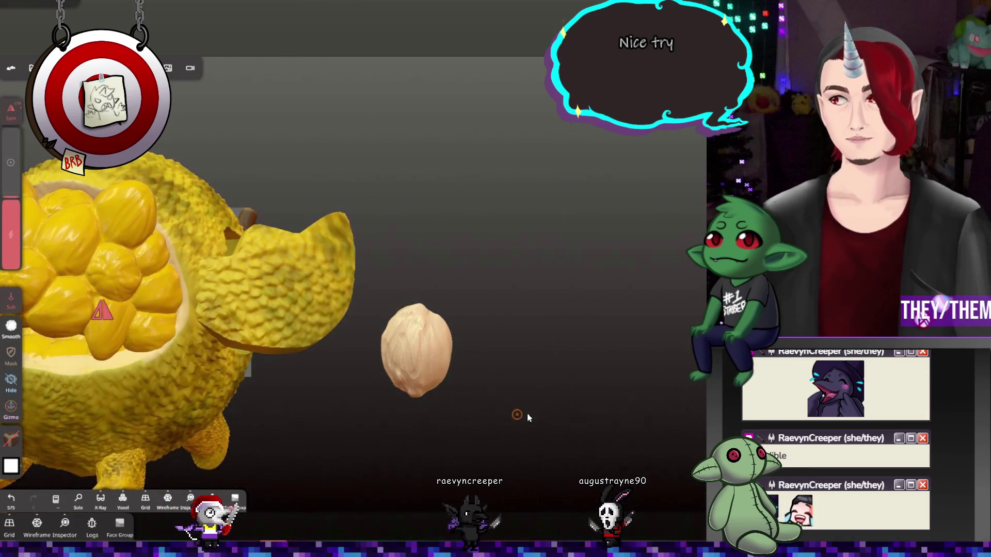
{"action": "key", "text": "r"}
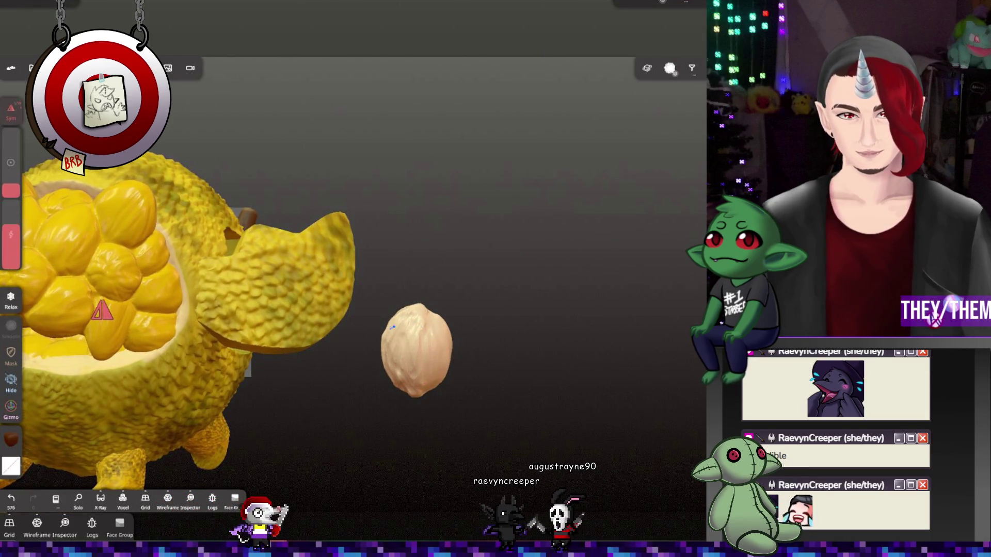
{"action": "mouse_move", "coordinate": [415, 386]}
{"action": "left_mouse_down"}
{"action": "mouse_move", "coordinate": [498, 363]}
{"action": "mouse_move", "coordinate": [570, 365]}
{"action": "left_mouse_up"}
{"action": "mouse_move", "coordinate": [435, 371]}
{"action": "left_mouse_down"}
{"action": "mouse_move", "coordinate": [478, 376]}
{"action": "mouse_move", "coordinate": [449, 376]}
{"action": "mouse_move", "coordinate": [474, 345]}
{"action": "mouse_move", "coordinate": [507, 372]}
{"action": "mouse_move", "coordinate": [559, 338]}
{"action": "mouse_move", "coordinate": [542, 301]}
{"action": "mouse_move", "coordinate": [424, 349]}
{"action": "mouse_move", "coordinate": [676, 321]}
{"action": "left_mouse_up"}
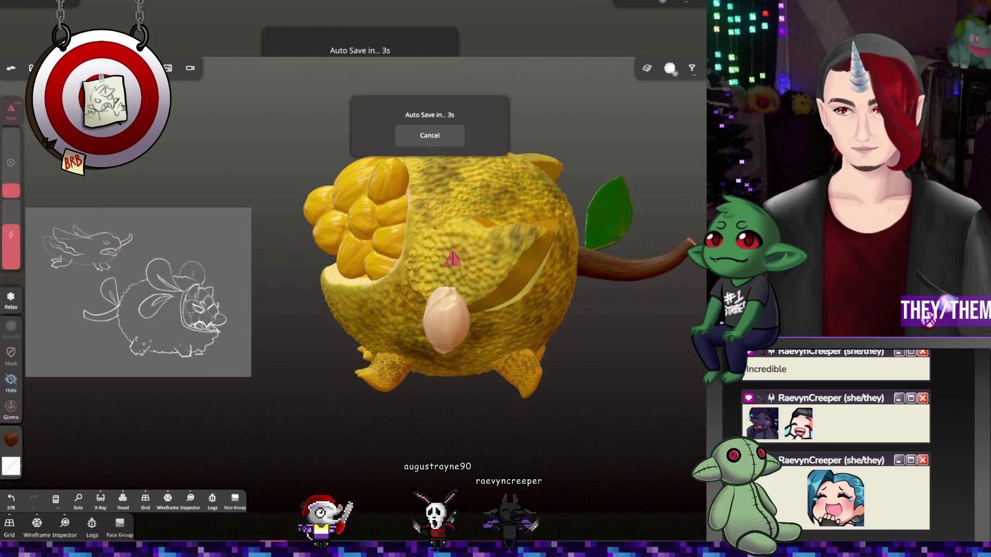
Move the seed into the fruit's belly cavity with the gizmo and rotate it among the yellow pods
{"action": "key", "text": "g"}
{"action": "left_click_drag", "start_coordinate": [431, 315], "coordinate": [526, 308]}
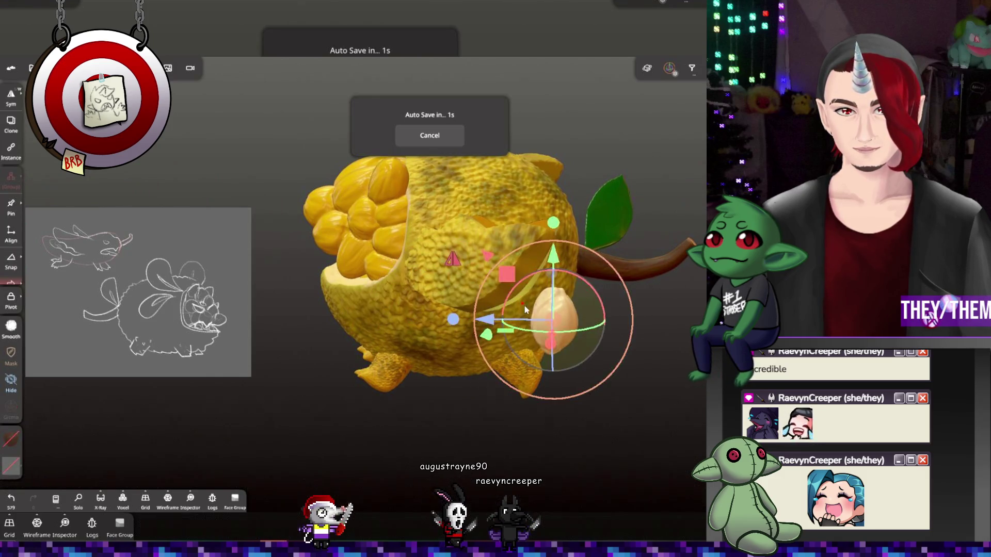
{"action": "mouse_move", "coordinate": [554, 340]}
{"action": "left_mouse_down"}
{"action": "mouse_move", "coordinate": [606, 347]}
{"action": "mouse_move", "coordinate": [593, 344]}
{"action": "left_mouse_up"}
{"action": "mouse_move", "coordinate": [579, 277]}
{"action": "left_mouse_down"}
{"action": "mouse_move", "coordinate": [555, 242]}
{"action": "mouse_move", "coordinate": [498, 210]}
{"action": "mouse_move", "coordinate": [694, 223]}
{"action": "left_mouse_up"}
{"action": "left_click_drag", "start_coordinate": [706, 232], "coordinate": [319, 280]}
{"action": "scroll", "coordinate": [395, 255], "scroll_direction": "up", "scroll_amount": 10}
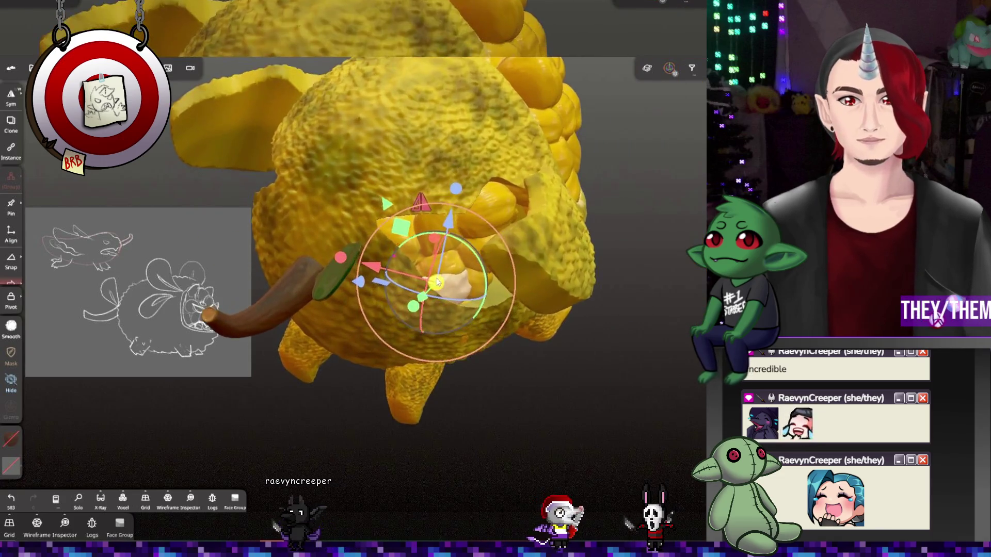
{"action": "mouse_move", "coordinate": [471, 291]}
{"action": "left_mouse_down"}
{"action": "mouse_move", "coordinate": [496, 289]}
{"action": "mouse_move", "coordinate": [442, 288]}
{"action": "mouse_move", "coordinate": [517, 227]}
{"action": "mouse_move", "coordinate": [560, 236]}
{"action": "mouse_move", "coordinate": [512, 296]}
{"action": "left_mouse_up"}
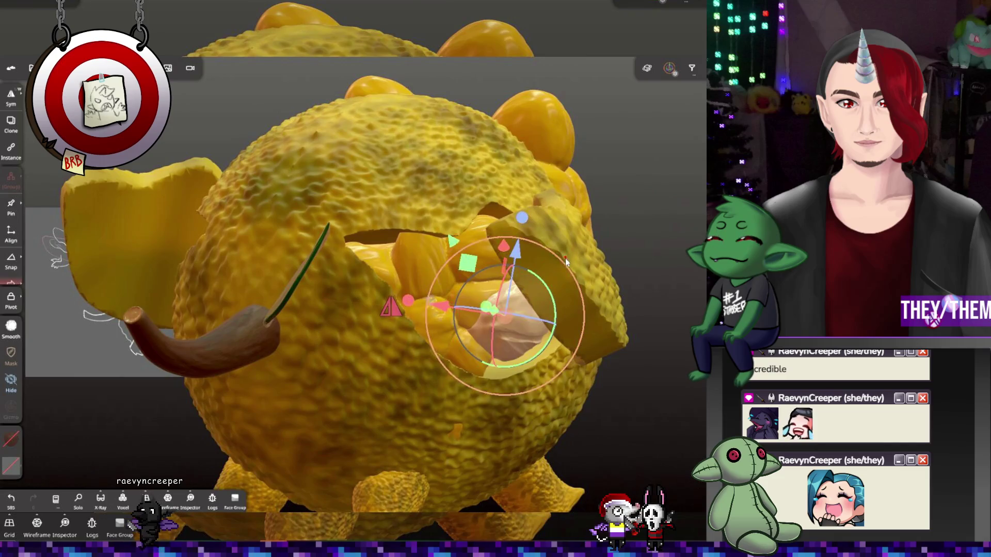
{"action": "mouse_move", "coordinate": [566, 258]}
{"action": "left_mouse_down"}
{"action": "mouse_move", "coordinate": [546, 292]}
{"action": "mouse_move", "coordinate": [517, 289]}
{"action": "mouse_move", "coordinate": [514, 255]}
{"action": "mouse_move", "coordinate": [512, 302]}
{"action": "mouse_move", "coordinate": [479, 345]}
{"action": "mouse_move", "coordinate": [504, 331]}
{"action": "mouse_move", "coordinate": [618, 372]}
{"action": "left_mouse_up"}
{"action": "mouse_move", "coordinate": [517, 346]}
{"action": "left_mouse_down"}
{"action": "mouse_move", "coordinate": [465, 333]}
{"action": "mouse_move", "coordinate": [481, 298]}
{"action": "mouse_move", "coordinate": [455, 295]}
{"action": "mouse_move", "coordinate": [509, 342]}
{"action": "left_mouse_up"}
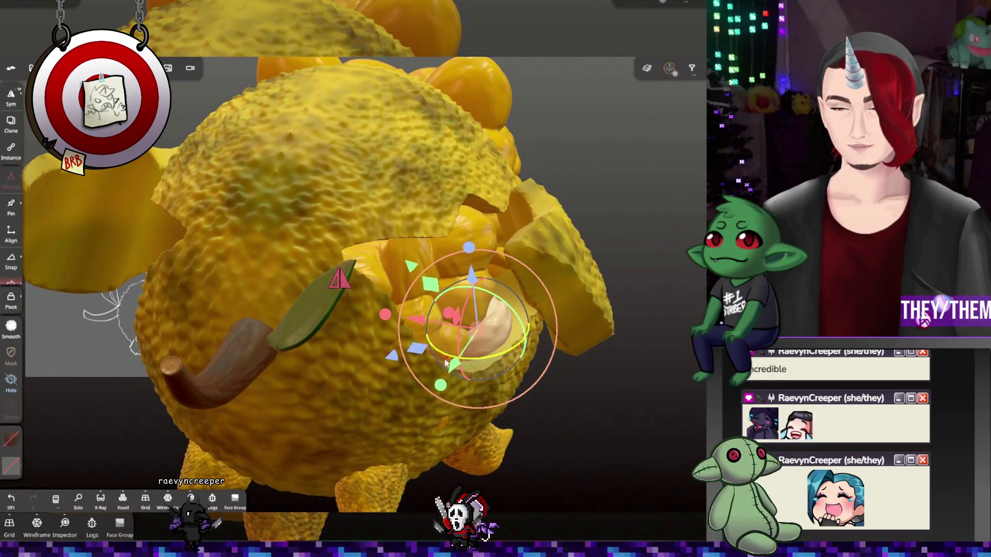
Duplicate the seed from the Scene list and position the copy within the cavity
{"action": "left_click", "coordinate": [31, 67]}
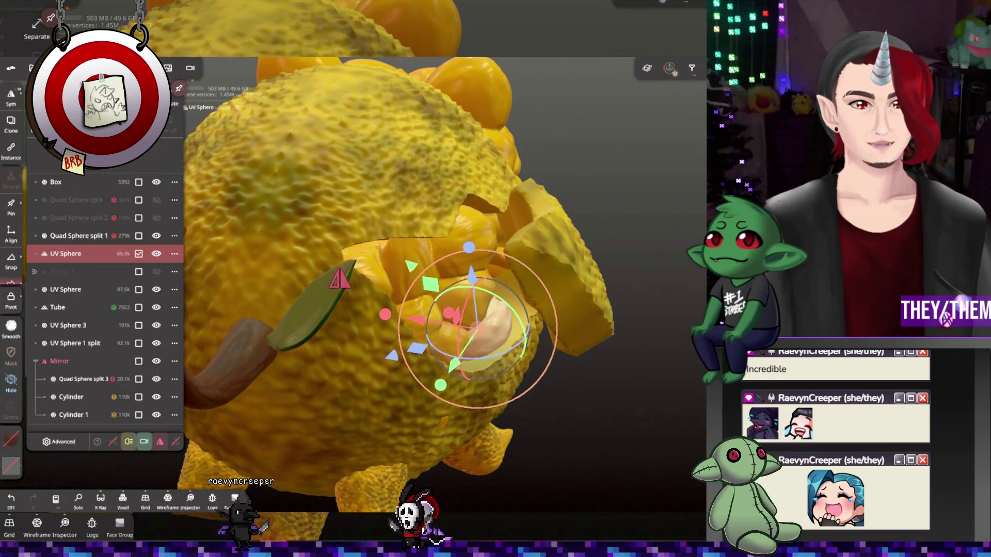
{"action": "left_click", "coordinate": [66, 271]}
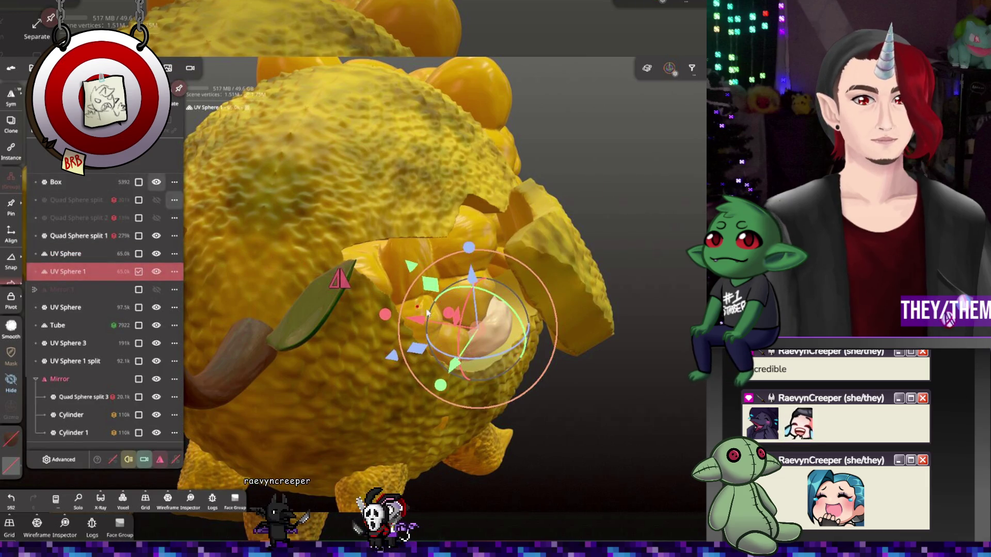
{"action": "left_click", "coordinate": [479, 331]}
{"action": "left_click_drag", "start_coordinate": [497, 280], "coordinate": [527, 261]}
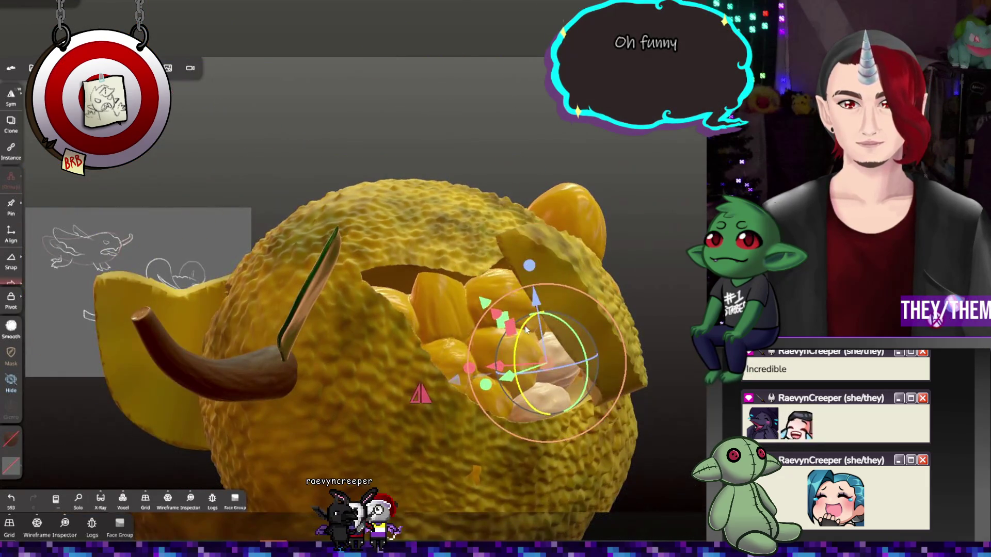
{"action": "mouse_move", "coordinate": [529, 366]}
{"action": "left_mouse_down"}
{"action": "mouse_move", "coordinate": [644, 462]}
{"action": "mouse_move", "coordinate": [613, 447]}
{"action": "mouse_move", "coordinate": [541, 335]}
{"action": "left_mouse_up"}
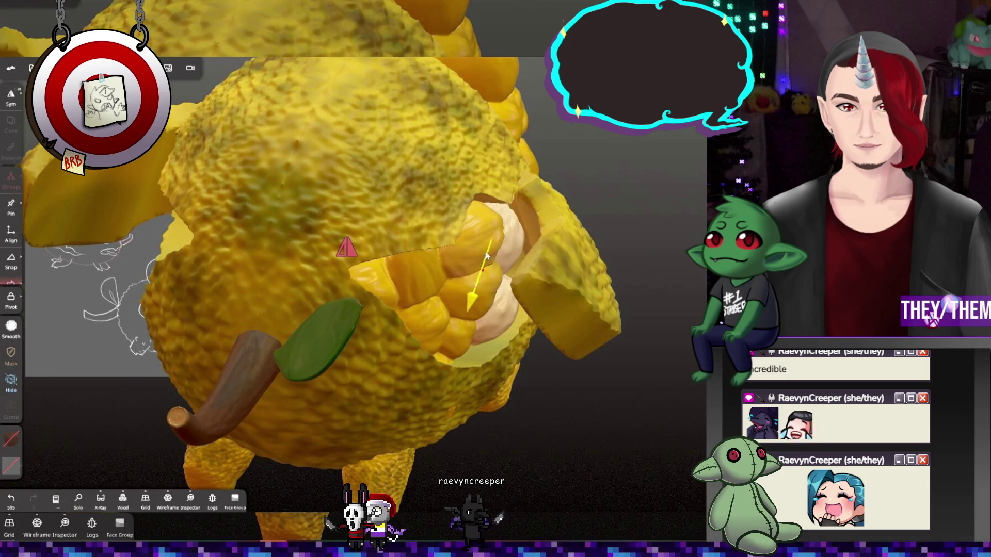
{"action": "left_click", "coordinate": [481, 218]}
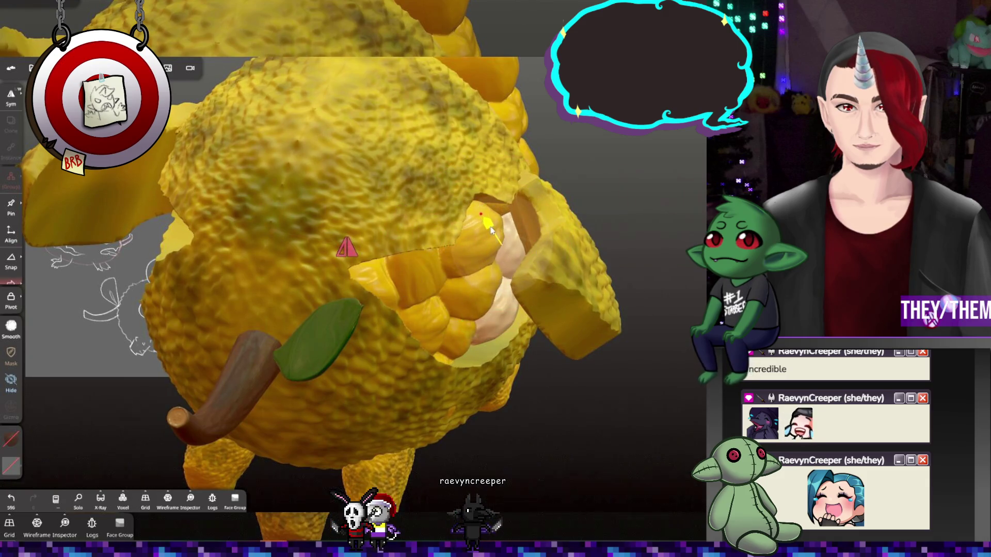
{"action": "left_click", "coordinate": [472, 286]}
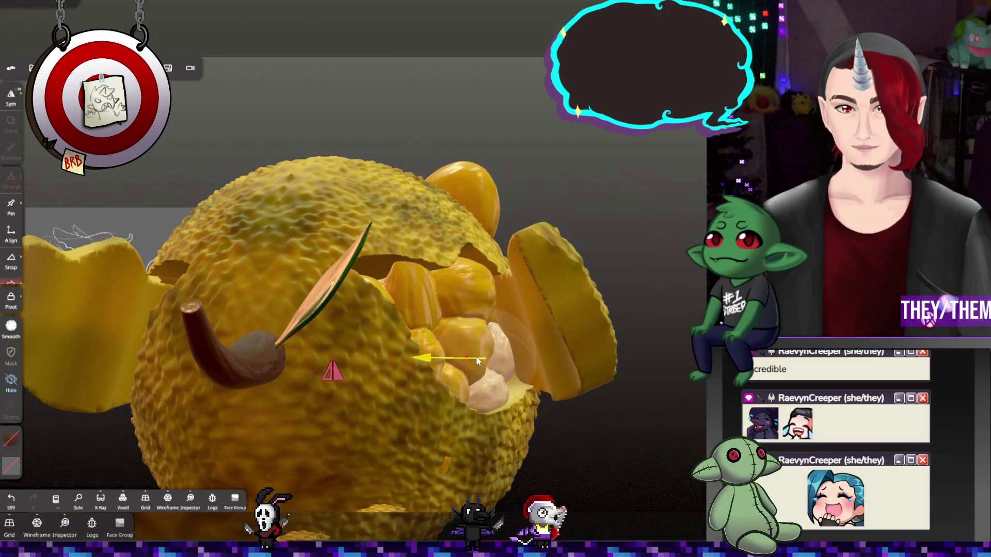
{"action": "mouse_move", "coordinate": [472, 357]}
{"action": "left_mouse_down"}
{"action": "mouse_move", "coordinate": [549, 371]}
{"action": "mouse_move", "coordinate": [537, 413]}
{"action": "mouse_move", "coordinate": [525, 414]}
{"action": "left_mouse_up"}
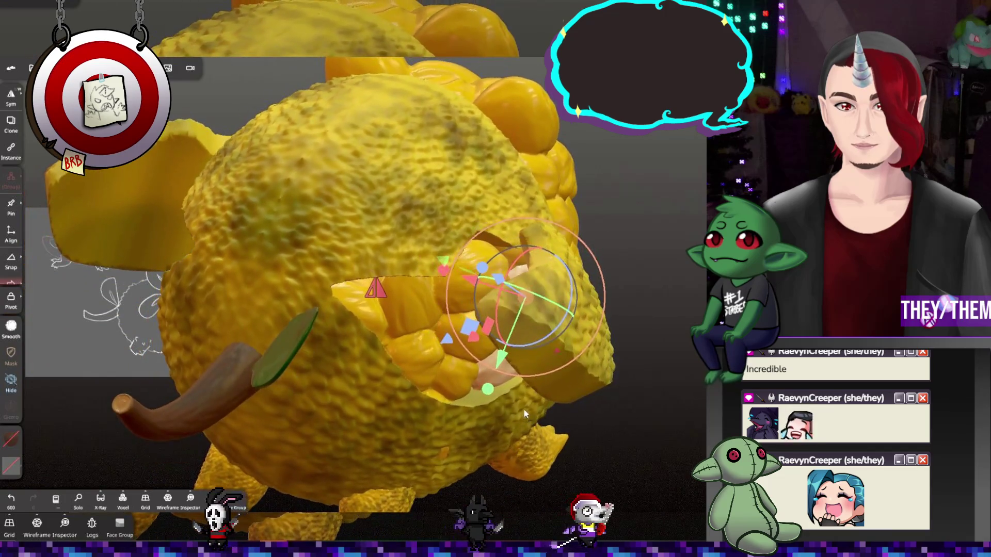
Select the inner seed-pod piece and move it into the cavity, checking it from below
{"action": "left_click", "coordinate": [32, 68]}
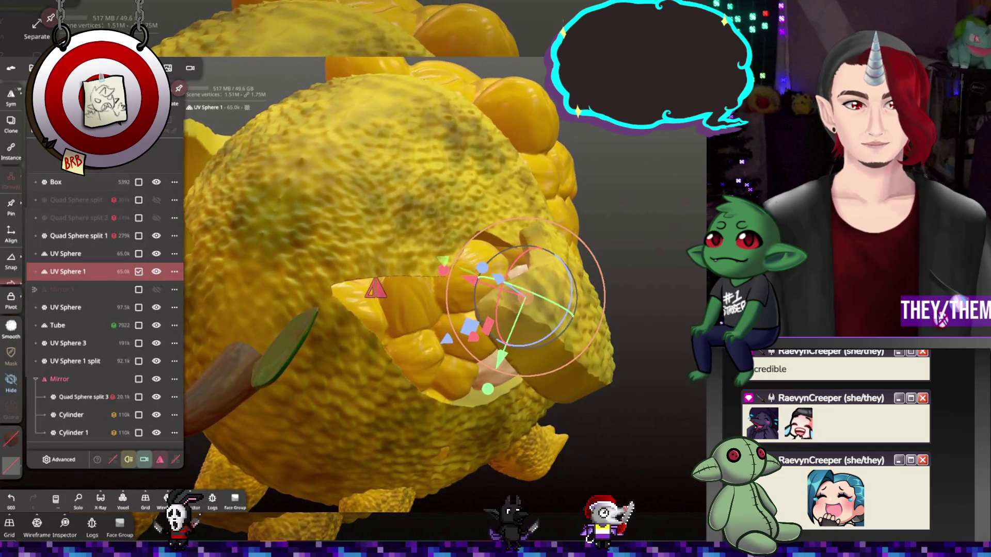
{"action": "left_click", "coordinate": [476, 257]}
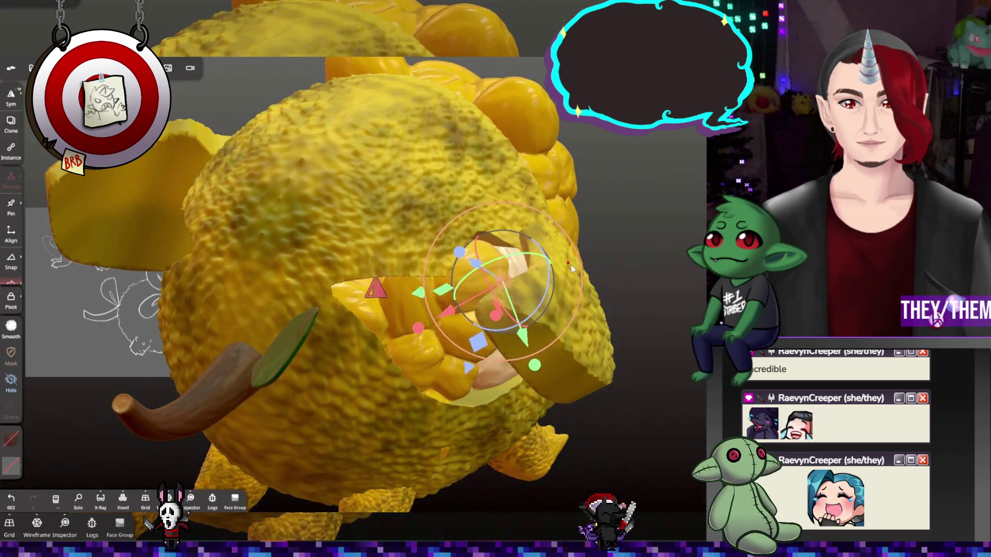
{"action": "mouse_move", "coordinate": [571, 265]}
{"action": "left_mouse_down"}
{"action": "mouse_move", "coordinate": [615, 228]}
{"action": "mouse_move", "coordinate": [571, 193]}
{"action": "mouse_move", "coordinate": [547, 277]}
{"action": "left_mouse_up"}
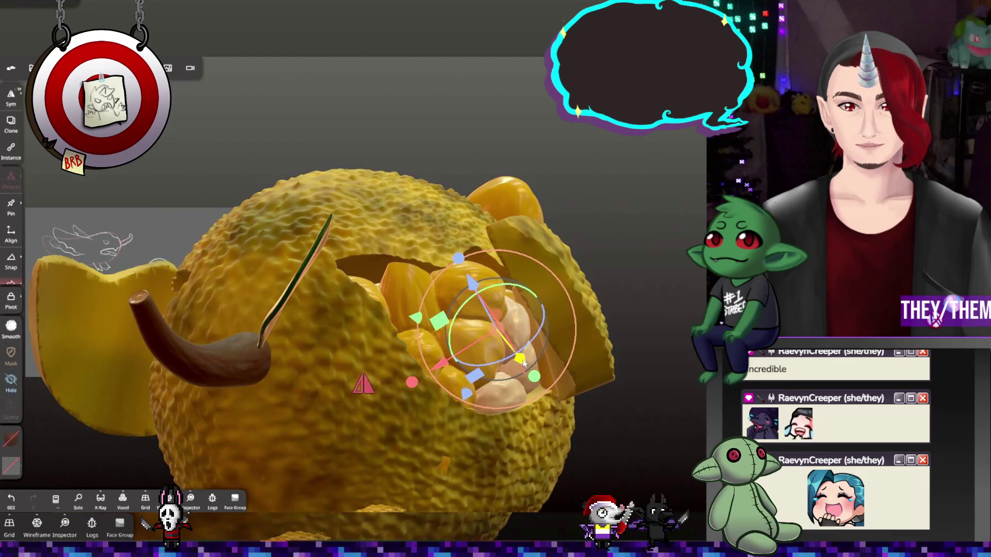
{"action": "left_click_drag", "start_coordinate": [523, 364], "coordinate": [494, 316]}
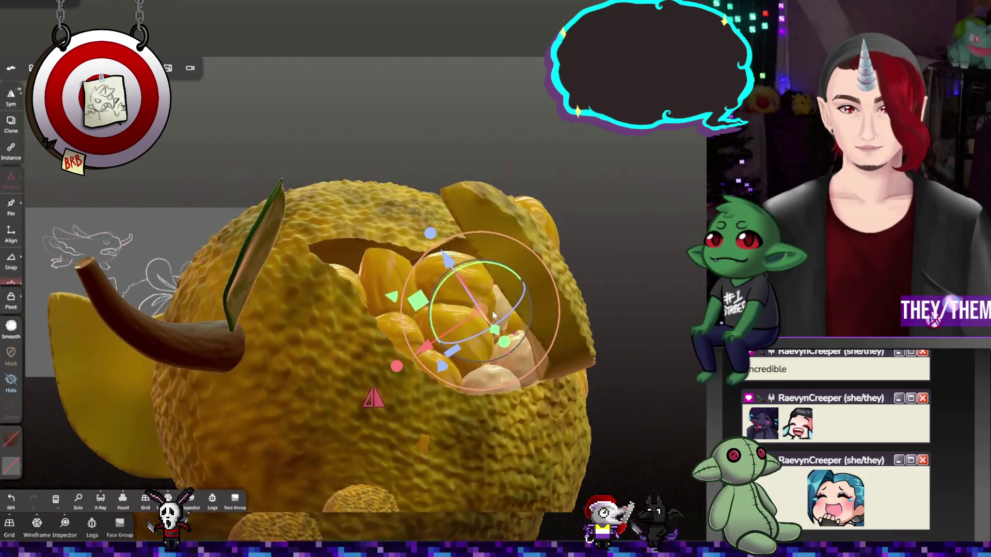
{"action": "left_click", "coordinate": [500, 341]}
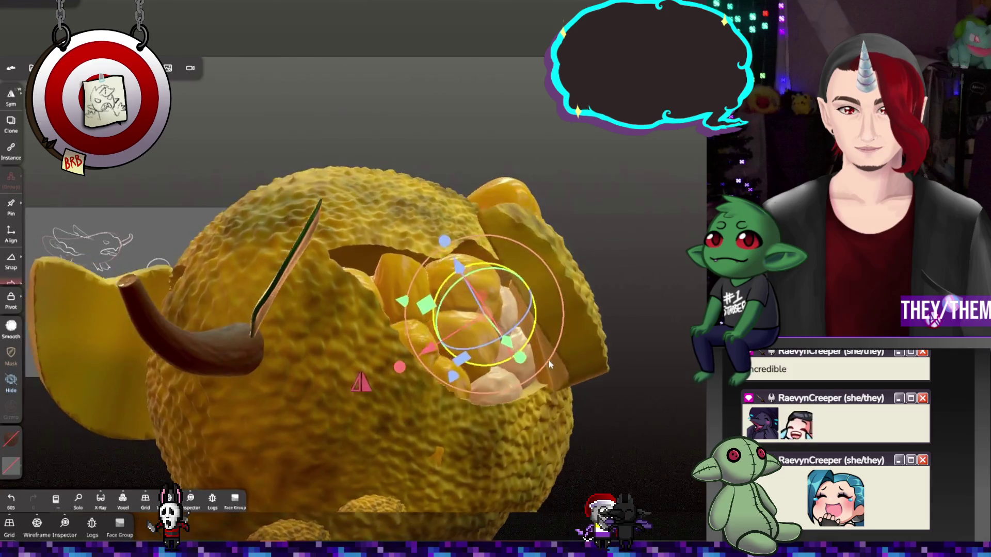
{"action": "mouse_move", "coordinate": [550, 361]}
{"action": "left_mouse_down"}
{"action": "mouse_move", "coordinate": [552, 439]}
{"action": "mouse_move", "coordinate": [492, 331]}
{"action": "mouse_move", "coordinate": [558, 379]}
{"action": "mouse_move", "coordinate": [426, 381]}
{"action": "mouse_move", "coordinate": [418, 429]}
{"action": "mouse_move", "coordinate": [454, 454]}
{"action": "mouse_move", "coordinate": [510, 463]}
{"action": "mouse_move", "coordinate": [491, 440]}
{"action": "mouse_move", "coordinate": [557, 394]}
{"action": "mouse_move", "coordinate": [553, 386]}
{"action": "left_mouse_up"}
{"action": "left_click", "coordinate": [31, 67]}
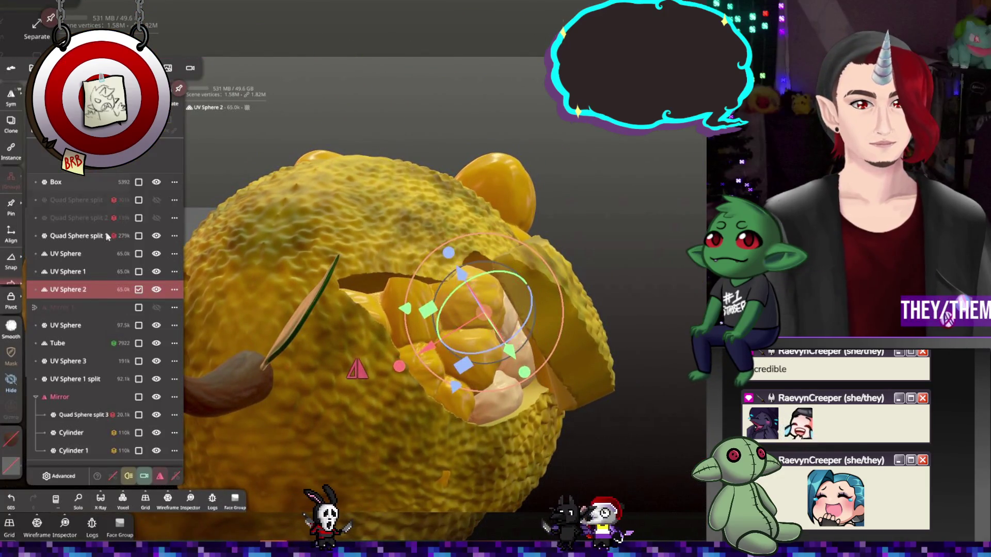
Multi-select UV Sphere, UV Sphere 1 and UV Sphere 2 and merge them into one object
{"action": "left_click", "coordinate": [66, 272]}
{"action": "left_click", "coordinate": [70, 254]}
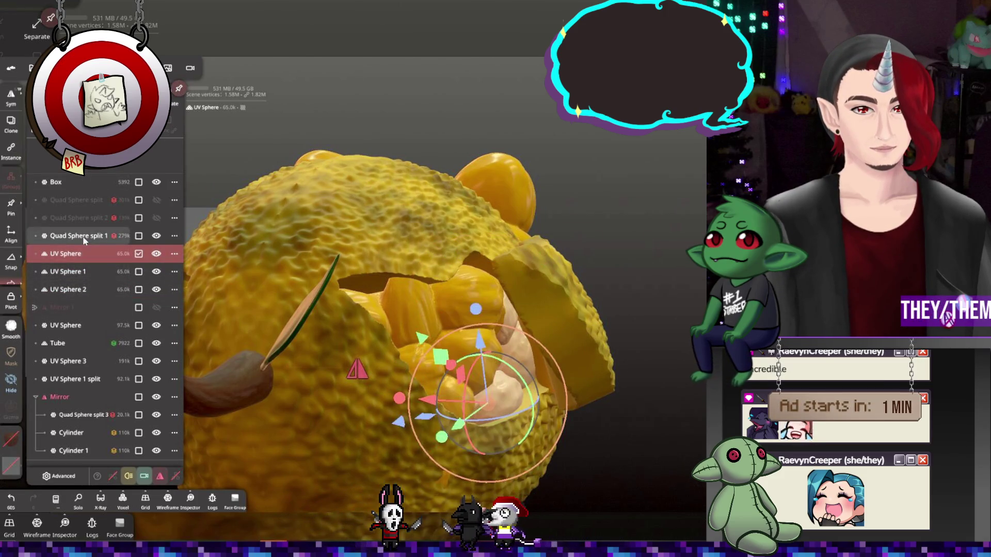
{"action": "left_click", "coordinate": [67, 290], "text": "shift"}
{"action": "left_click", "coordinate": [6, 26]}
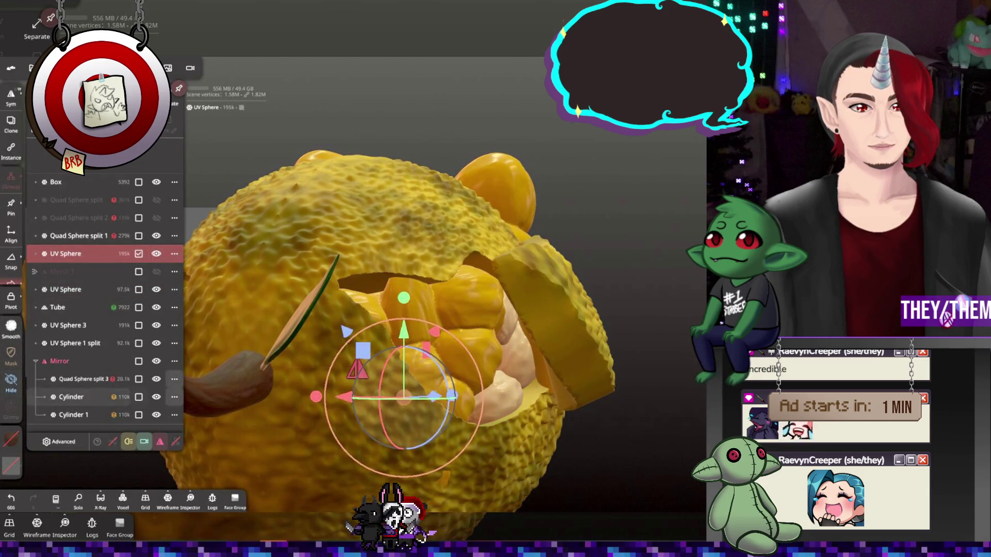
Paint the whole merged object with the current material using Paint all
{"action": "left_click", "coordinate": [12, 327]}
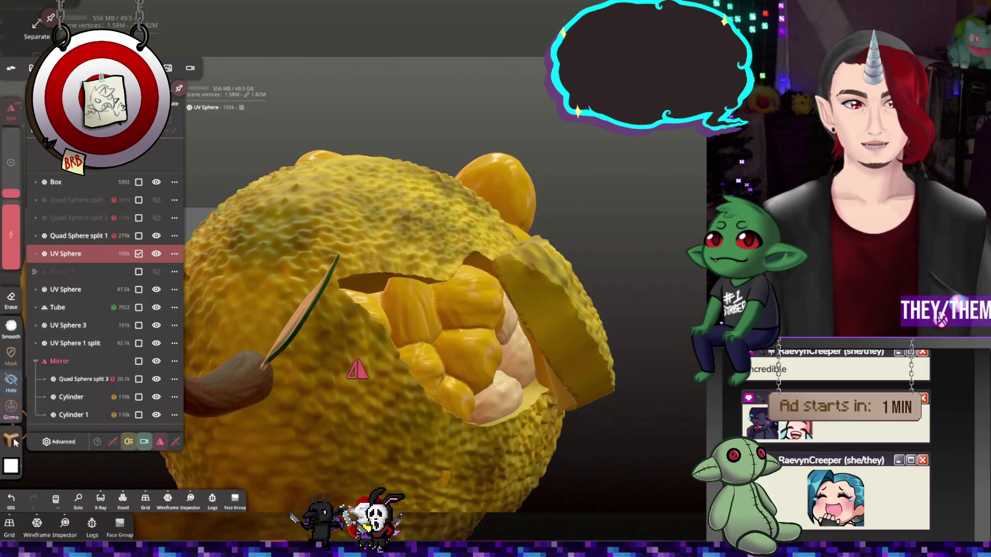
{"action": "key", "text": "p"}
{"action": "left_click", "coordinate": [167, 208]}
{"action": "left_click", "coordinate": [470, 331]}
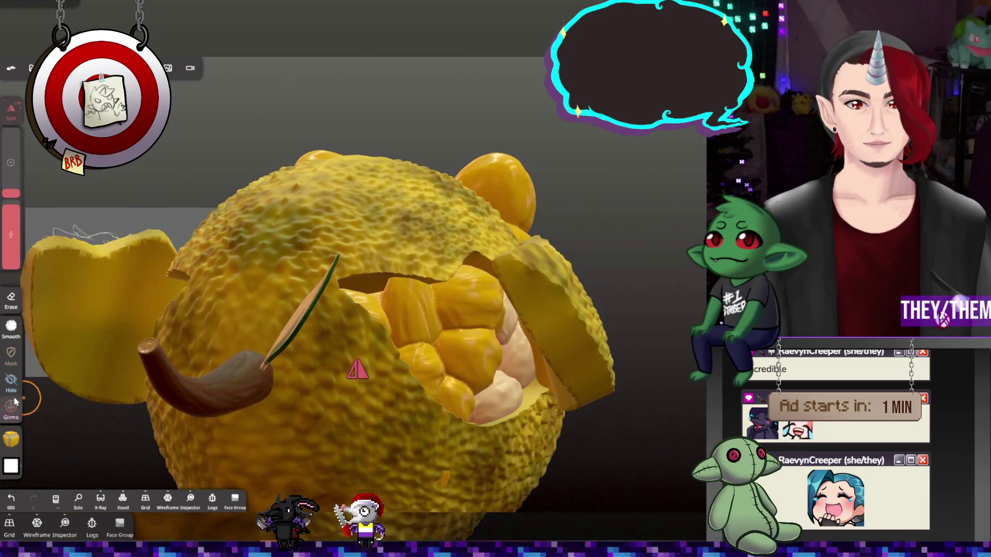
{"action": "key", "text": "p"}
{"action": "left_click", "coordinate": [87, 253]}
{"action": "mouse_move", "coordinate": [217, 268]}
{"action": "left_mouse_down"}
{"action": "mouse_move", "coordinate": [405, 330]}
{"action": "mouse_move", "coordinate": [408, 317]}
{"action": "left_mouse_up"}
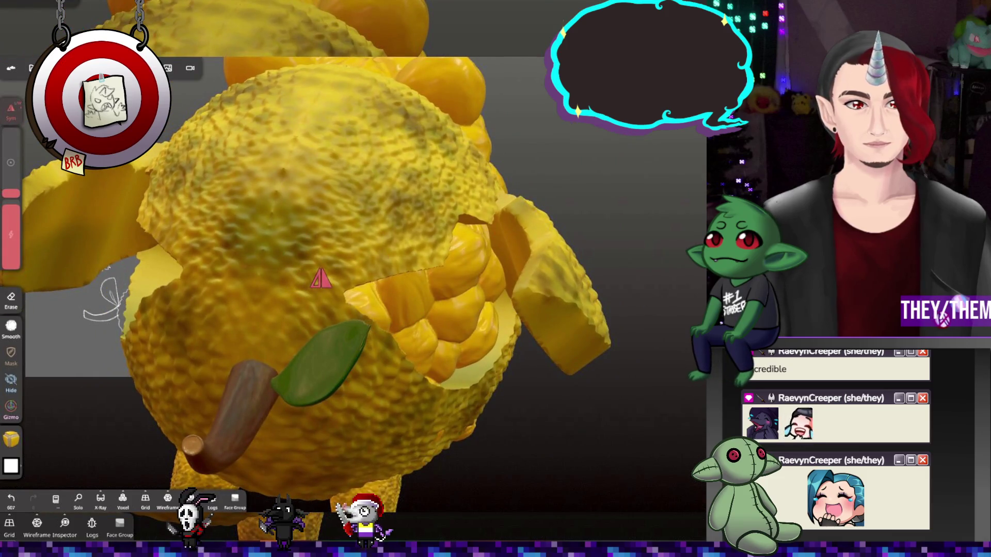
Drag the merged UV Sphere row below Mirror 1 in the scene list
{"action": "left_click", "coordinate": [77, 68]}
{"action": "left_click", "coordinate": [54, 68]}
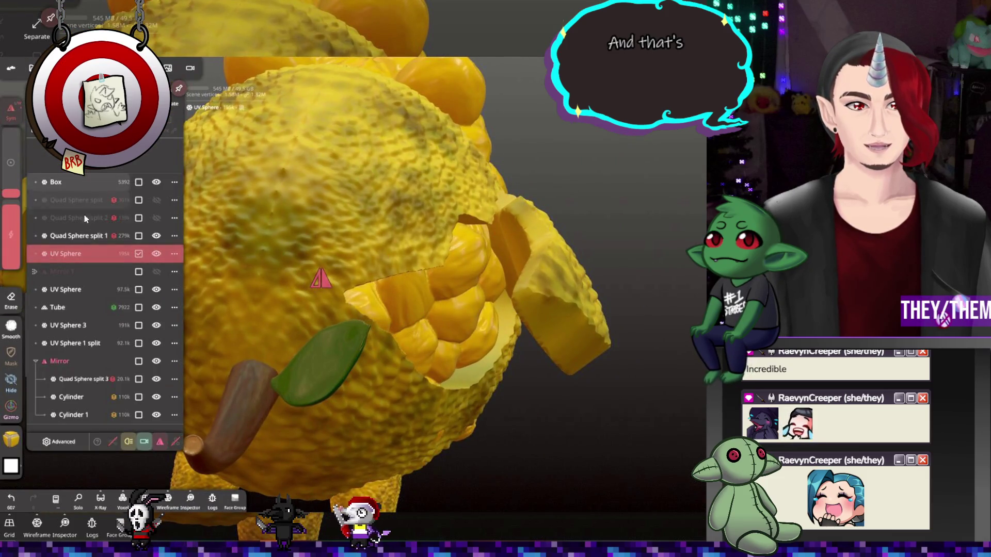
{"action": "left_click", "coordinate": [69, 236]}
{"action": "left_click", "coordinate": [80, 253]}
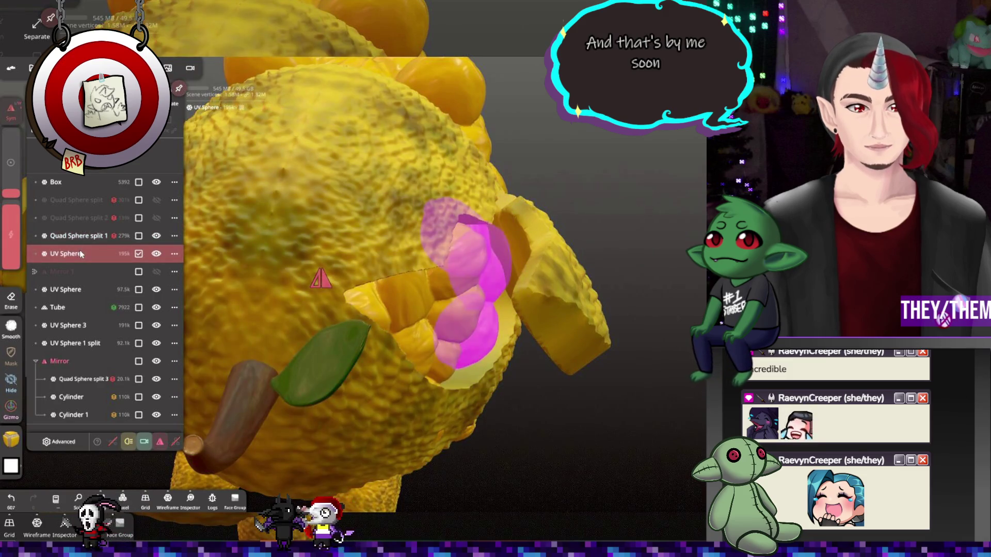
{"action": "left_click", "coordinate": [62, 181]}
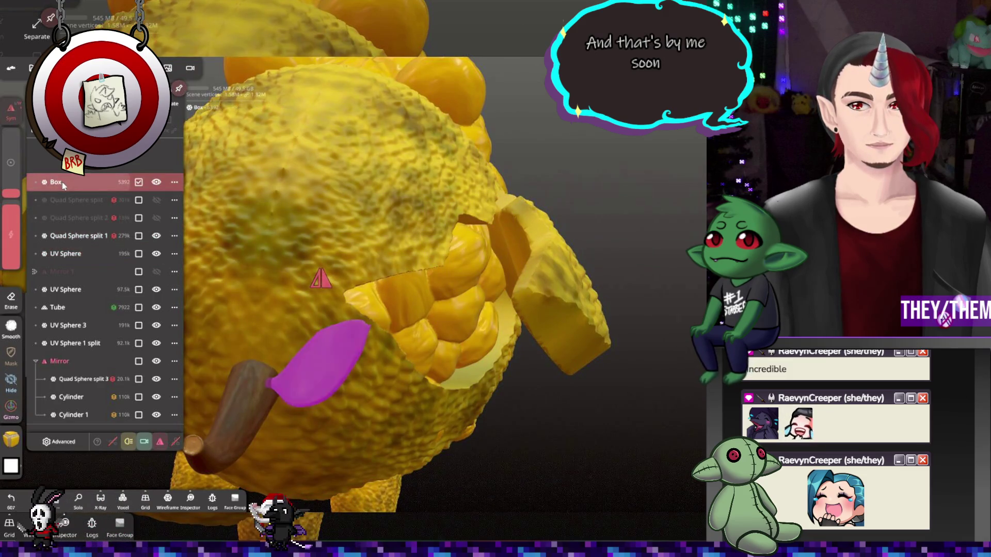
{"action": "left_click", "coordinate": [82, 256]}
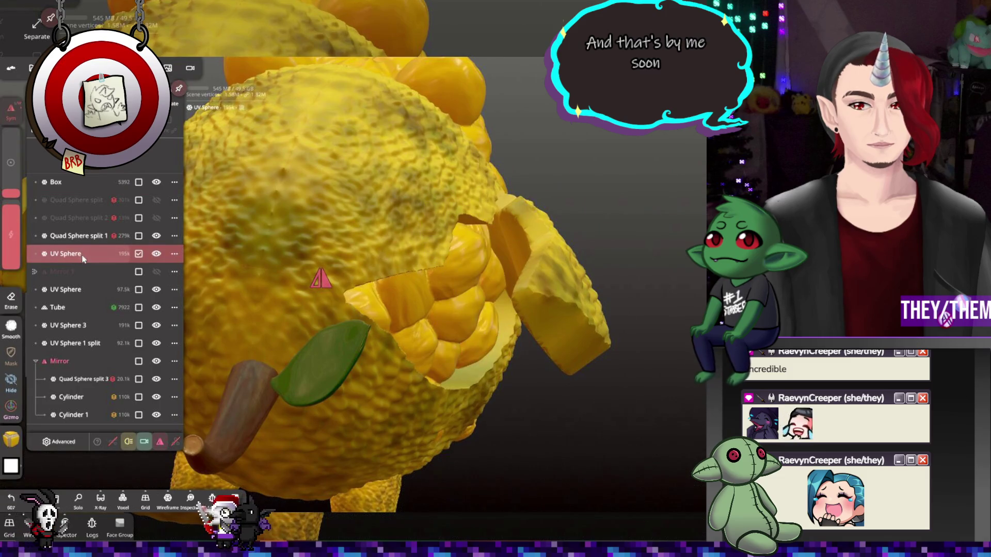
{"action": "mouse_move", "coordinate": [82, 258]}
{"action": "left_mouse_down"}
{"action": "mouse_move", "coordinate": [83, 284]}
{"action": "mouse_move", "coordinate": [88, 276]}
{"action": "left_mouse_up"}
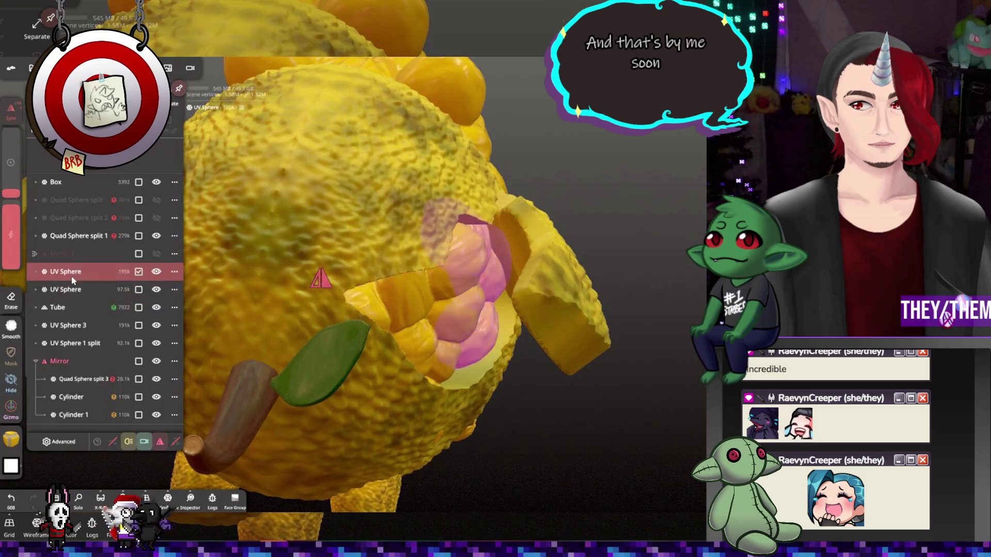
{"action": "left_click", "coordinate": [109, 292]}
{"action": "mouse_move", "coordinate": [227, 300]}
{"action": "left_mouse_down"}
{"action": "mouse_move", "coordinate": [310, 322]}
{"action": "mouse_move", "coordinate": [210, 295]}
{"action": "left_mouse_up"}
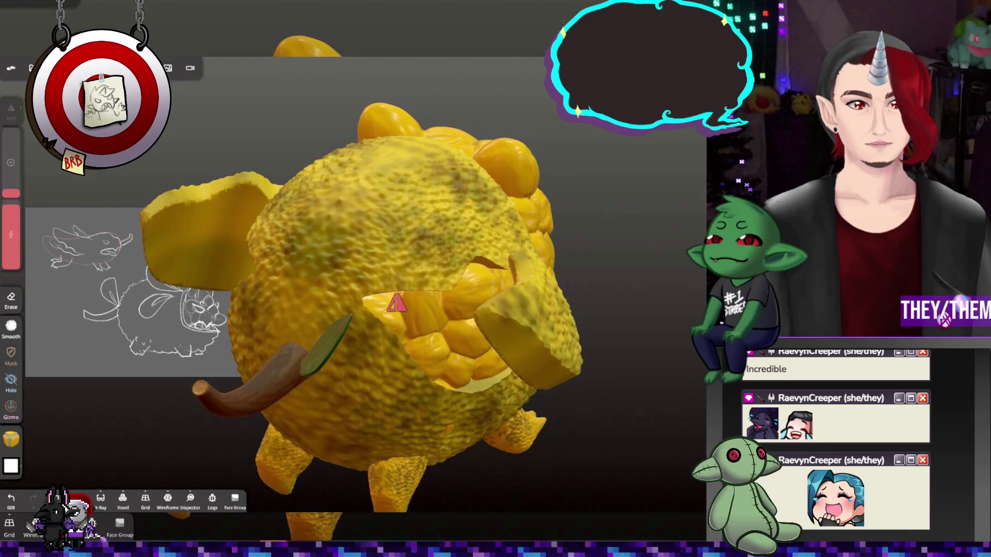
Nest the 195k merged UV Sphere under UV Sphere 1 split in the scene list
{"action": "left_click", "coordinate": [31, 67]}
{"action": "left_click", "coordinate": [85, 287]}
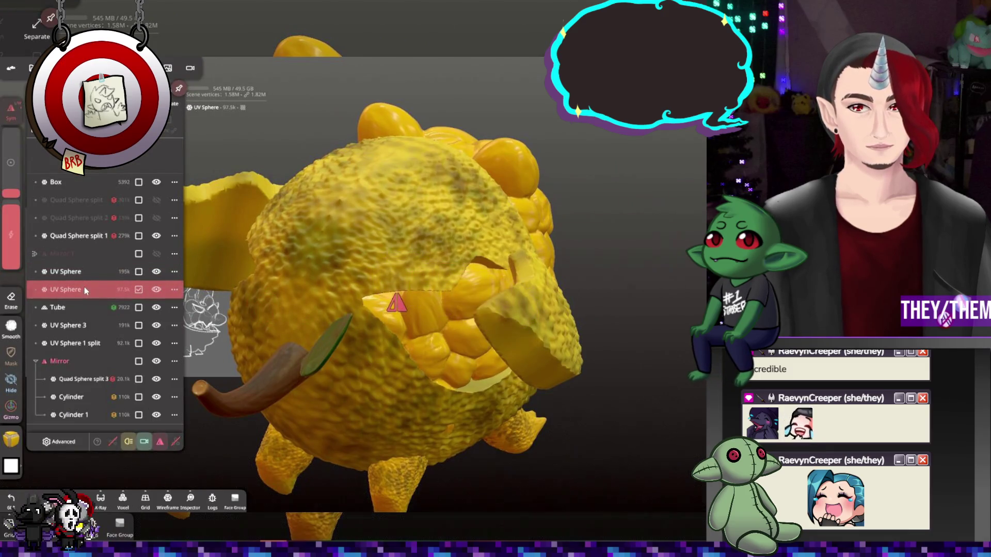
{"action": "left_click", "coordinate": [76, 308]}
{"action": "left_click", "coordinate": [74, 325]}
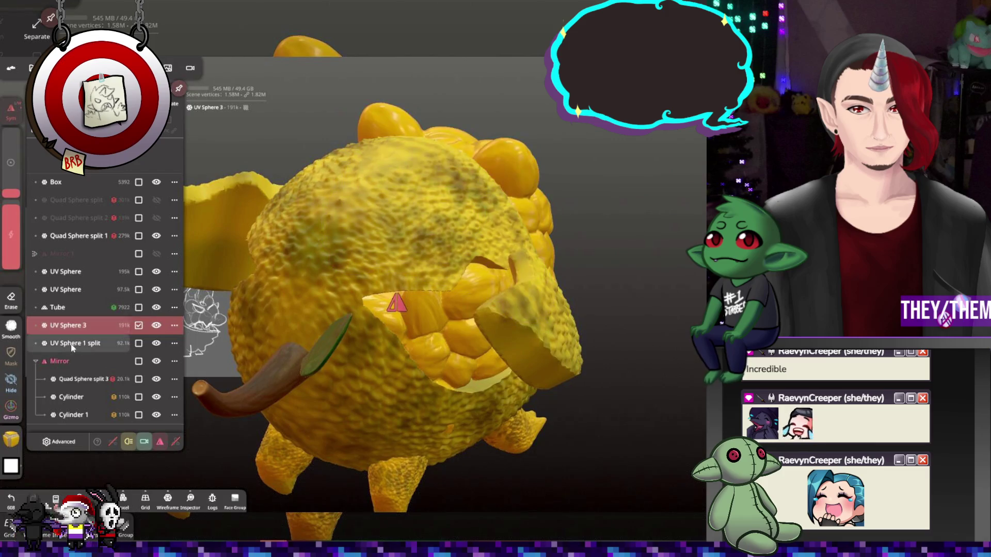
{"action": "left_click", "coordinate": [73, 344]}
{"action": "left_click", "coordinate": [78, 271]}
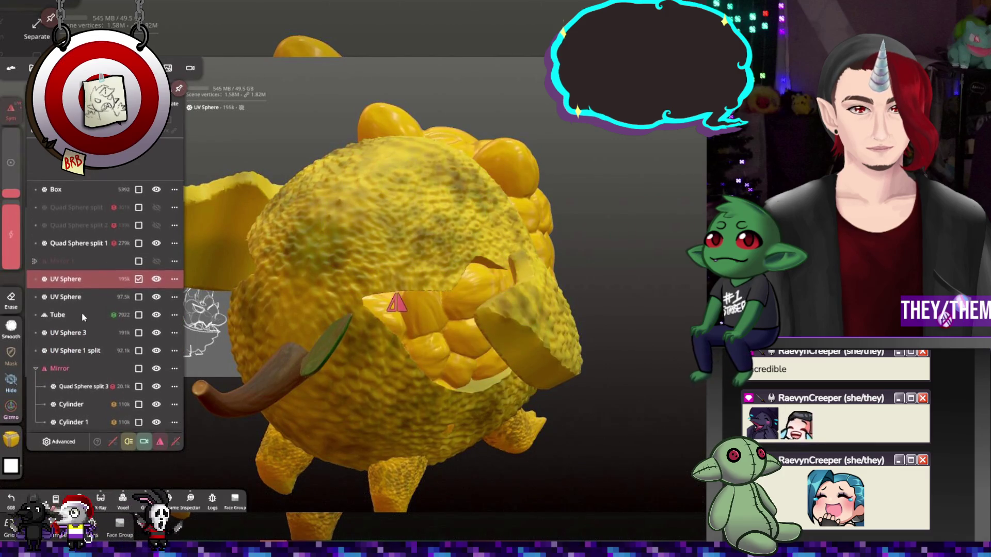
{"action": "left_click_drag", "start_coordinate": [78, 279], "coordinate": [76, 350]}
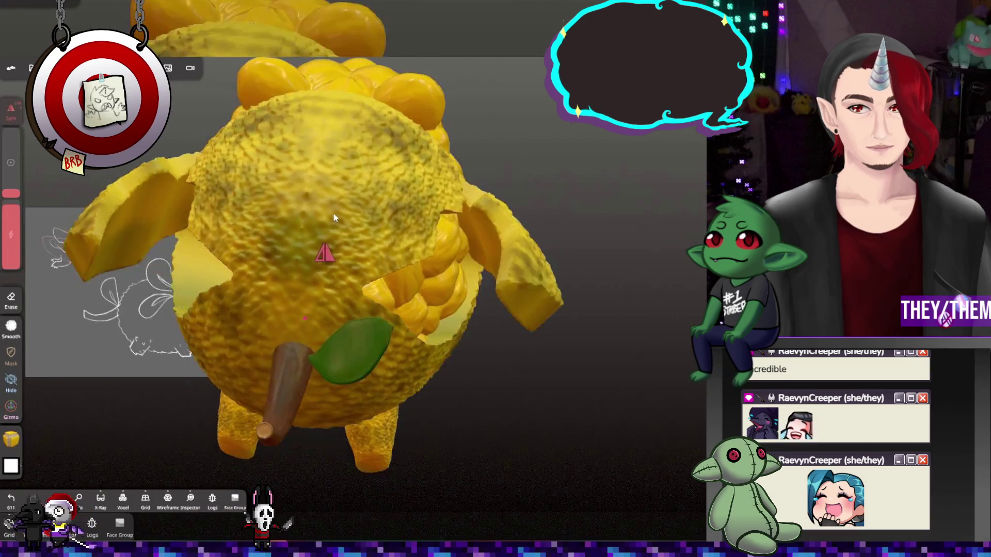
{"action": "mouse_move", "coordinate": [335, 218]}
{"action": "middle_mouse_down"}
{"action": "mouse_move", "coordinate": [290, 142]}
{"action": "mouse_move", "coordinate": [268, 186]}
{"action": "middle_mouse_up"}
Voxel-remesh at resolution 418.9, fusing the pieces into one UV Sphere of about 444k
{"action": "left_click", "coordinate": [75, 67]}
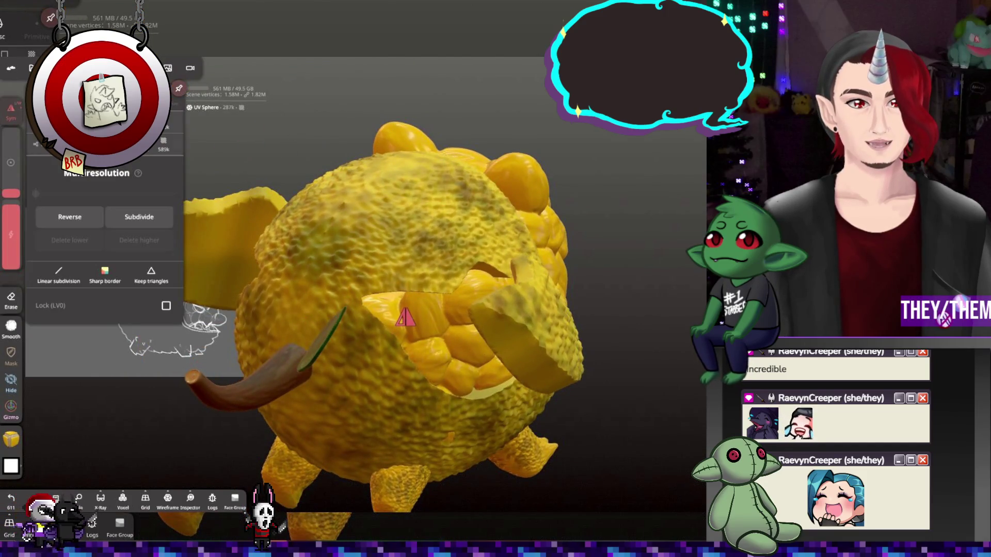
{"action": "scroll", "coordinate": [103, 233], "scroll_direction": "down", "scroll_amount": 5}
{"action": "left_click_drag", "start_coordinate": [80, 225], "coordinate": [77, 229]}
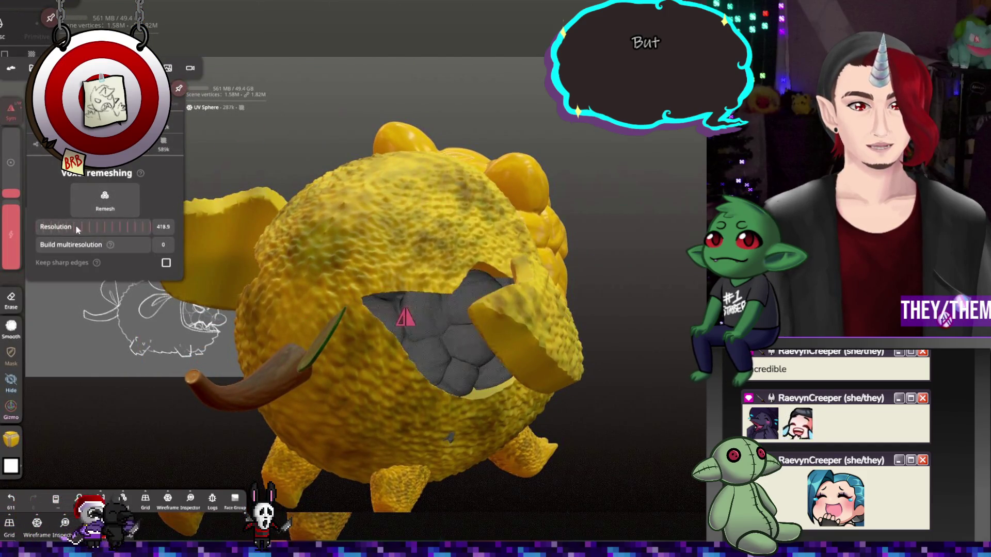
{"action": "left_click", "coordinate": [107, 200]}
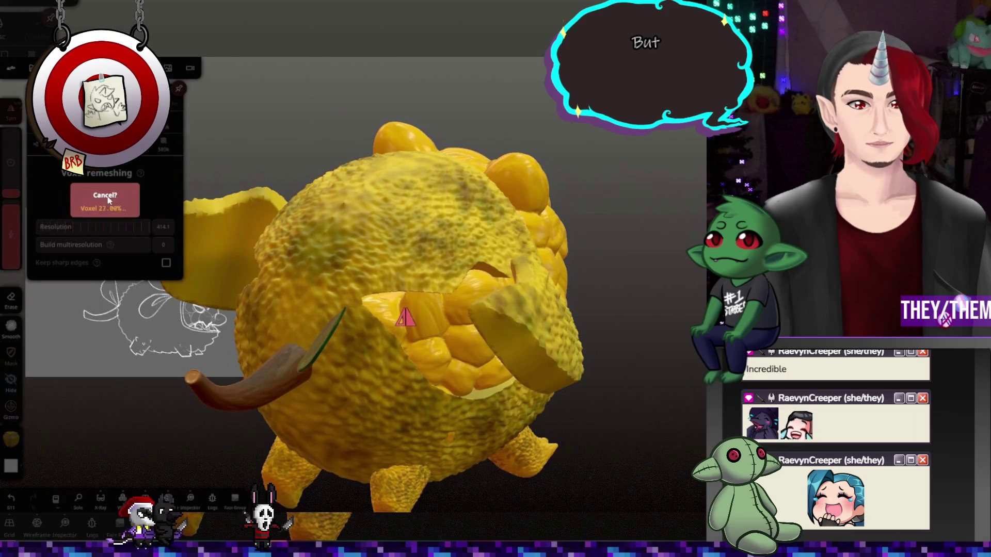
{"action": "mouse_move", "coordinate": [566, 175]}
{"action": "left_mouse_down"}
{"action": "mouse_move", "coordinate": [606, 168]}
{"action": "mouse_move", "coordinate": [534, 212]}
{"action": "mouse_move", "coordinate": [551, 166]}
{"action": "left_mouse_up"}
{"action": "left_click", "coordinate": [52, 68]}
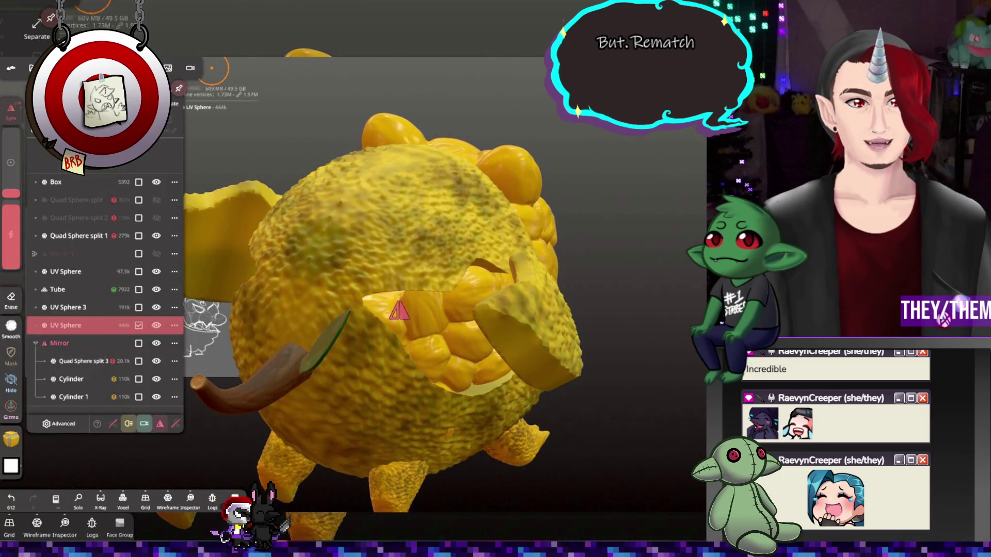
Add a Mirror repeater to the fused UV Sphere and validate Mirror 2
{"action": "left_click", "coordinate": [148, 289]}
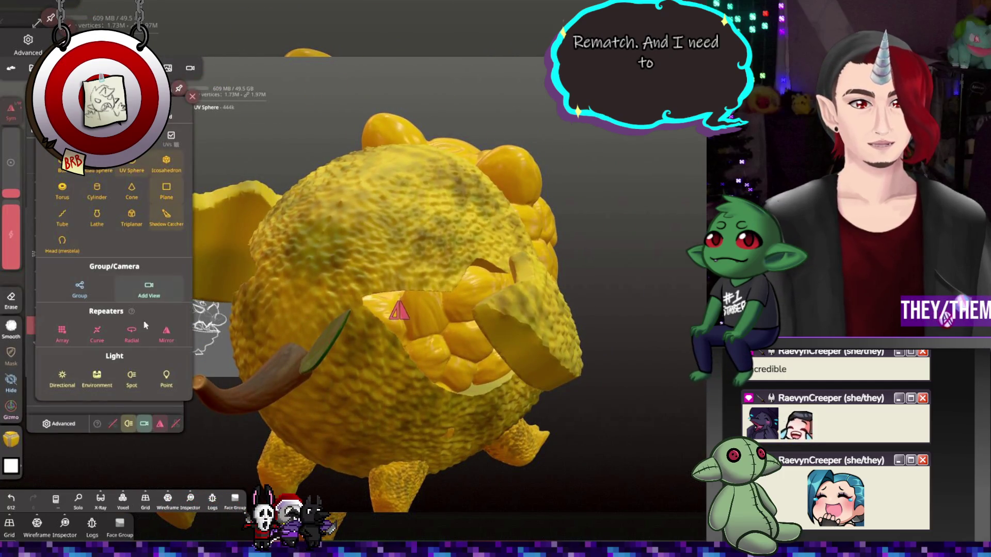
{"action": "left_click", "coordinate": [270, 303]}
{"action": "mouse_move", "coordinate": [269, 304]}
{"action": "left_mouse_down"}
{"action": "mouse_move", "coordinate": [401, 233]}
{"action": "mouse_move", "coordinate": [376, 296]}
{"action": "mouse_move", "coordinate": [314, 300]}
{"action": "mouse_move", "coordinate": [341, 295]}
{"action": "mouse_move", "coordinate": [300, 286]}
{"action": "mouse_move", "coordinate": [328, 274]}
{"action": "mouse_move", "coordinate": [353, 285]}
{"action": "mouse_move", "coordinate": [245, 247]}
{"action": "mouse_move", "coordinate": [299, 293]}
{"action": "mouse_move", "coordinate": [317, 254]}
{"action": "mouse_move", "coordinate": [234, 255]}
{"action": "mouse_move", "coordinate": [324, 217]}
{"action": "mouse_move", "coordinate": [259, 237]}
{"action": "mouse_move", "coordinate": [220, 234]}
{"action": "mouse_move", "coordinate": [328, 262]}
{"action": "mouse_move", "coordinate": [431, 228]}
{"action": "mouse_move", "coordinate": [460, 266]}
{"action": "mouse_move", "coordinate": [384, 296]}
{"action": "left_mouse_up"}
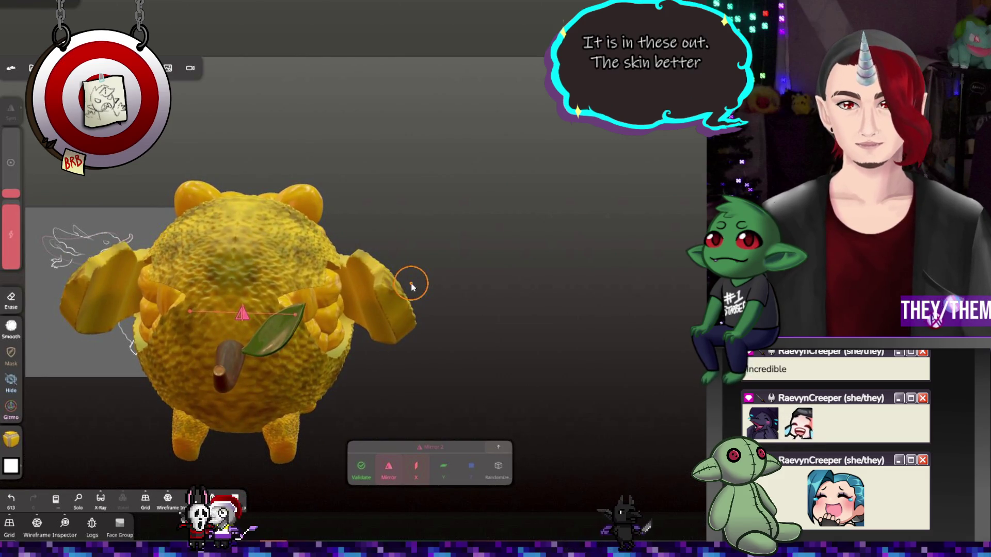
{"action": "mouse_move", "coordinate": [127, 246]}
{"action": "left_mouse_down"}
{"action": "mouse_move", "coordinate": [232, 355]}
{"action": "mouse_move", "coordinate": [178, 327]}
{"action": "mouse_move", "coordinate": [290, 340]}
{"action": "left_mouse_up"}
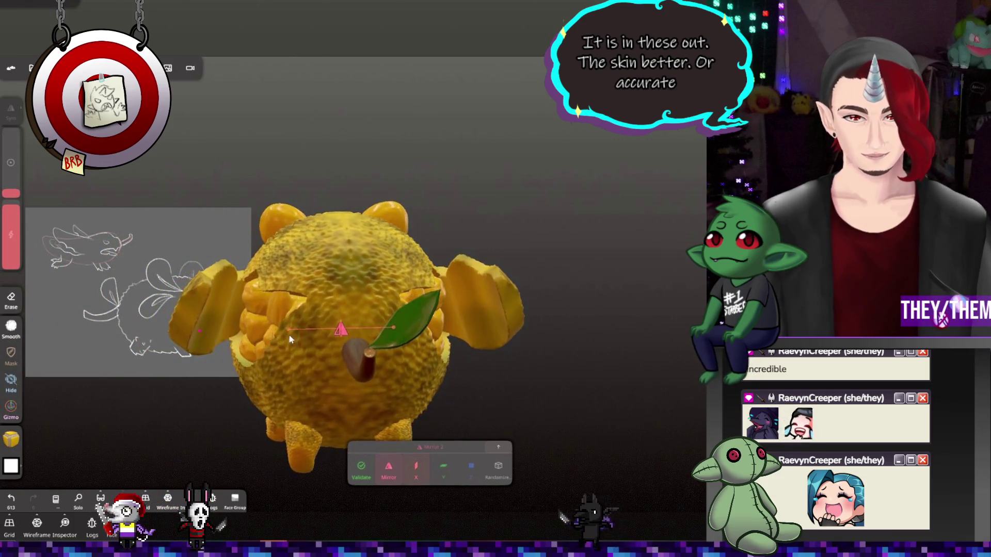
{"action": "left_click", "coordinate": [54, 68]}
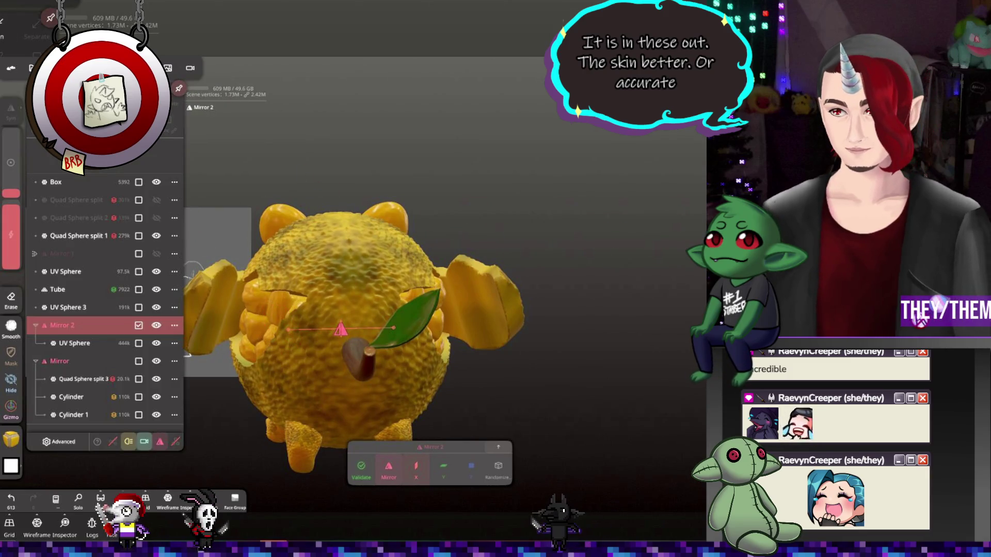
{"action": "left_click", "coordinate": [430, 328]}
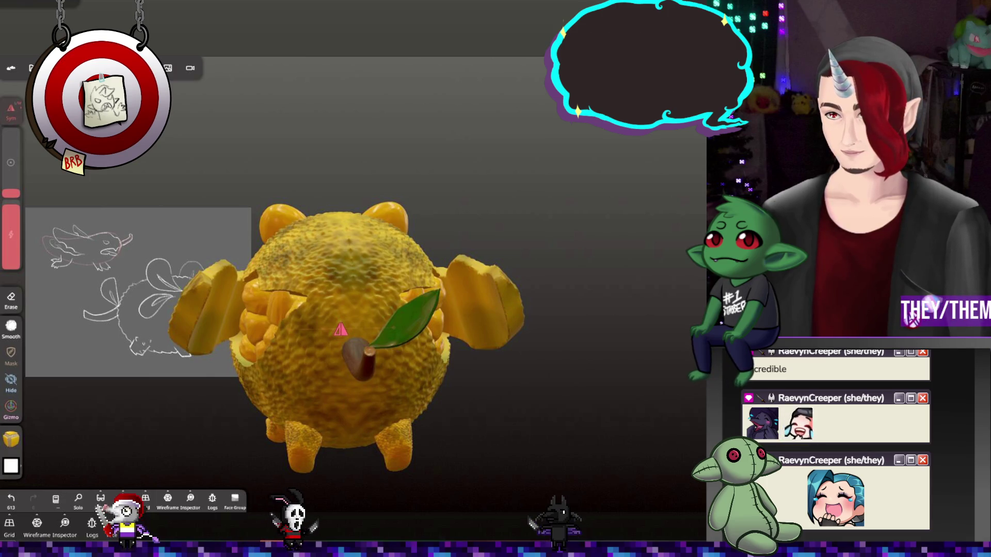
{"action": "left_click", "coordinate": [11, 408]}
{"action": "left_click_drag", "start_coordinate": [332, 165], "coordinate": [332, 199]}
Slide the flap piece along X, then select the fruit body and take the sculpting brush
{"action": "left_click_drag", "start_coordinate": [285, 262], "coordinate": [272, 265]}
{"action": "mouse_move", "coordinate": [542, 222]}
{"action": "left_mouse_down"}
{"action": "mouse_move", "coordinate": [443, 220]}
{"action": "mouse_move", "coordinate": [494, 286]}
{"action": "mouse_move", "coordinate": [436, 203]}
{"action": "left_mouse_up"}
{"action": "mouse_move", "coordinate": [602, 221]}
{"action": "left_mouse_down"}
{"action": "mouse_move", "coordinate": [515, 168]}
{"action": "mouse_move", "coordinate": [422, 238]}
{"action": "left_mouse_up"}
{"action": "mouse_move", "coordinate": [365, 297]}
{"action": "left_mouse_down"}
{"action": "mouse_move", "coordinate": [543, 256]}
{"action": "mouse_move", "coordinate": [429, 228]}
{"action": "left_mouse_up"}
{"action": "left_click", "coordinate": [315, 260]}
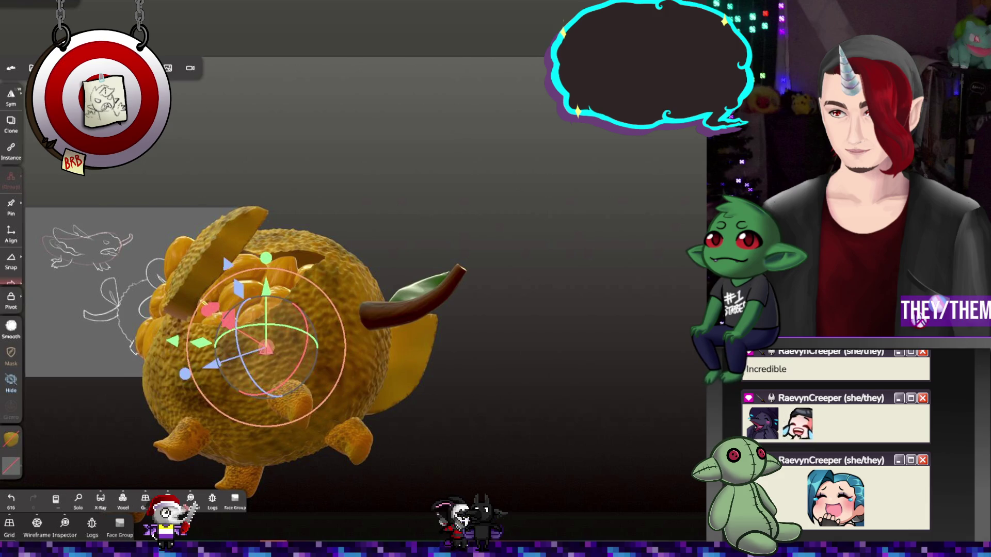
{"action": "key", "text": "c"}
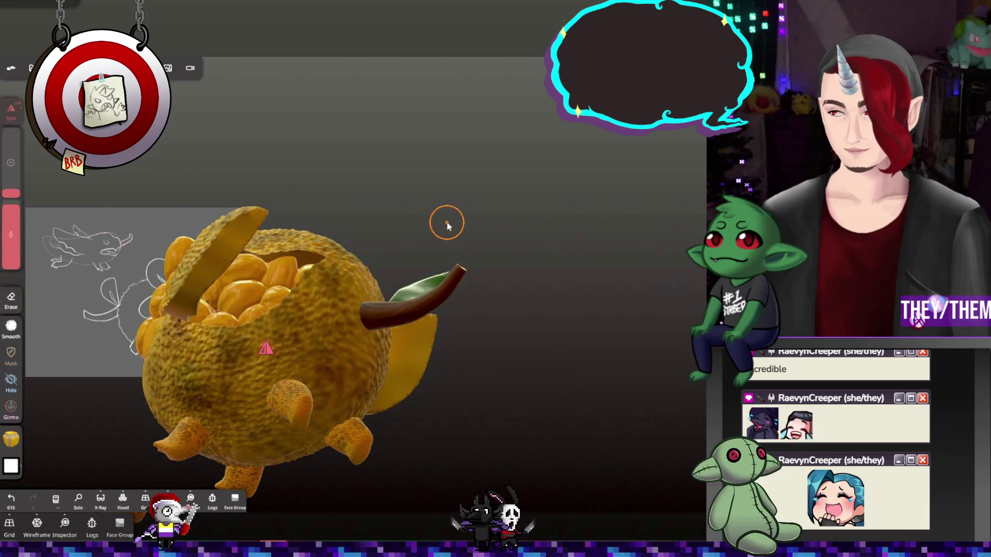
Undo the bad flattening strokes and lower the brush strength
{"action": "left_click_drag", "start_coordinate": [447, 225], "coordinate": [433, 280]}
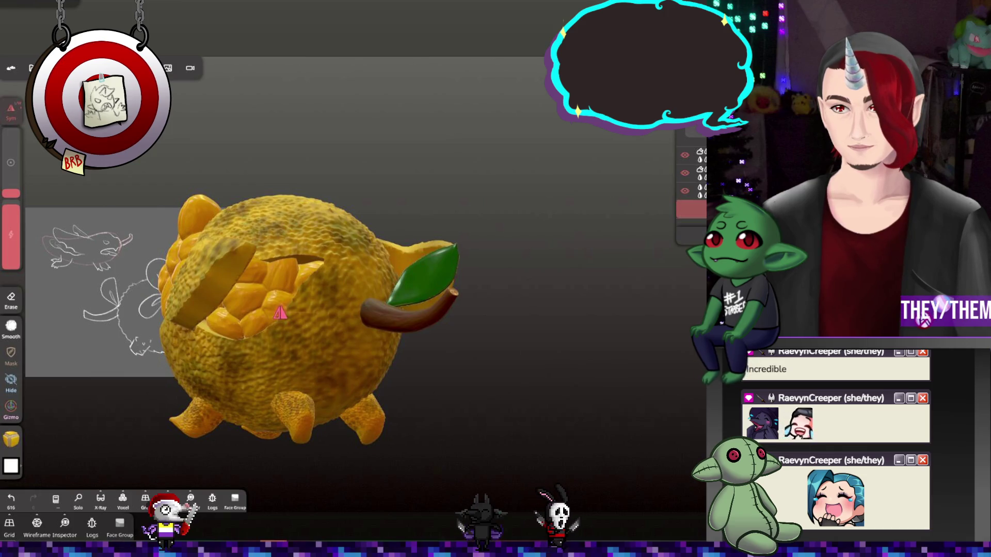
{"action": "mouse_move", "coordinate": [302, 218]}
{"action": "right_mouse_down"}
{"action": "mouse_move", "coordinate": [531, 248]}
{"action": "mouse_move", "coordinate": [72, 333]}
{"action": "right_mouse_up"}
{"action": "left_click", "coordinate": [11, 438]}
{"action": "key", "text": "ctrl+z"}
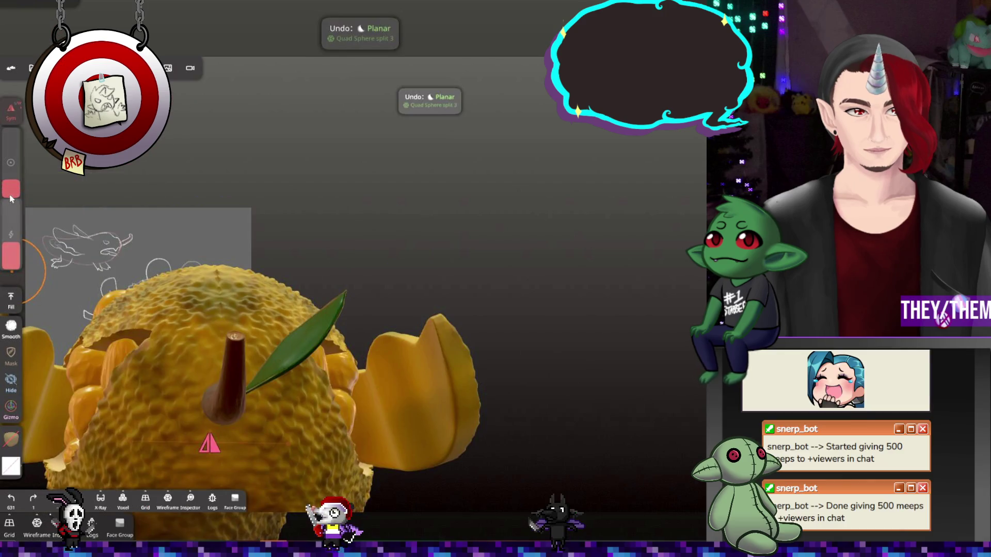
{"action": "mouse_move", "coordinate": [427, 422]}
{"action": "right_mouse_down"}
{"action": "mouse_move", "coordinate": [552, 441]}
{"action": "mouse_move", "coordinate": [460, 419]}
{"action": "mouse_move", "coordinate": [513, 388]}
{"action": "right_mouse_up"}
{"action": "key", "text": "ctrl+z"}
{"action": "left_click_drag", "start_coordinate": [11, 248], "coordinate": [11, 258]}
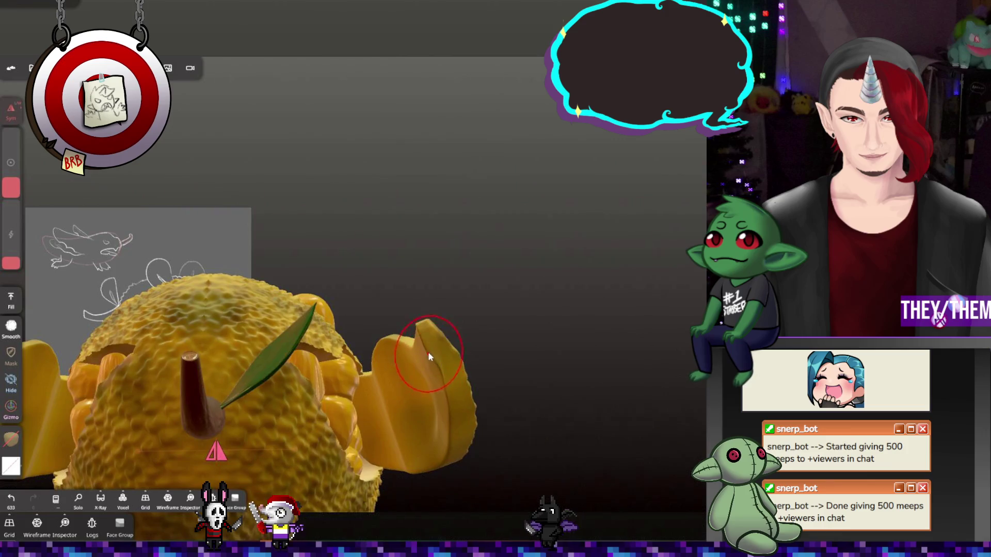
{"action": "mouse_move", "coordinate": [434, 371]}
{"action": "right_mouse_down"}
{"action": "mouse_move", "coordinate": [491, 425]}
{"action": "mouse_move", "coordinate": [471, 420]}
{"action": "right_mouse_up"}
{"action": "key", "text": "ctrl+z"}
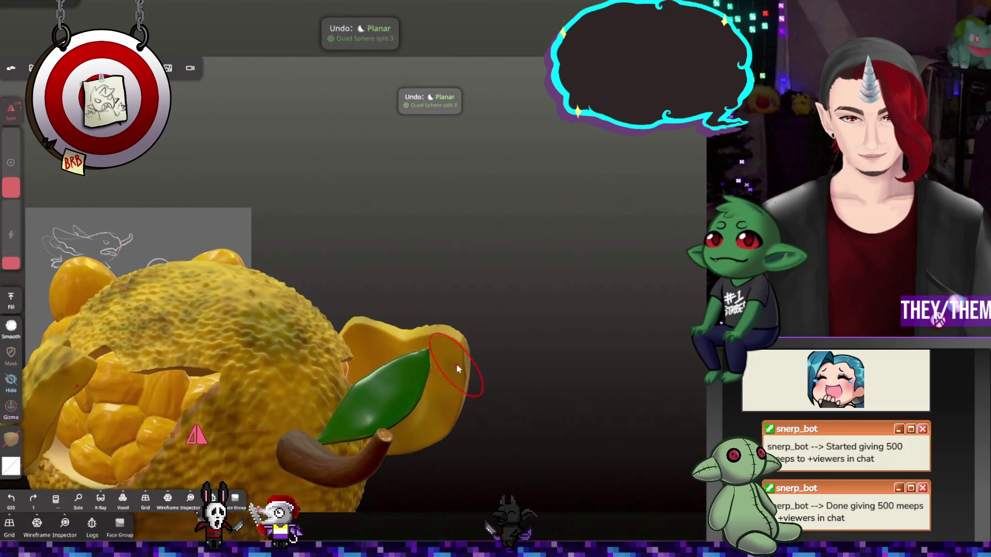
Lower the strength further and flatten the right peel flap, undoing the last stroke
{"action": "right_click_drag", "start_coordinate": [542, 398], "coordinate": [358, 406]}
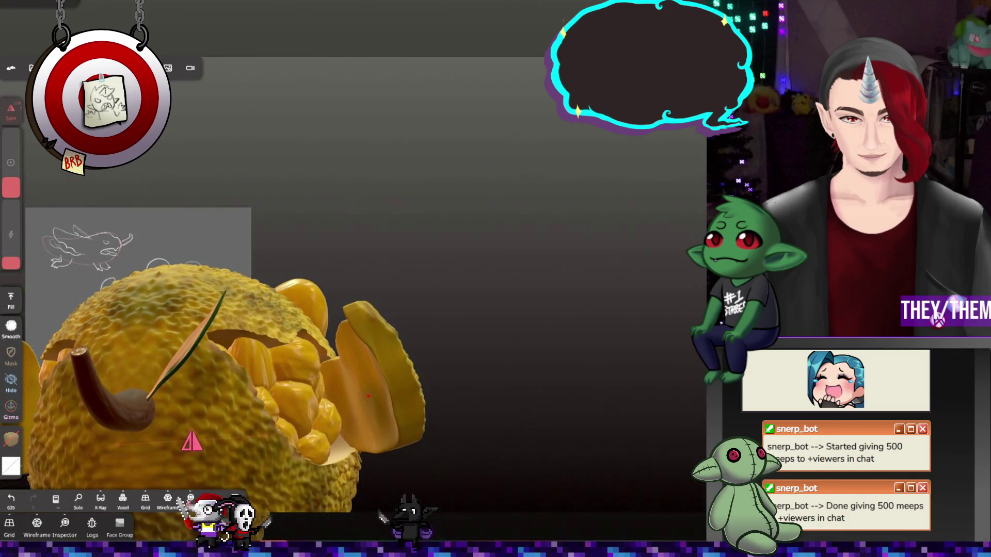
{"action": "mouse_move", "coordinate": [357, 385]}
{"action": "right_mouse_down"}
{"action": "mouse_move", "coordinate": [522, 398]}
{"action": "mouse_move", "coordinate": [425, 370]}
{"action": "right_mouse_up"}
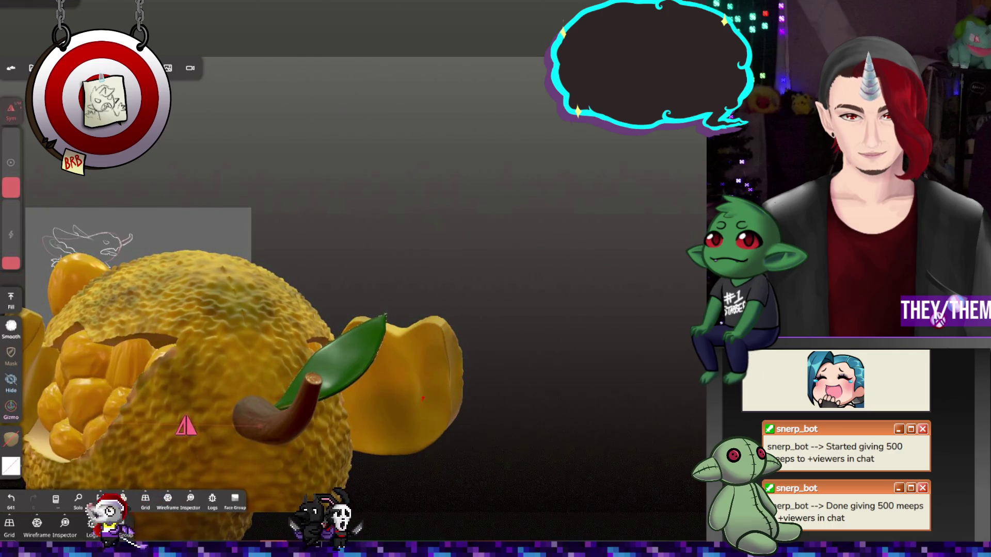
{"action": "left_click_drag", "start_coordinate": [575, 365], "coordinate": [464, 313]}
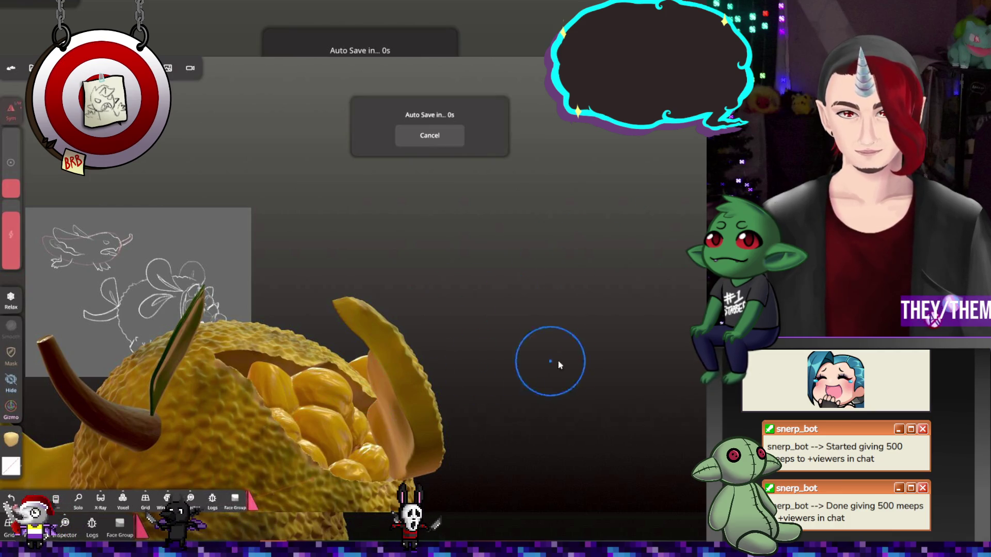
{"action": "left_click_drag", "start_coordinate": [548, 366], "coordinate": [445, 392]}
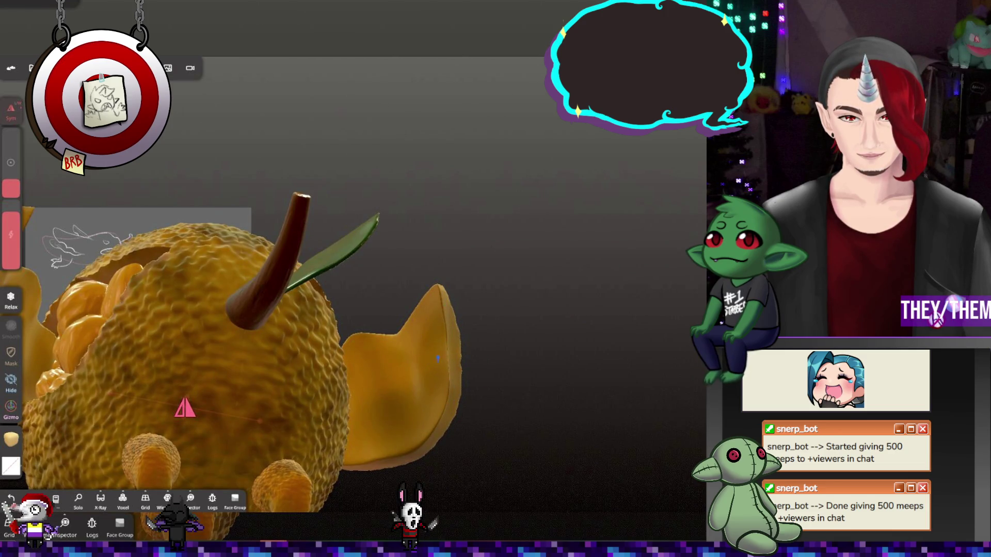
{"action": "mouse_move", "coordinate": [579, 335]}
{"action": "left_mouse_down"}
{"action": "mouse_move", "coordinate": [409, 432]}
{"action": "mouse_move", "coordinate": [491, 387]}
{"action": "mouse_move", "coordinate": [552, 333]}
{"action": "mouse_move", "coordinate": [531, 443]}
{"action": "mouse_move", "coordinate": [430, 469]}
{"action": "mouse_move", "coordinate": [457, 372]}
{"action": "mouse_move", "coordinate": [609, 438]}
{"action": "mouse_move", "coordinate": [514, 480]}
{"action": "mouse_move", "coordinate": [540, 431]}
{"action": "mouse_move", "coordinate": [542, 394]}
{"action": "mouse_move", "coordinate": [527, 427]}
{"action": "mouse_move", "coordinate": [572, 425]}
{"action": "mouse_move", "coordinate": [593, 407]}
{"action": "left_mouse_up"}
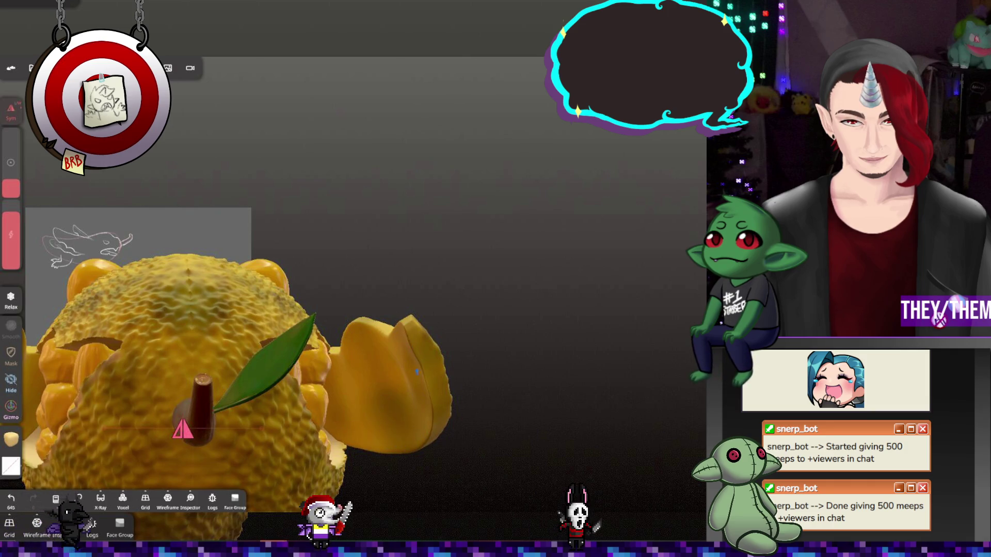
{"action": "mouse_move", "coordinate": [410, 351]}
{"action": "left_mouse_down"}
{"action": "mouse_move", "coordinate": [436, 358]}
{"action": "mouse_move", "coordinate": [591, 316]}
{"action": "left_mouse_up"}
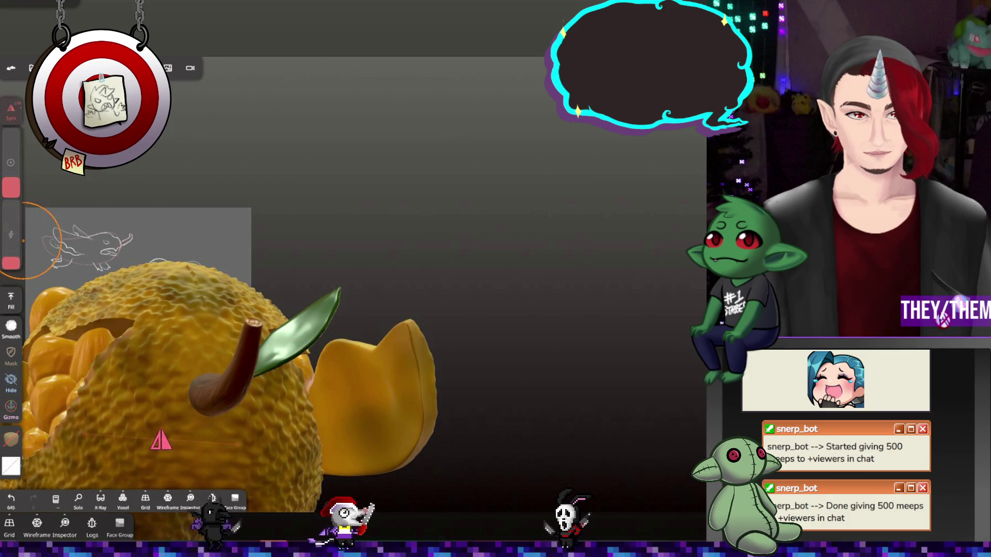
{"action": "left_click_drag", "start_coordinate": [11, 259], "coordinate": [11, 266]}
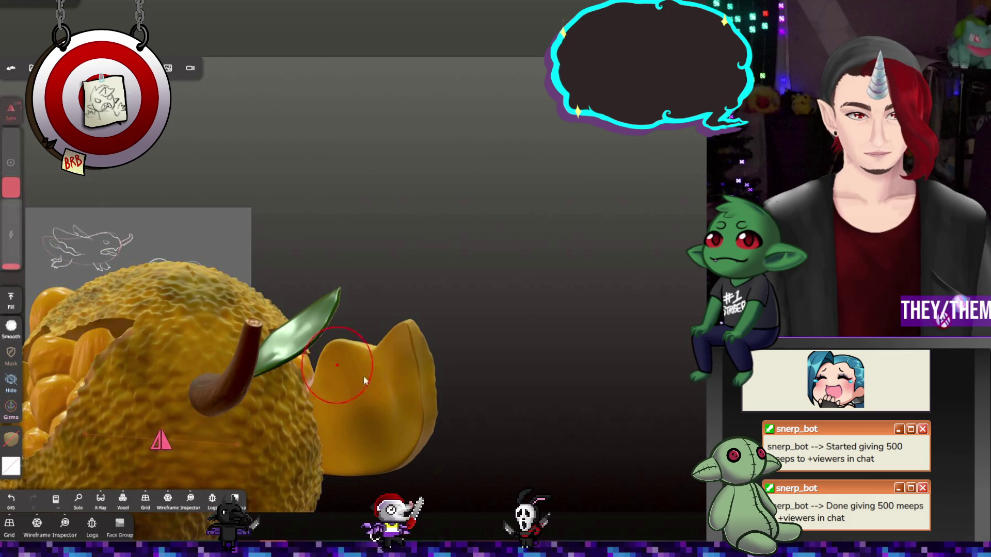
{"action": "left_click_drag", "start_coordinate": [413, 355], "coordinate": [361, 421]}
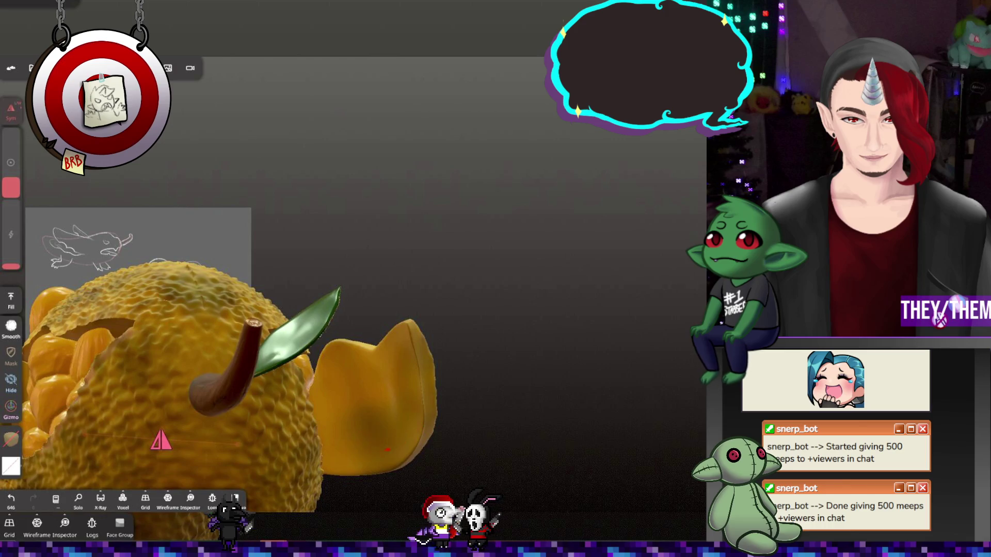
{"action": "mouse_move", "coordinate": [530, 396]}
{"action": "left_mouse_down"}
{"action": "mouse_move", "coordinate": [441, 408]}
{"action": "mouse_move", "coordinate": [488, 348]}
{"action": "mouse_move", "coordinate": [399, 367]}
{"action": "left_mouse_up"}
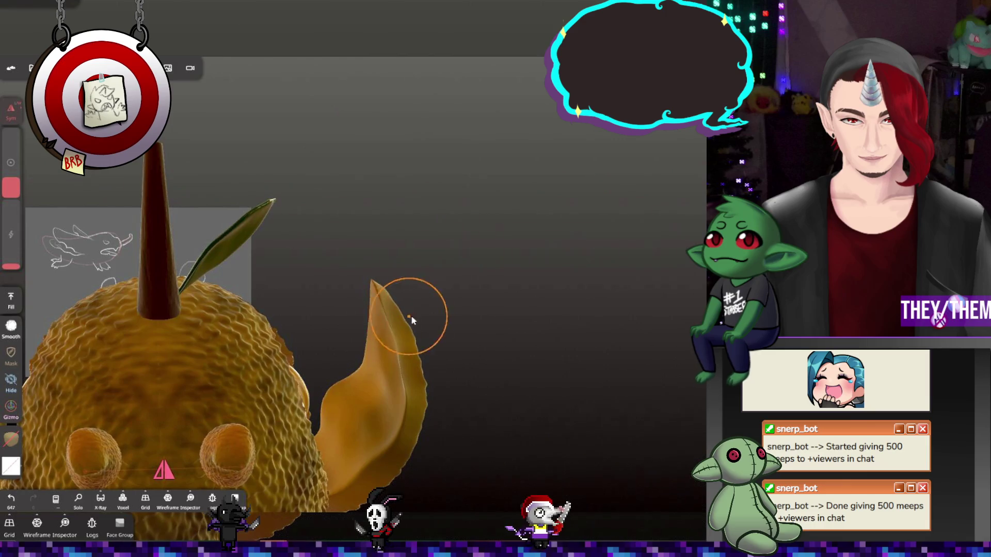
{"action": "key", "text": "ctrl+z"}
Restroke the right peel flap with the Planar brush, then orbit and zoom to inspect the creature
{"action": "key", "text": "ctrl"}
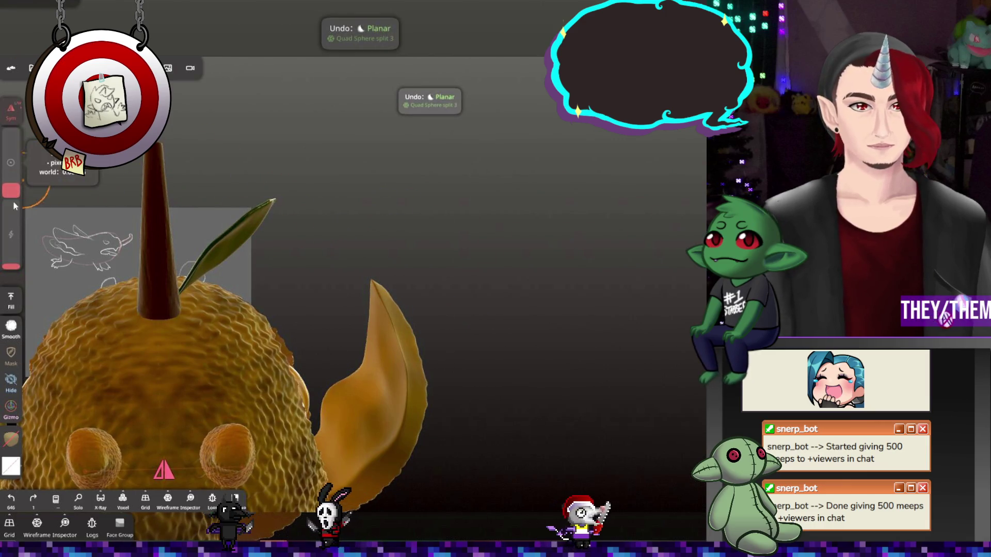
{"action": "left_click_drag", "start_coordinate": [387, 318], "coordinate": [402, 422]}
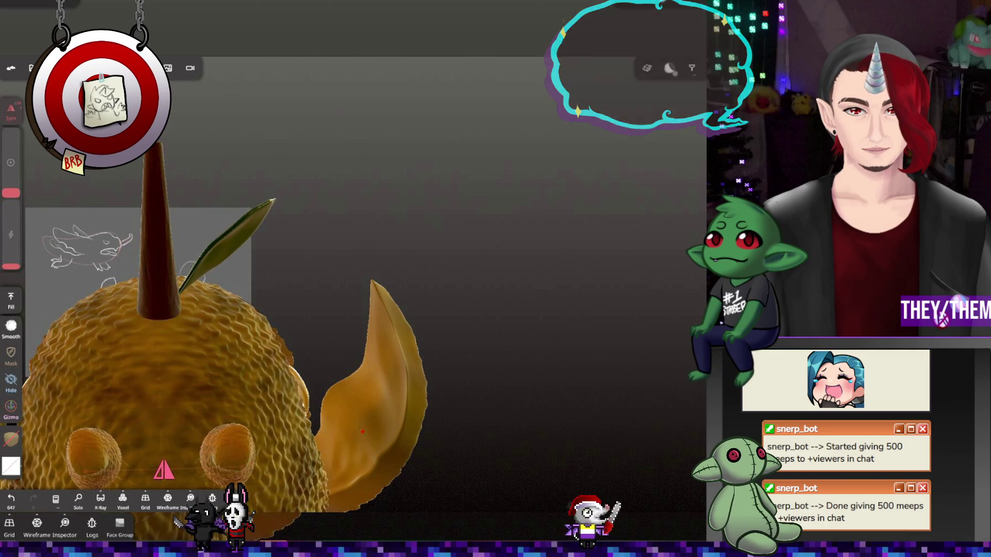
{"action": "mouse_move", "coordinate": [533, 390]}
{"action": "left_mouse_down"}
{"action": "mouse_move", "coordinate": [376, 433]}
{"action": "mouse_move", "coordinate": [515, 422]}
{"action": "left_mouse_up"}
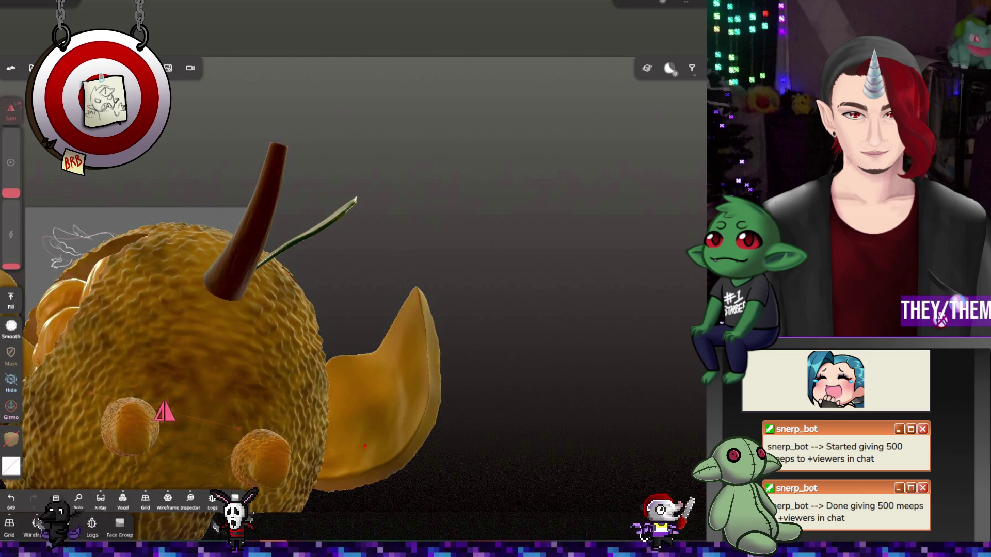
{"action": "mouse_move", "coordinate": [343, 432]}
{"action": "left_mouse_down"}
{"action": "mouse_move", "coordinate": [490, 432]}
{"action": "mouse_move", "coordinate": [569, 283]}
{"action": "mouse_move", "coordinate": [378, 301]}
{"action": "mouse_move", "coordinate": [513, 297]}
{"action": "mouse_move", "coordinate": [650, 335]}
{"action": "mouse_move", "coordinate": [612, 398]}
{"action": "mouse_move", "coordinate": [495, 342]}
{"action": "mouse_move", "coordinate": [541, 367]}
{"action": "mouse_move", "coordinate": [549, 386]}
{"action": "mouse_move", "coordinate": [544, 336]}
{"action": "mouse_move", "coordinate": [556, 346]}
{"action": "mouse_move", "coordinate": [524, 335]}
{"action": "mouse_move", "coordinate": [566, 368]}
{"action": "mouse_move", "coordinate": [516, 356]}
{"action": "left_mouse_up"}
{"action": "mouse_move", "coordinate": [640, 338]}
{"action": "left_mouse_down"}
{"action": "mouse_move", "coordinate": [562, 333]}
{"action": "mouse_move", "coordinate": [535, 362]}
{"action": "mouse_move", "coordinate": [620, 358]}
{"action": "mouse_move", "coordinate": [633, 369]}
{"action": "mouse_move", "coordinate": [681, 334]}
{"action": "mouse_move", "coordinate": [569, 328]}
{"action": "mouse_move", "coordinate": [581, 324]}
{"action": "mouse_move", "coordinate": [551, 344]}
{"action": "mouse_move", "coordinate": [691, 349]}
{"action": "mouse_move", "coordinate": [581, 338]}
{"action": "mouse_move", "coordinate": [602, 292]}
{"action": "mouse_move", "coordinate": [527, 339]}
{"action": "mouse_move", "coordinate": [520, 408]}
{"action": "left_mouse_up"}
{"action": "scroll", "coordinate": [522, 346], "scroll_direction": "up", "scroll_amount": 3}
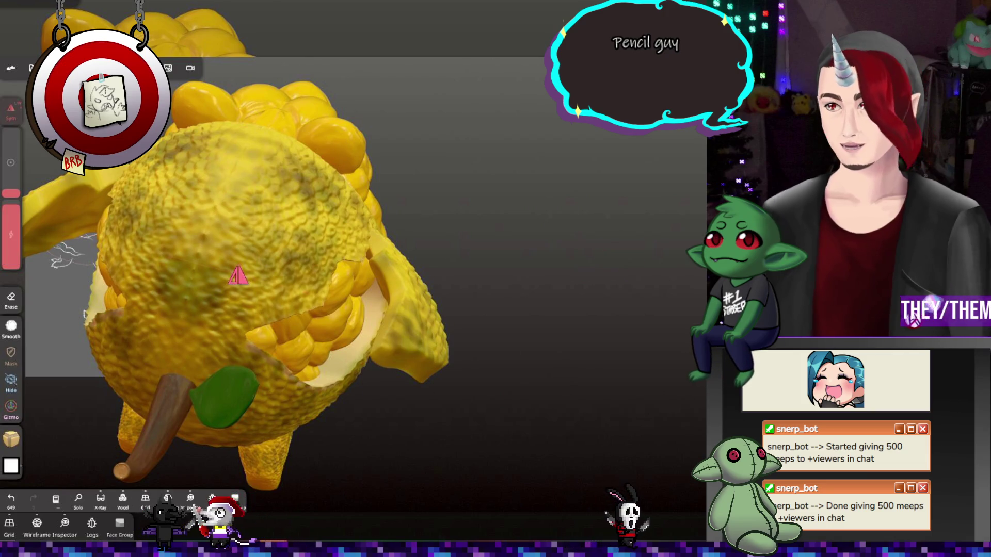
Paint a pale strip along the cut edge, then undo it
{"action": "left_click_drag", "start_coordinate": [381, 289], "coordinate": [378, 247]}
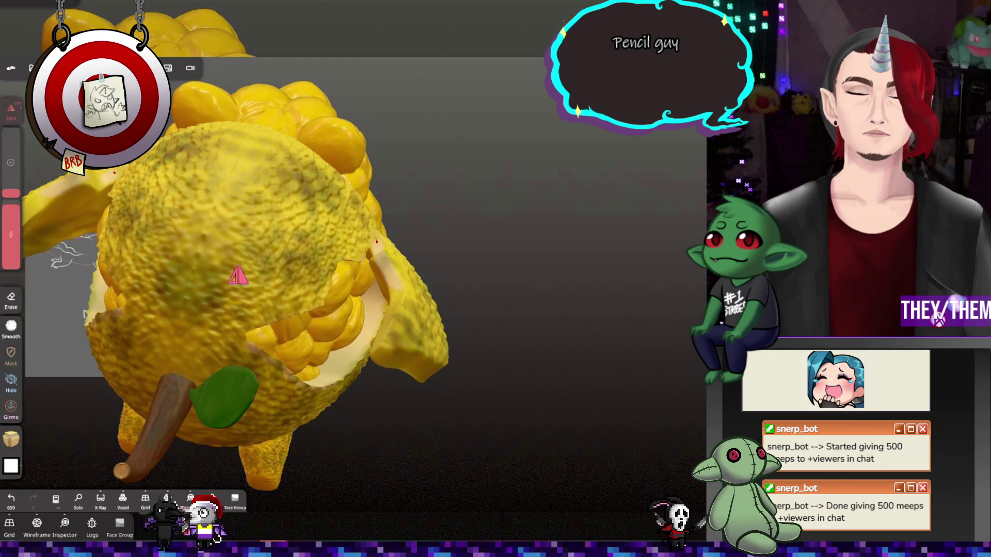
{"action": "left_click_drag", "start_coordinate": [516, 310], "coordinate": [454, 372]}
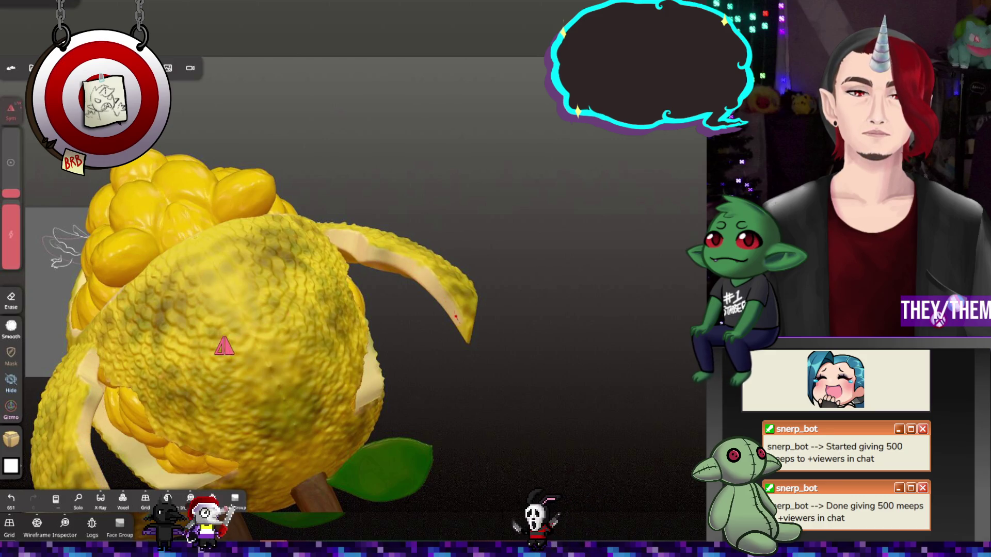
{"action": "left_click_drag", "start_coordinate": [566, 343], "coordinate": [437, 351]}
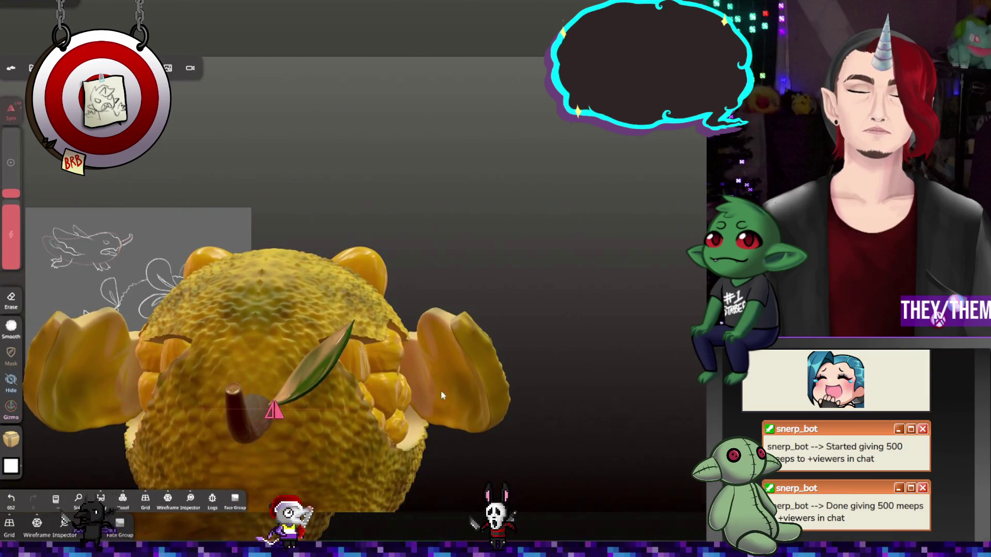
{"action": "key", "text": "ctrl+z"}
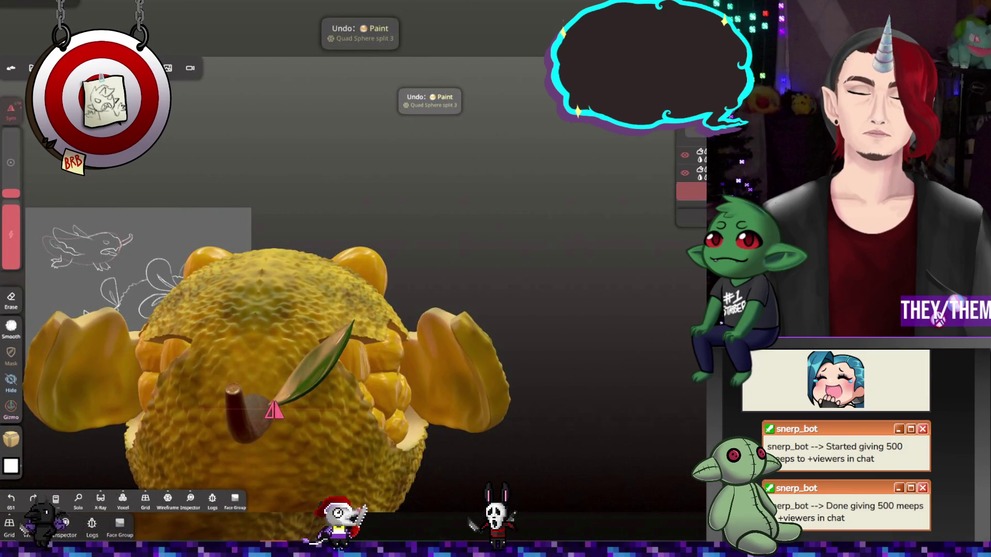
Paint pale dabs over the peel flaps, including the right flap
{"action": "left_click", "coordinate": [450, 373]}
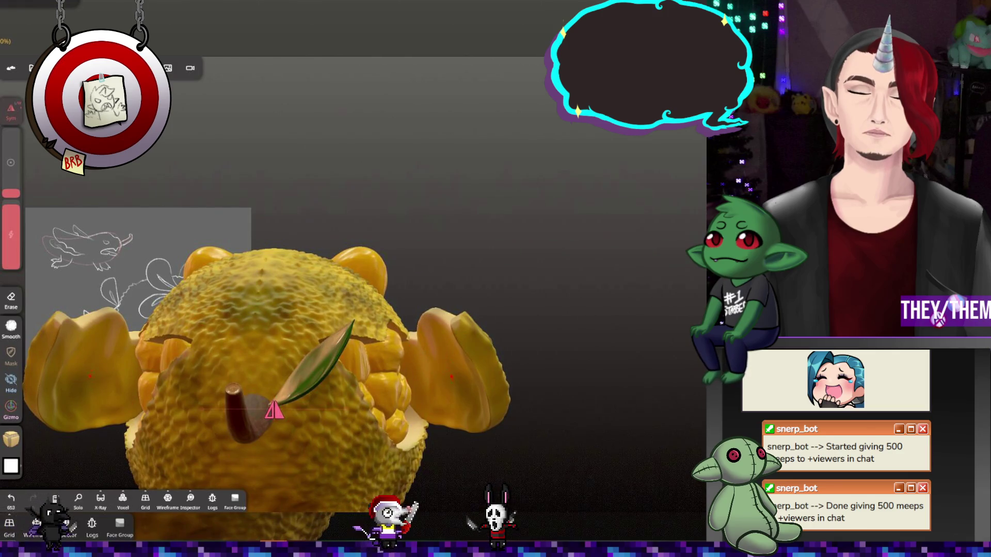
{"action": "left_click", "coordinate": [435, 373]}
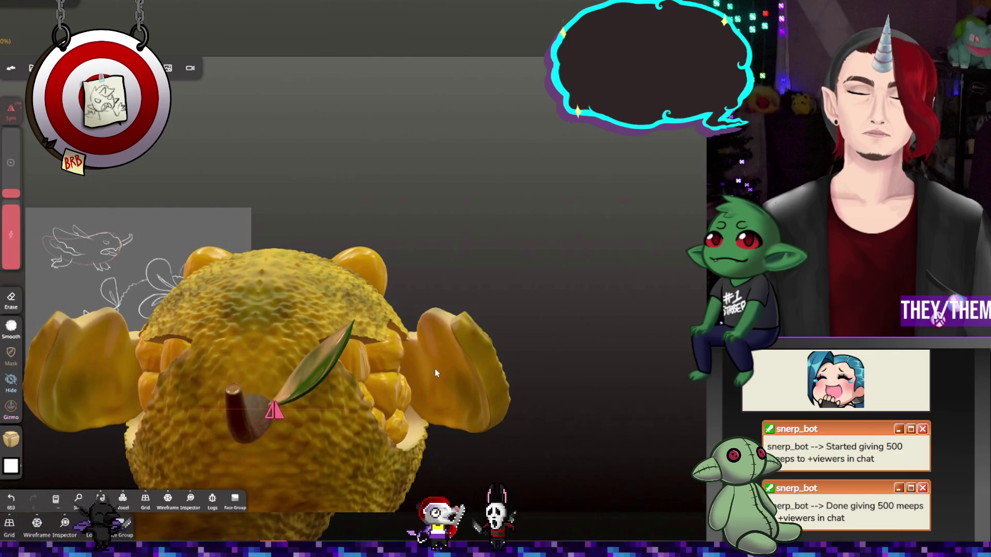
{"action": "mouse_move", "coordinate": [532, 321]}
{"action": "left_mouse_down"}
{"action": "mouse_move", "coordinate": [408, 289]}
{"action": "mouse_move", "coordinate": [160, 267]}
{"action": "left_mouse_up"}
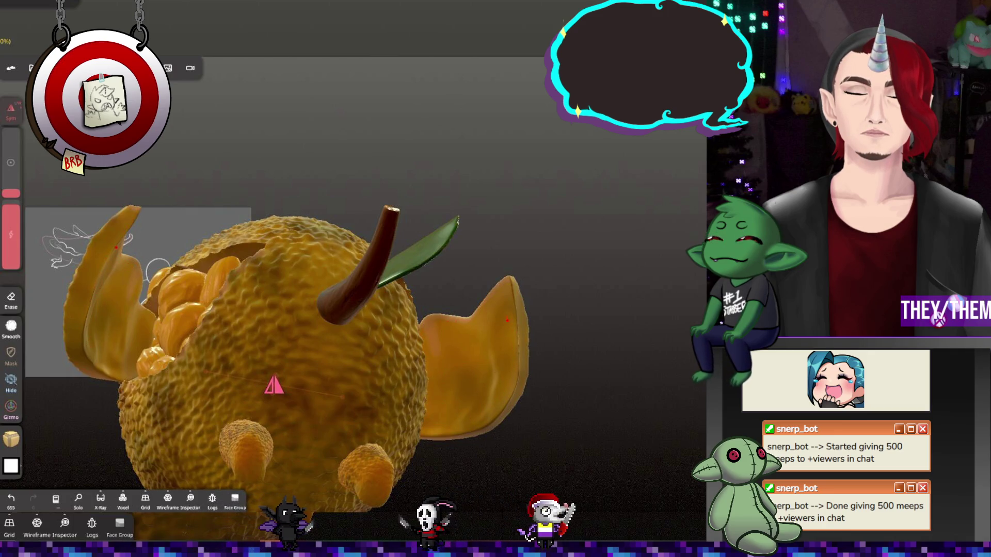
{"action": "left_click_drag", "start_coordinate": [170, 289], "coordinate": [85, 315]}
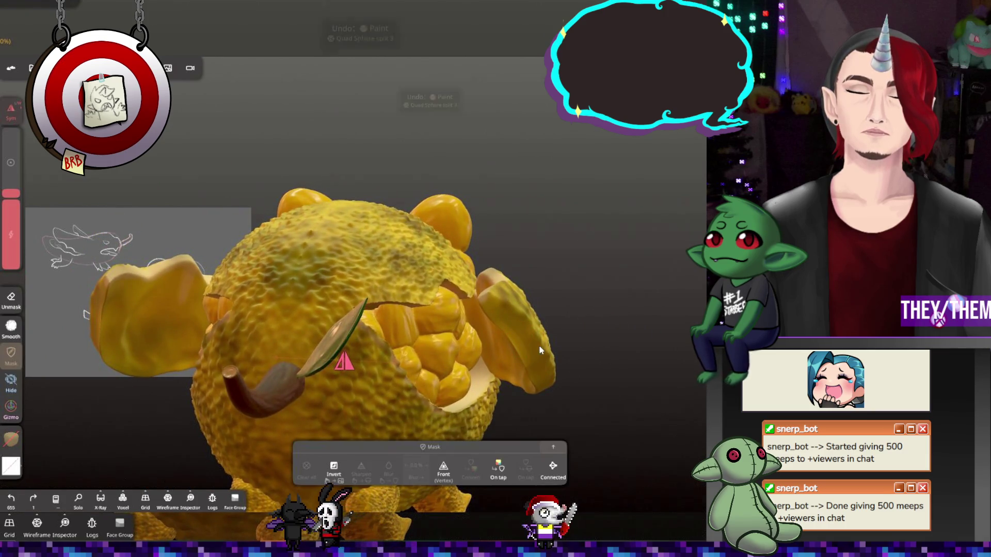
{"action": "key", "text": "ctrl+z"}
{"action": "key", "text": "ctrl+z"}
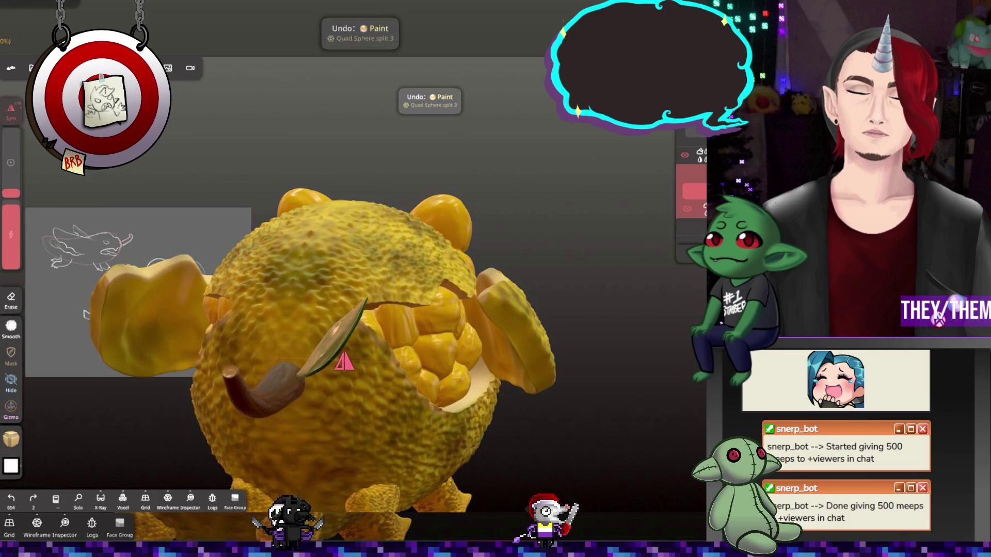
{"action": "key", "text": "ctrl+shift+z"}
{"action": "key", "text": "ctrl+shift+z"}
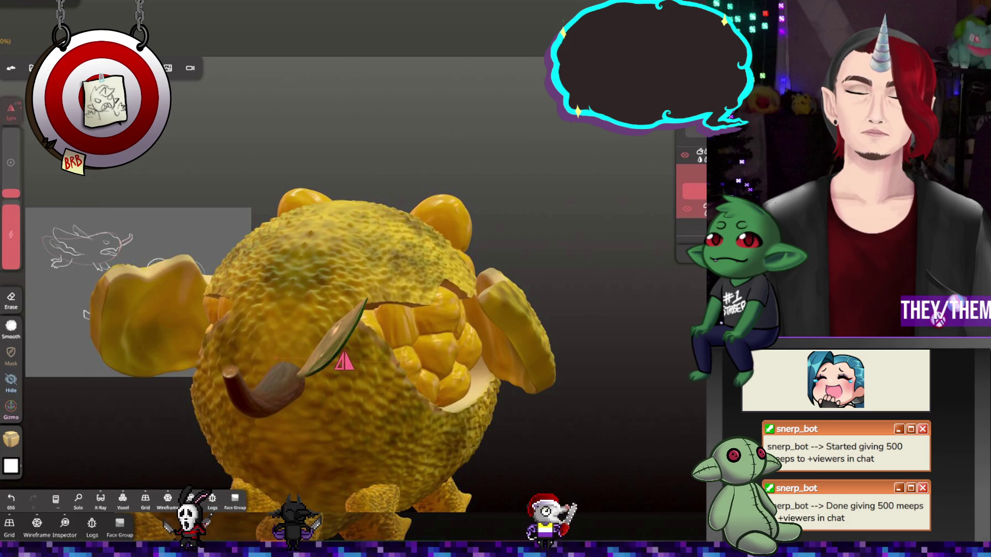
{"action": "mouse_move", "coordinate": [521, 321]}
{"action": "left_mouse_down"}
{"action": "mouse_move", "coordinate": [514, 331]}
{"action": "mouse_move", "coordinate": [510, 315]}
{"action": "left_mouse_up"}
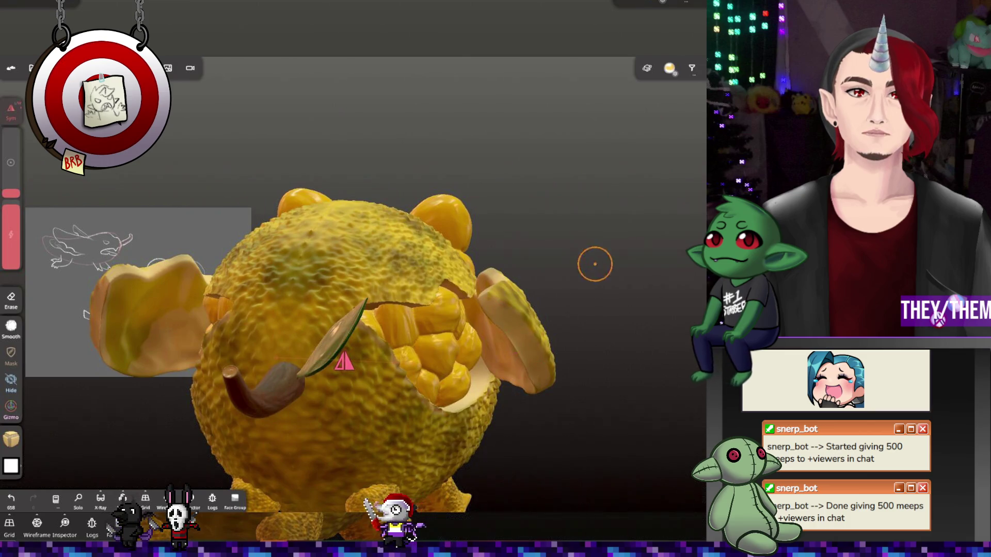
Dab paint on the leaf and add a short stroke on the right ear flap
{"action": "left_click_drag", "start_coordinate": [592, 263], "coordinate": [589, 298]}
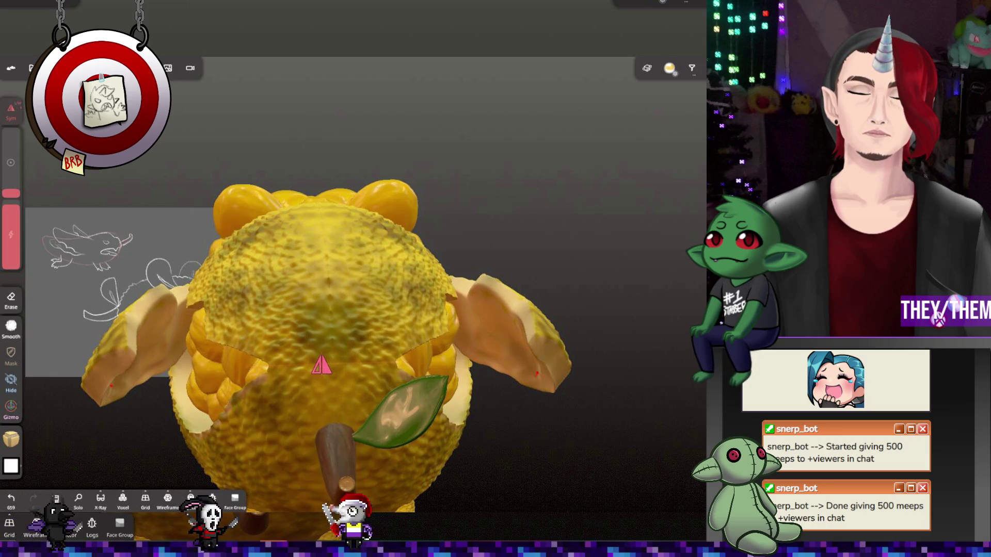
{"action": "left_click_drag", "start_coordinate": [559, 392], "coordinate": [602, 377]}
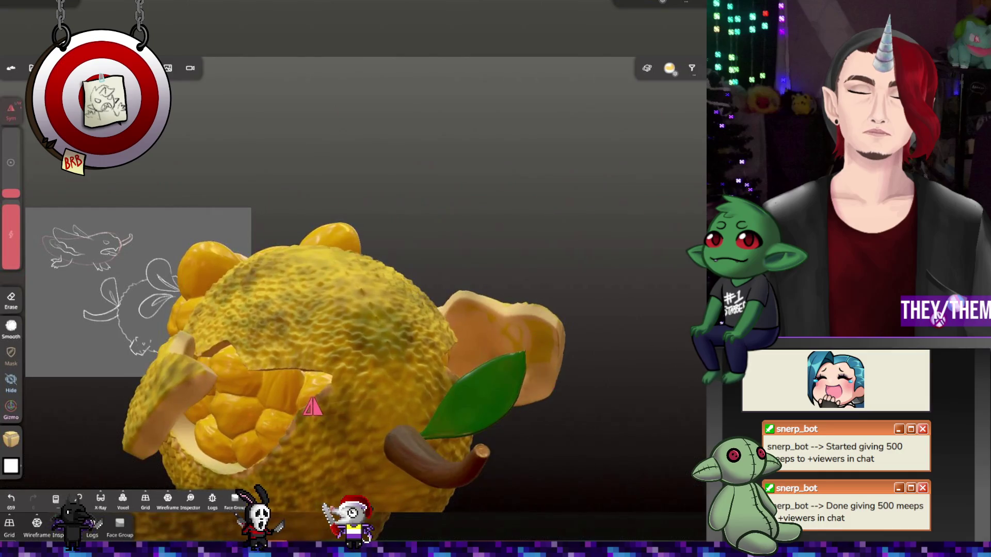
{"action": "left_click_drag", "start_coordinate": [487, 331], "coordinate": [517, 360]}
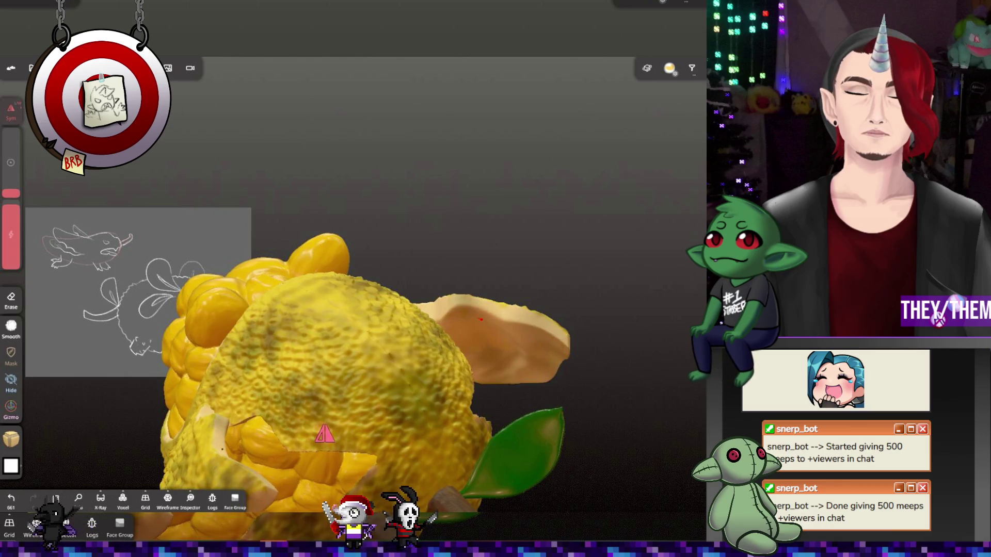
{"action": "mouse_move", "coordinate": [629, 292]}
{"action": "left_mouse_down"}
{"action": "mouse_move", "coordinate": [383, 240]}
{"action": "mouse_move", "coordinate": [491, 184]}
{"action": "mouse_move", "coordinate": [509, 351]}
{"action": "left_mouse_up"}
{"action": "left_click", "coordinate": [508, 351]}
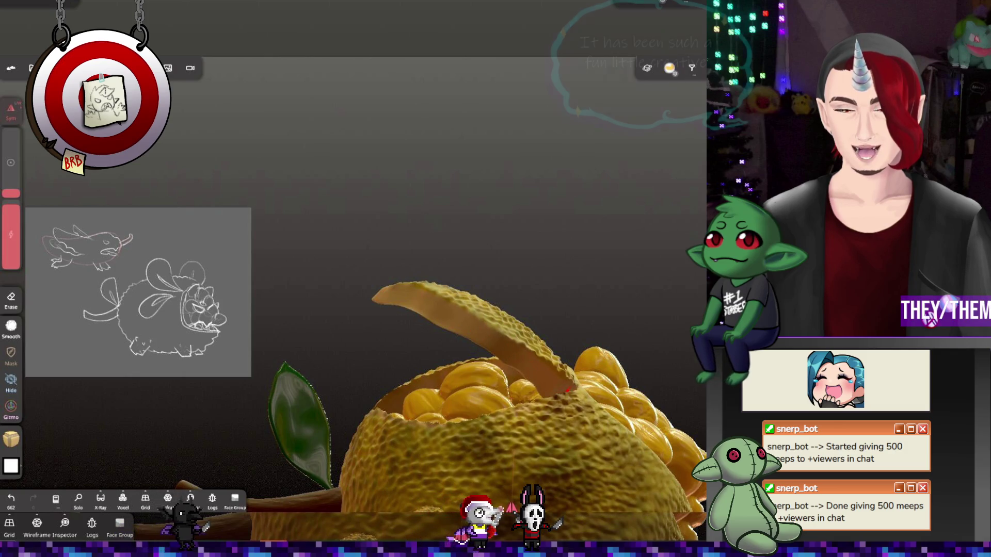
{"action": "mouse_move", "coordinate": [491, 356]}
{"action": "left_mouse_down"}
{"action": "mouse_move", "coordinate": [668, 357]}
{"action": "mouse_move", "coordinate": [492, 413]}
{"action": "left_mouse_up"}
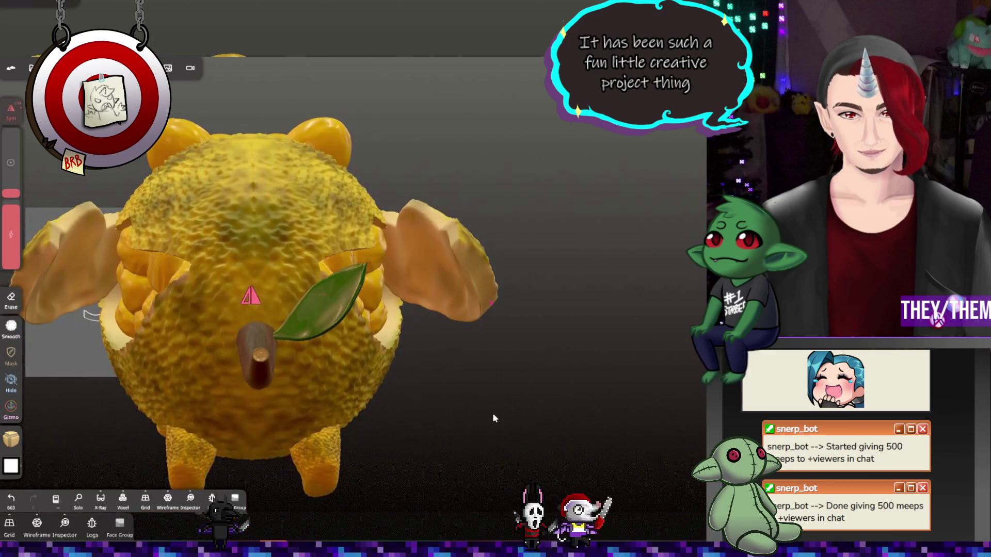
{"action": "left_click", "coordinate": [455, 242]}
{"action": "left_click_drag", "start_coordinate": [454, 241], "coordinate": [451, 264]}
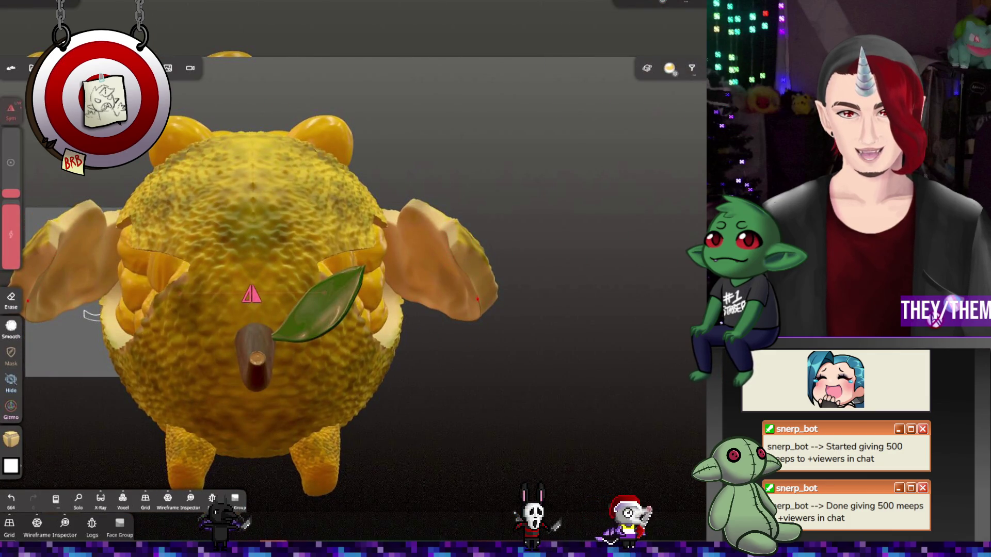
{"action": "mouse_move", "coordinate": [572, 286]}
{"action": "left_mouse_down"}
{"action": "mouse_move", "coordinate": [404, 298]}
{"action": "mouse_move", "coordinate": [524, 287]}
{"action": "left_mouse_up"}
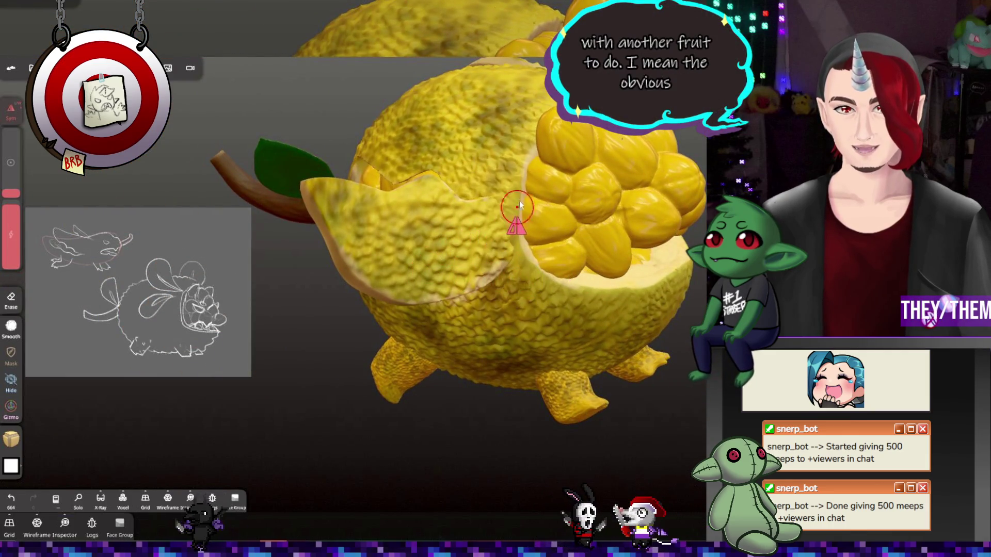
Sample the fruit's yellow with the colour picker and paint a stroke across the fruit
{"action": "left_click", "coordinate": [11, 438]}
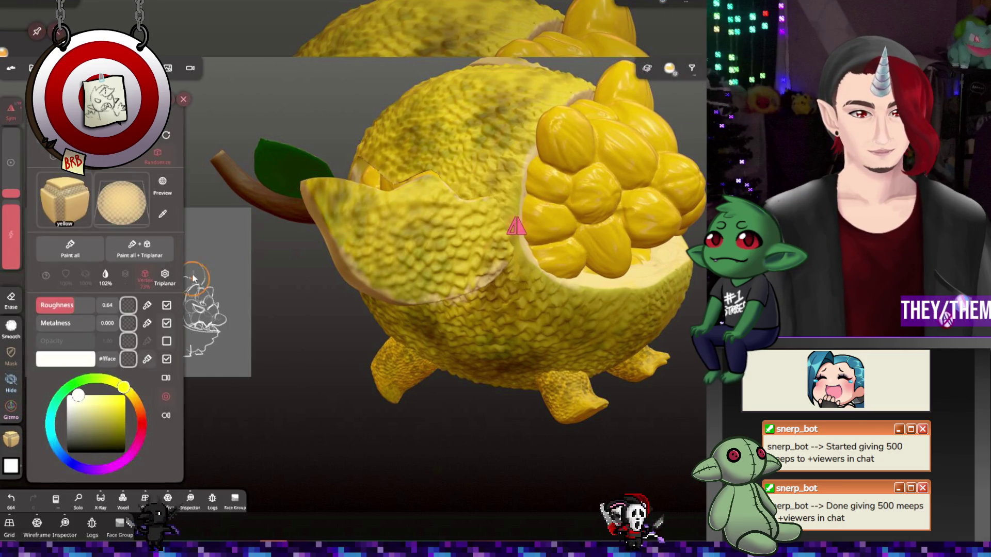
{"action": "mouse_move", "coordinate": [11, 439]}
{"action": "left_mouse_down"}
{"action": "mouse_move", "coordinate": [258, 283]}
{"action": "mouse_move", "coordinate": [471, 175]}
{"action": "left_mouse_up"}
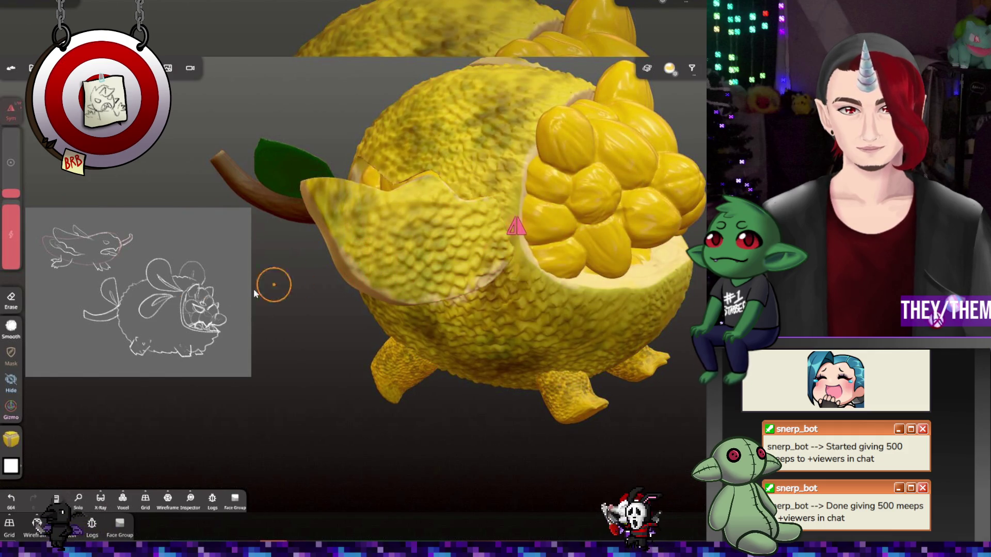
{"action": "left_click", "coordinate": [12, 441]}
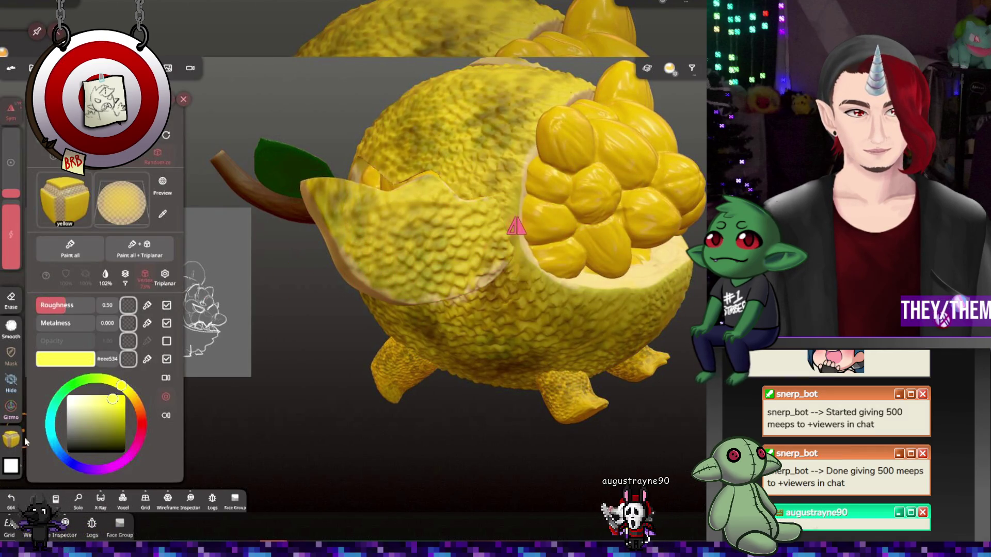
{"action": "left_click", "coordinate": [382, 276]}
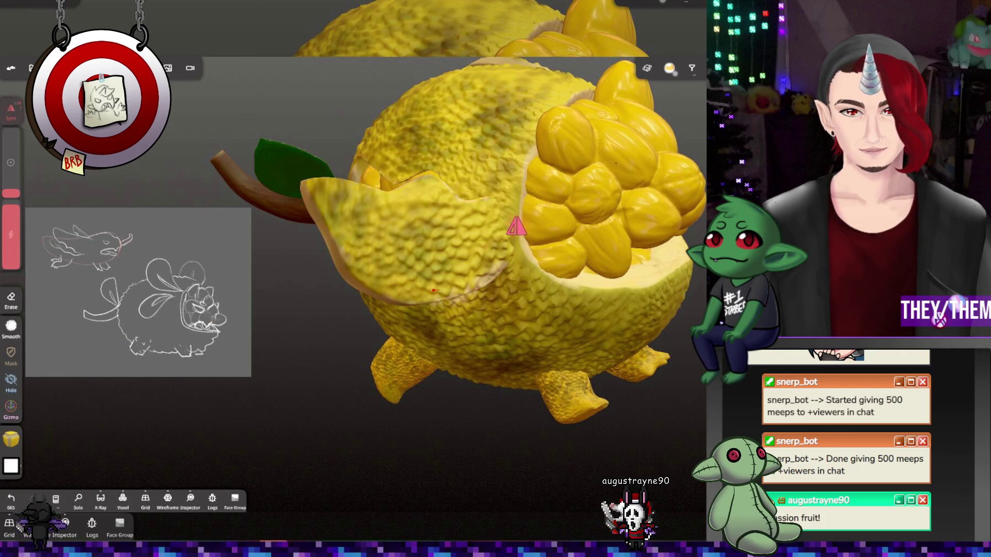
{"action": "mouse_move", "coordinate": [394, 268]}
{"action": "middle_mouse_down"}
{"action": "mouse_move", "coordinate": [416, 255]}
{"action": "mouse_move", "coordinate": [550, 254]}
{"action": "mouse_move", "coordinate": [644, 283]}
{"action": "mouse_move", "coordinate": [580, 294]}
{"action": "middle_mouse_up"}
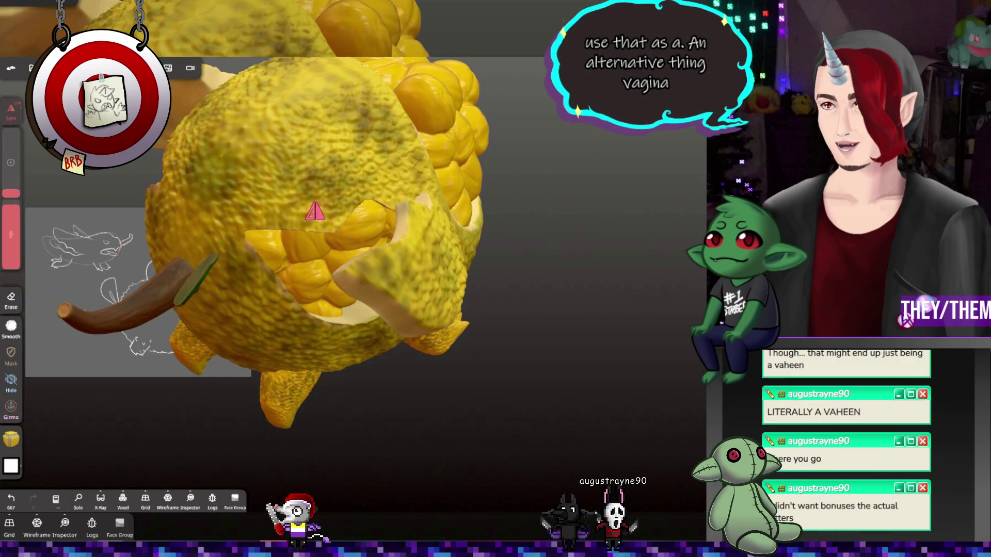
{"action": "mouse_move", "coordinate": [640, 371]}
{"action": "left_mouse_down"}
{"action": "mouse_move", "coordinate": [515, 332]}
{"action": "mouse_move", "coordinate": [683, 319]}
{"action": "mouse_move", "coordinate": [658, 289]}
{"action": "mouse_move", "coordinate": [541, 328]}
{"action": "mouse_move", "coordinate": [568, 258]}
{"action": "mouse_move", "coordinate": [544, 224]}
{"action": "mouse_move", "coordinate": [550, 265]}
{"action": "left_mouse_up"}
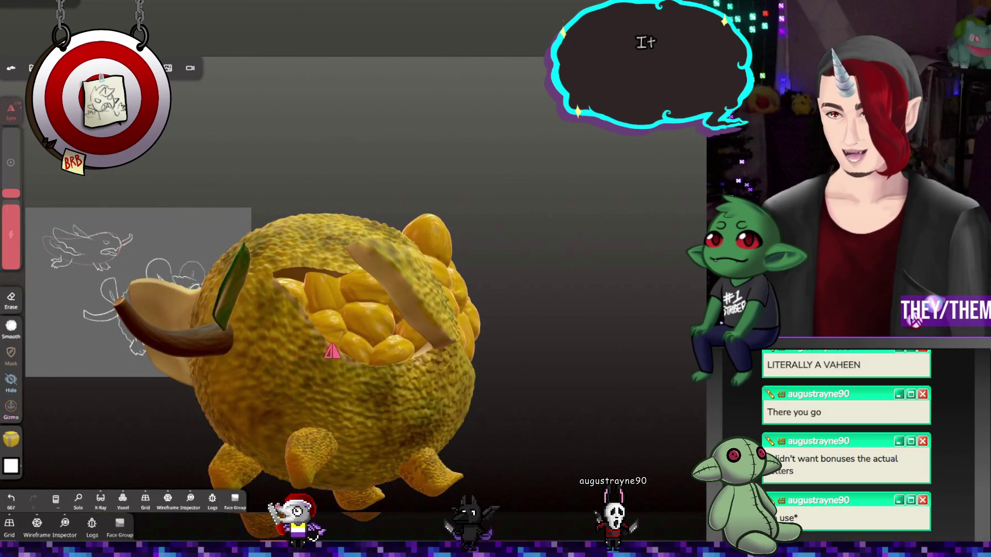
Sample a tan colour from the model as the paint colour and apply a dab
{"action": "mouse_move", "coordinate": [516, 289]}
{"action": "left_mouse_down"}
{"action": "mouse_move", "coordinate": [493, 288]}
{"action": "mouse_move", "coordinate": [494, 320]}
{"action": "left_mouse_up"}
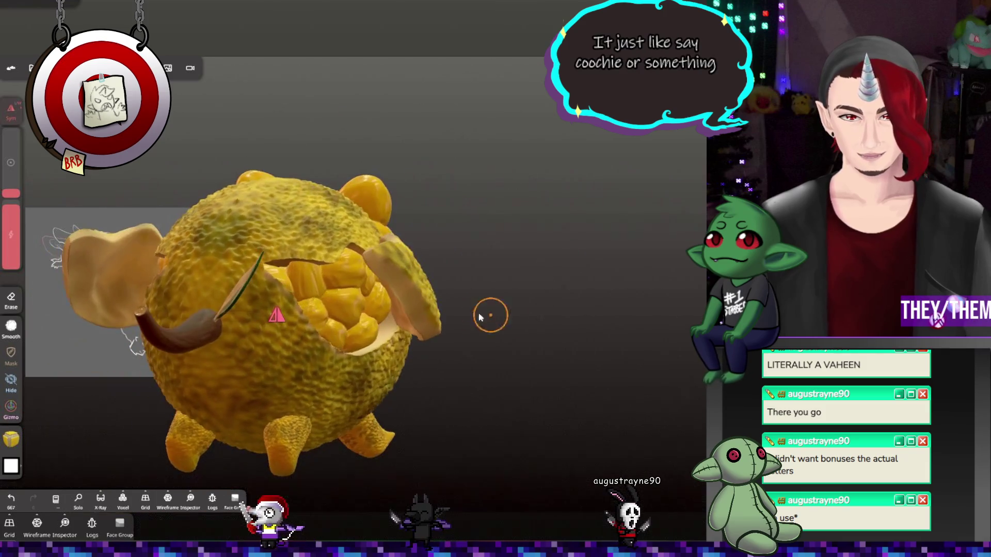
{"action": "left_click", "coordinate": [11, 439]}
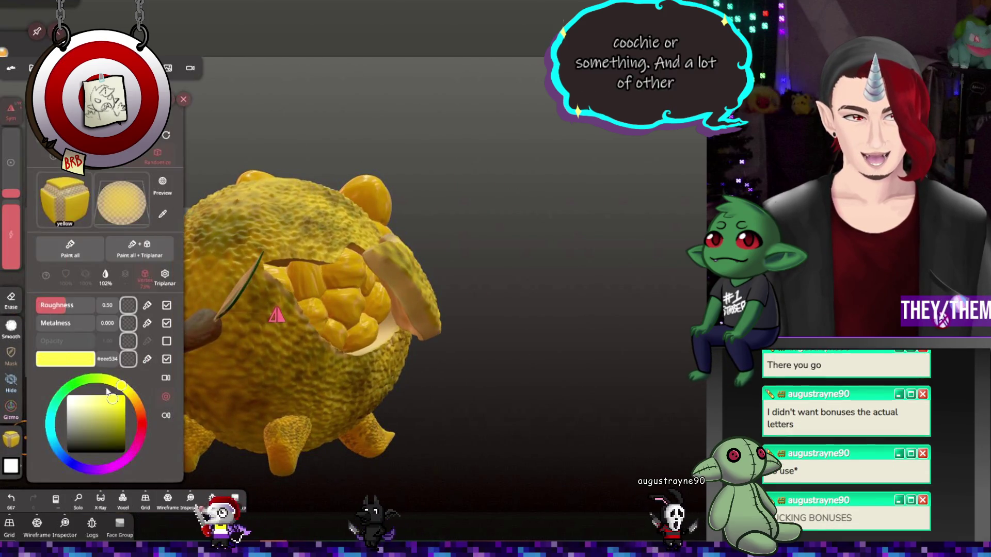
{"action": "left_click", "coordinate": [163, 213]}
{"action": "left_click", "coordinate": [314, 325]}
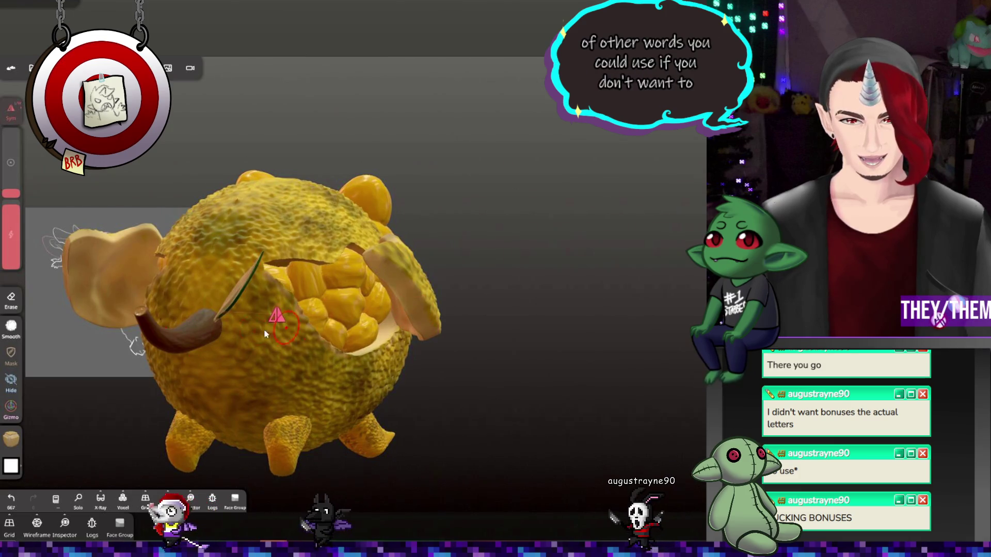
{"action": "key", "text": "ctrl+z"}
{"action": "left_click", "coordinate": [11, 352]}
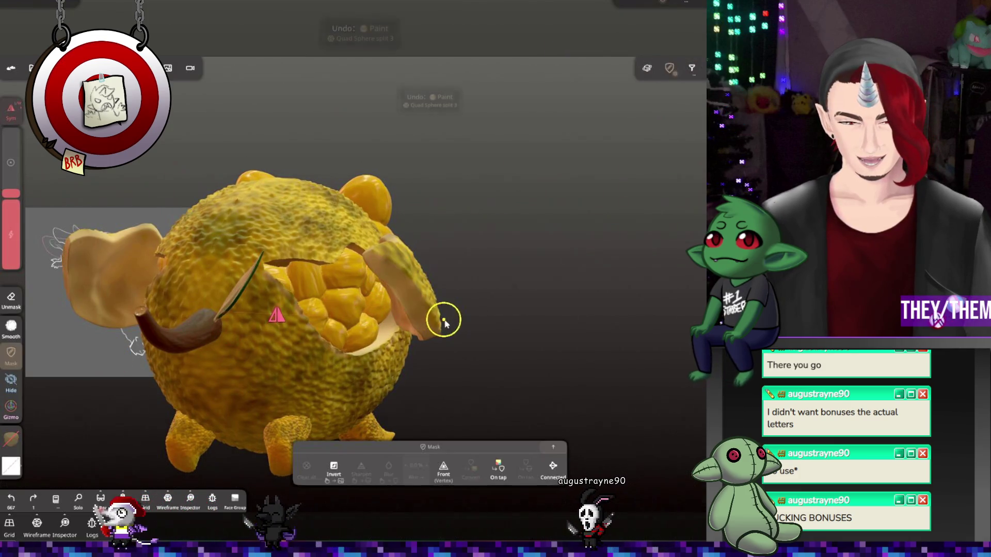
{"action": "left_click_drag", "start_coordinate": [443, 323], "coordinate": [544, 314]}
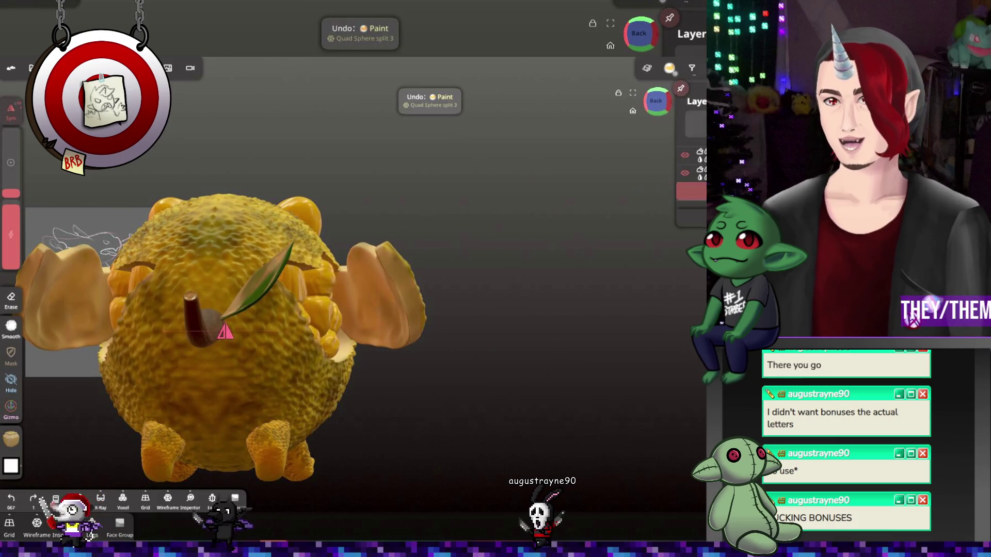
{"action": "left_click_drag", "start_coordinate": [667, 196], "coordinate": [566, 249]}
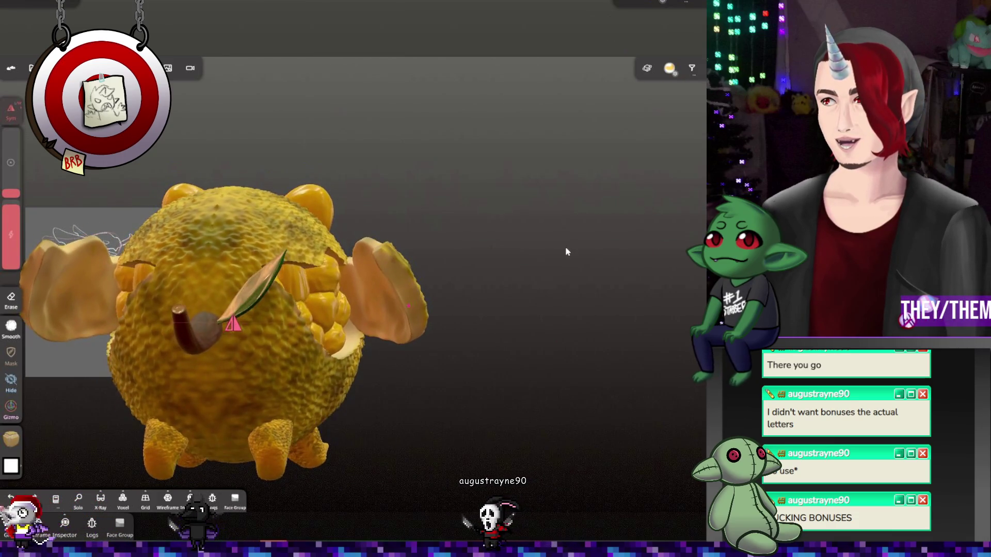
{"action": "left_click", "coordinate": [18, 439]}
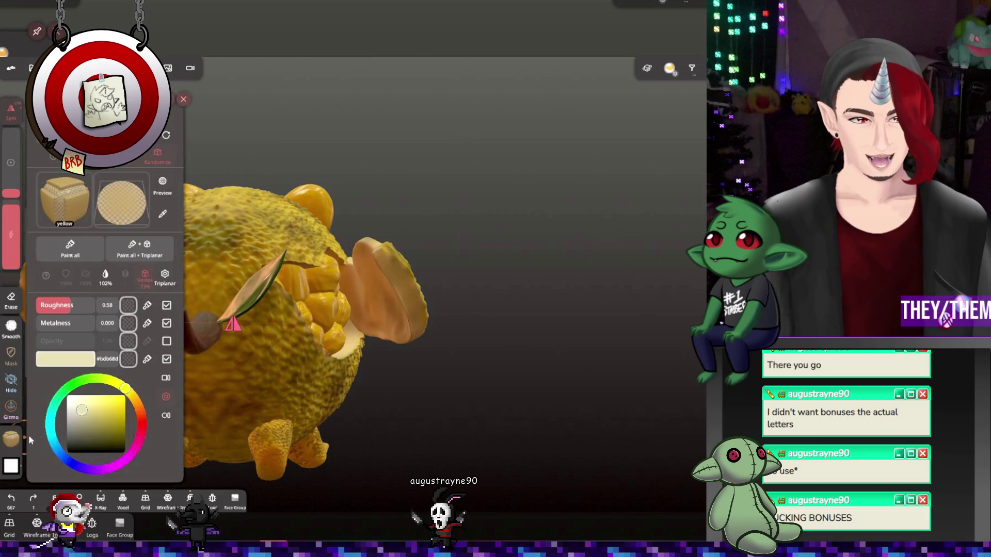
{"action": "left_click", "coordinate": [505, 303]}
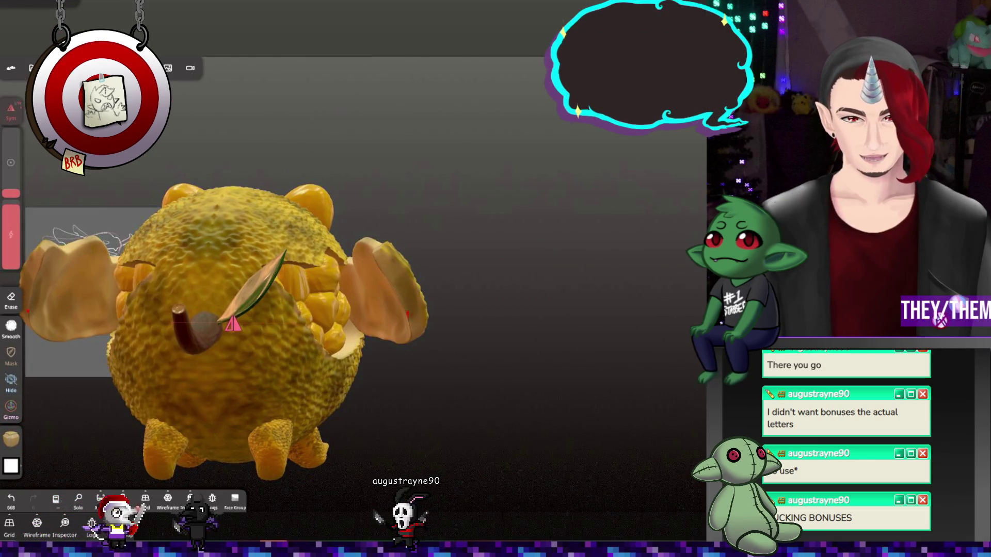
Redo a paint stroke, paint over the model, and remove a stray dab on the right ear
{"action": "key", "text": "ctrl+z"}
{"action": "mouse_move", "coordinate": [589, 277]}
{"action": "left_mouse_down"}
{"action": "mouse_move", "coordinate": [496, 276]}
{"action": "mouse_move", "coordinate": [387, 297]}
{"action": "left_mouse_up"}
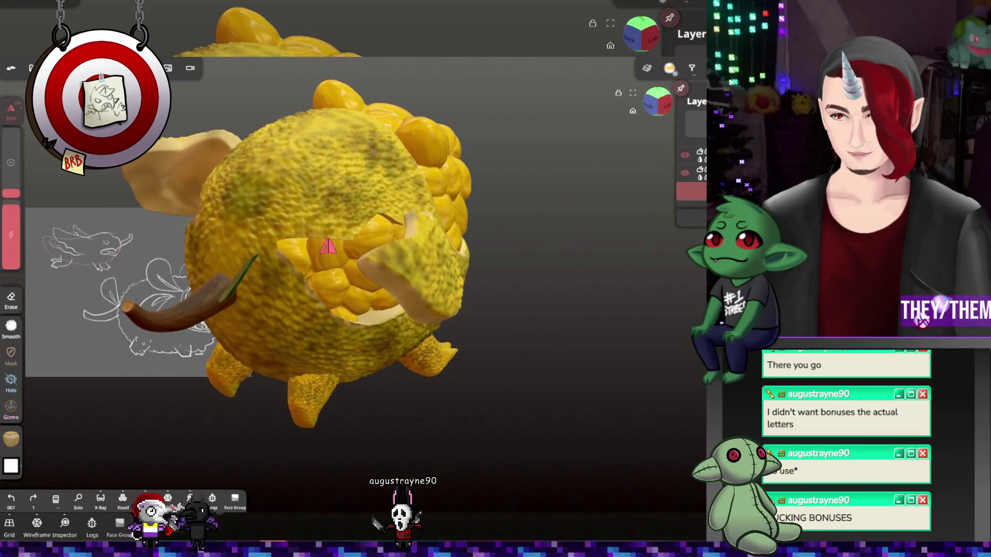
{"action": "key", "text": "ctrl+shift+z"}
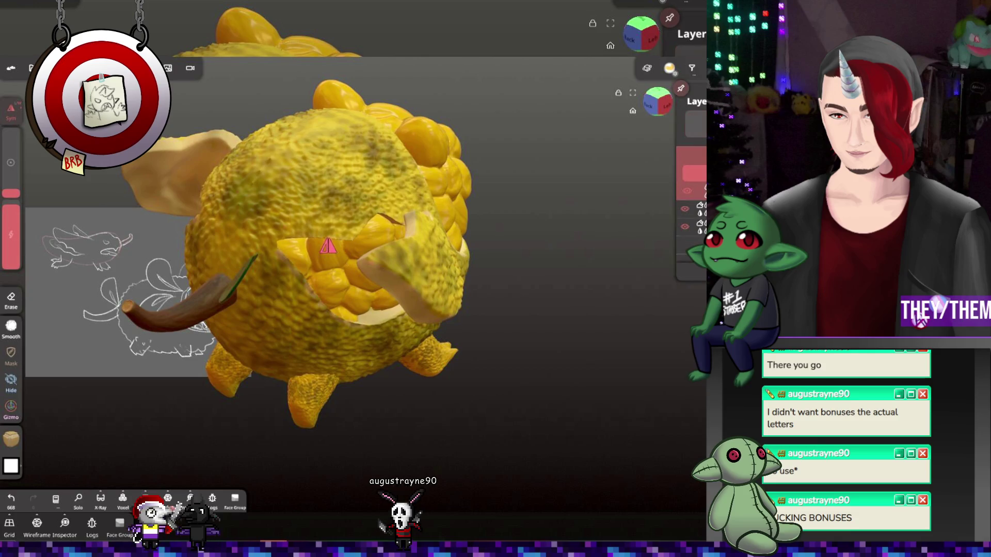
{"action": "left_click_drag", "start_coordinate": [391, 237], "coordinate": [400, 292]}
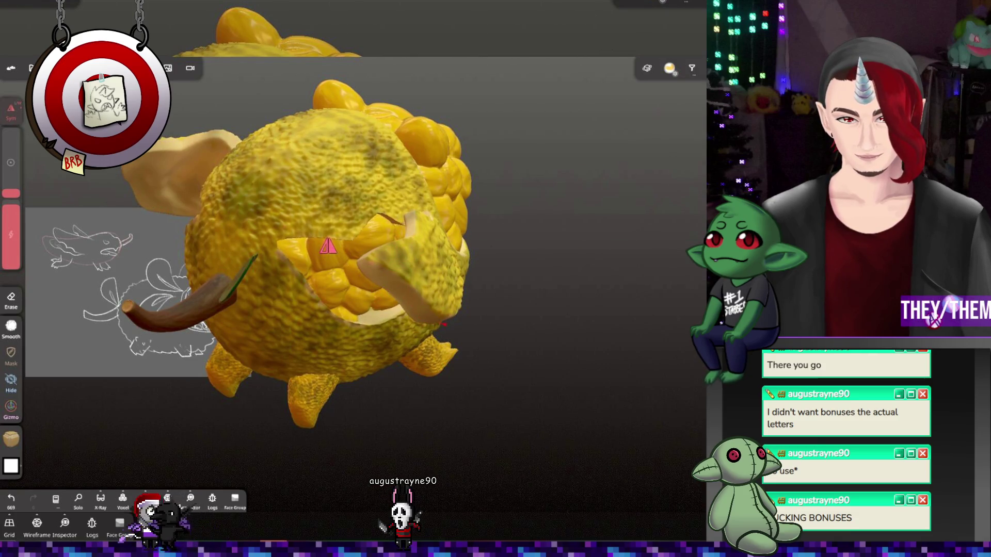
{"action": "left_click_drag", "start_coordinate": [475, 316], "coordinate": [642, 226]}
{"action": "left_click", "coordinate": [388, 309]}
{"action": "key", "text": "ctrl+z"}
{"action": "mouse_move", "coordinate": [527, 270]}
{"action": "left_mouse_down"}
{"action": "mouse_move", "coordinate": [475, 302]}
{"action": "mouse_move", "coordinate": [31, 469]}
{"action": "left_mouse_up"}
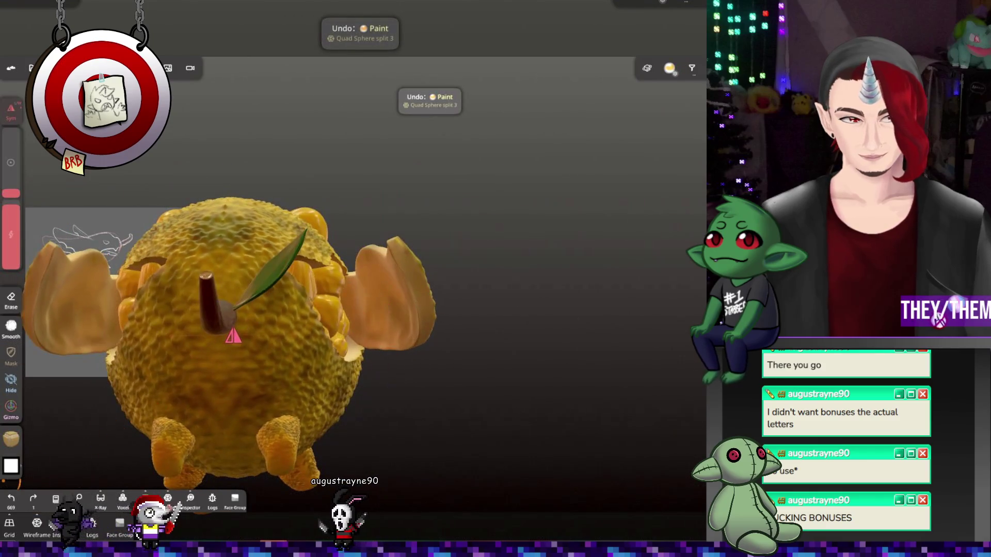
Pick another colour from the model, then smooth the right peel flap's surface
{"action": "left_click", "coordinate": [10, 438]}
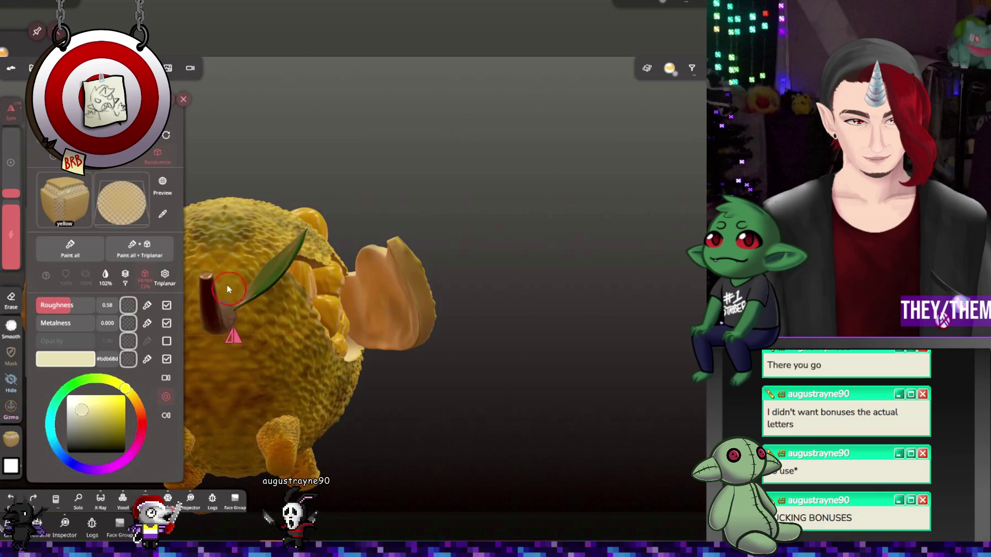
{"action": "left_click", "coordinate": [164, 216]}
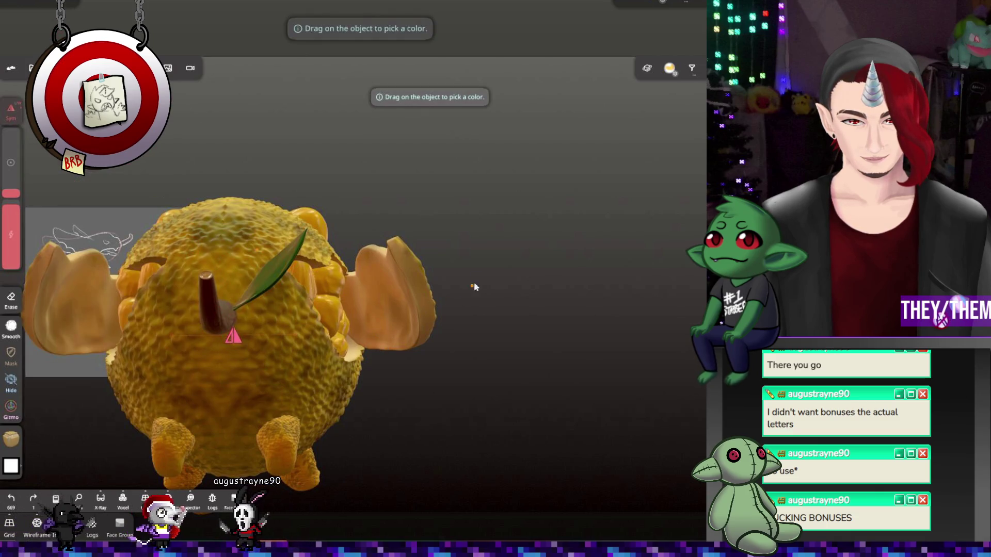
{"action": "left_click", "coordinate": [355, 363]}
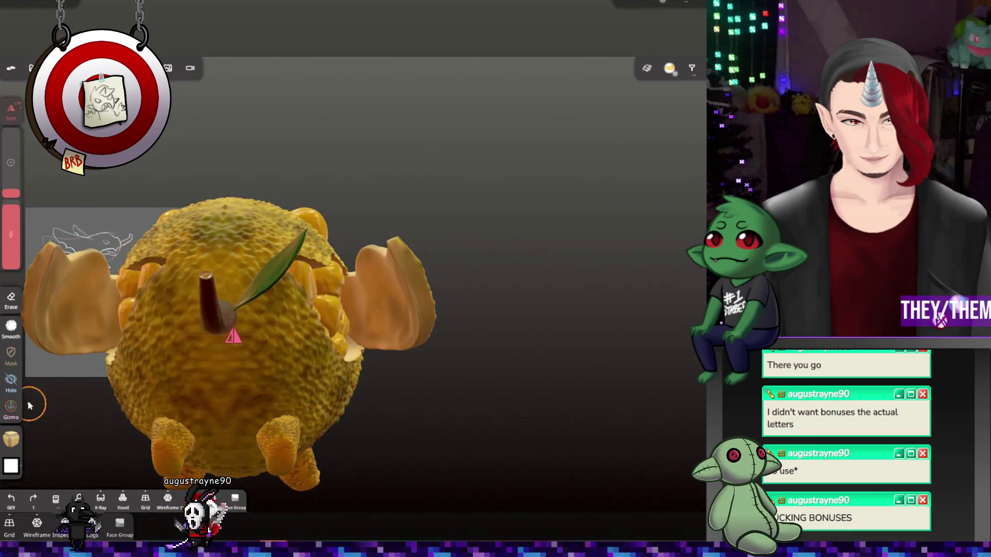
{"action": "left_click", "coordinate": [12, 327]}
{"action": "left_click", "coordinate": [400, 284]}
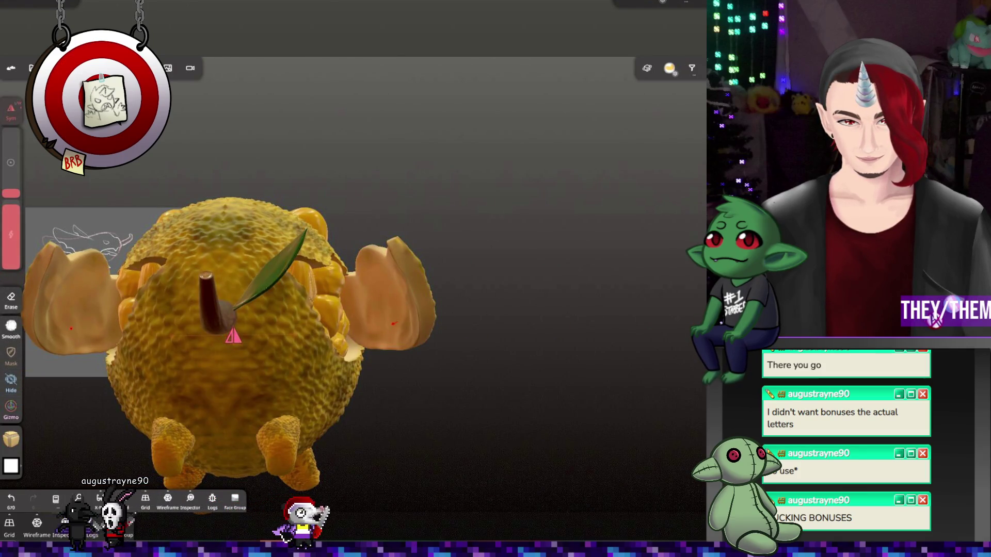
{"action": "left_click_drag", "start_coordinate": [401, 284], "coordinate": [408, 314]}
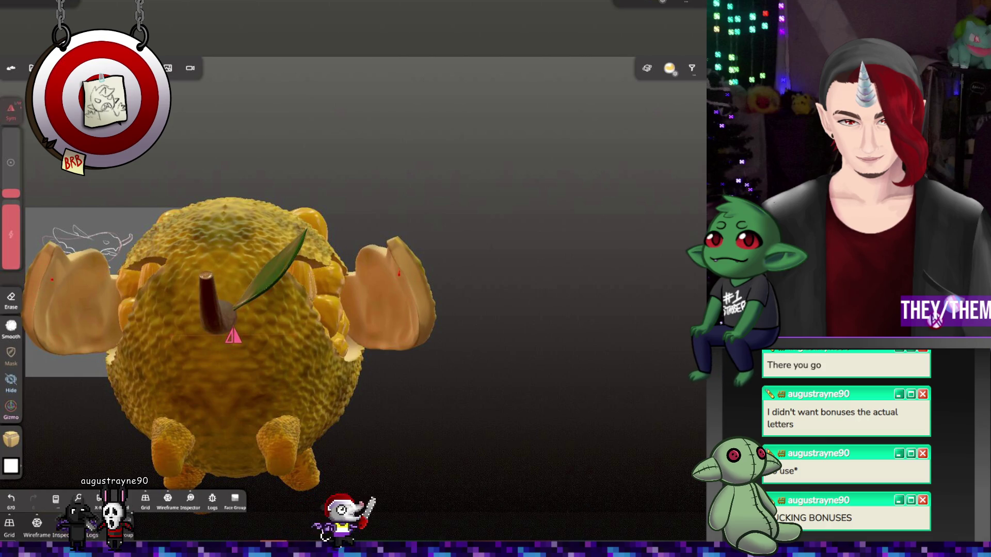
{"action": "left_click_drag", "start_coordinate": [491, 278], "coordinate": [620, 385]}
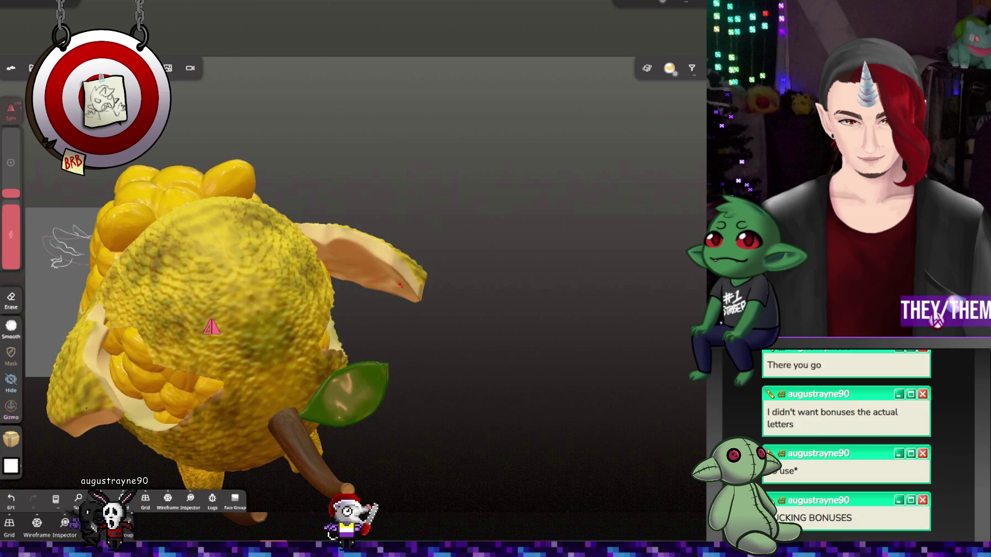
Tap the peel flap edge twice beside the open seed cavity to touch it up
{"action": "mouse_move", "coordinate": [422, 306]}
{"action": "left_mouse_down"}
{"action": "mouse_move", "coordinate": [492, 254]}
{"action": "mouse_move", "coordinate": [400, 305]}
{"action": "left_mouse_up"}
{"action": "left_click_drag", "start_coordinate": [448, 285], "coordinate": [484, 338]}
{"action": "left_click_drag", "start_coordinate": [611, 357], "coordinate": [512, 328]}
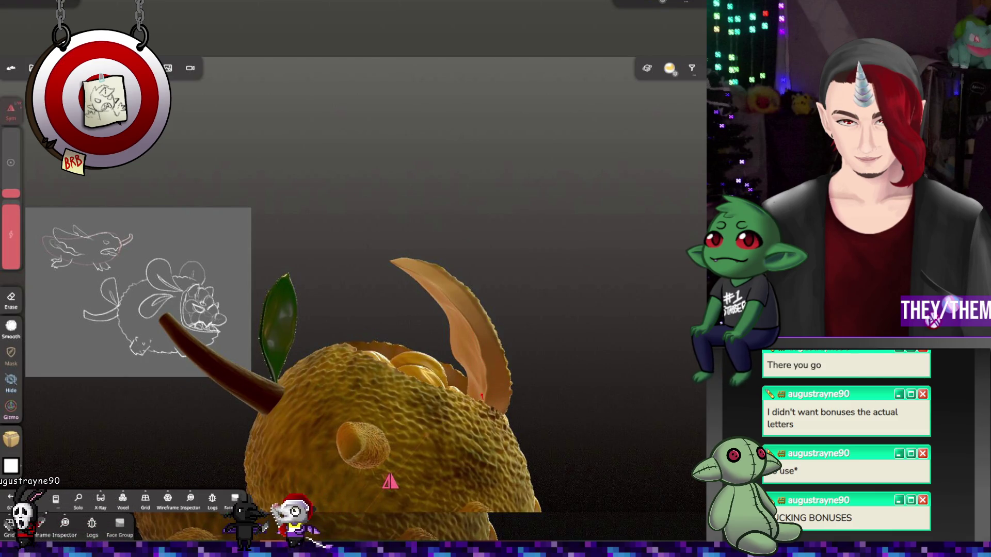
{"action": "mouse_move", "coordinate": [537, 289]}
{"action": "left_mouse_down"}
{"action": "mouse_move", "coordinate": [516, 304]}
{"action": "mouse_move", "coordinate": [527, 316]}
{"action": "mouse_move", "coordinate": [422, 273]}
{"action": "left_mouse_up"}
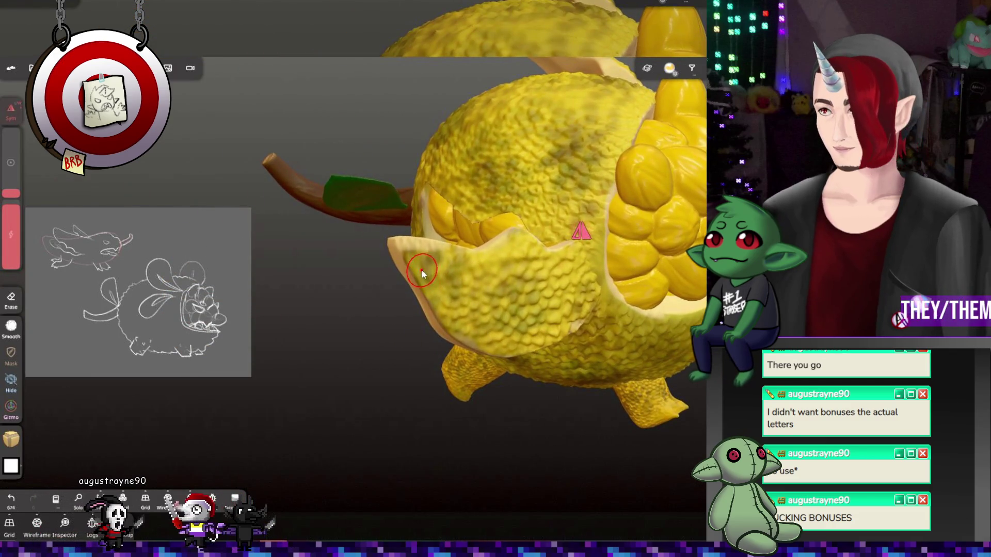
{"action": "left_click", "coordinate": [408, 253]}
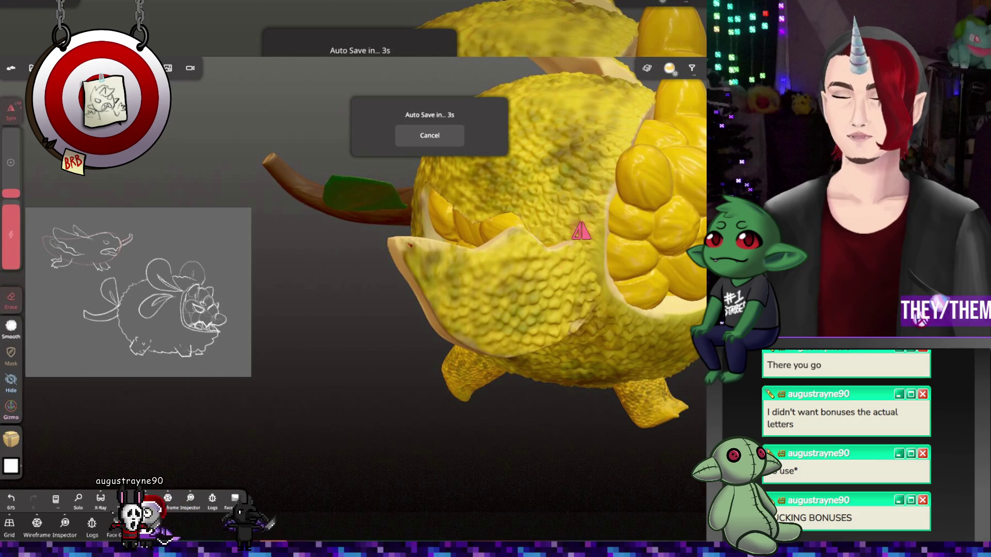
{"action": "left_click", "coordinate": [514, 247]}
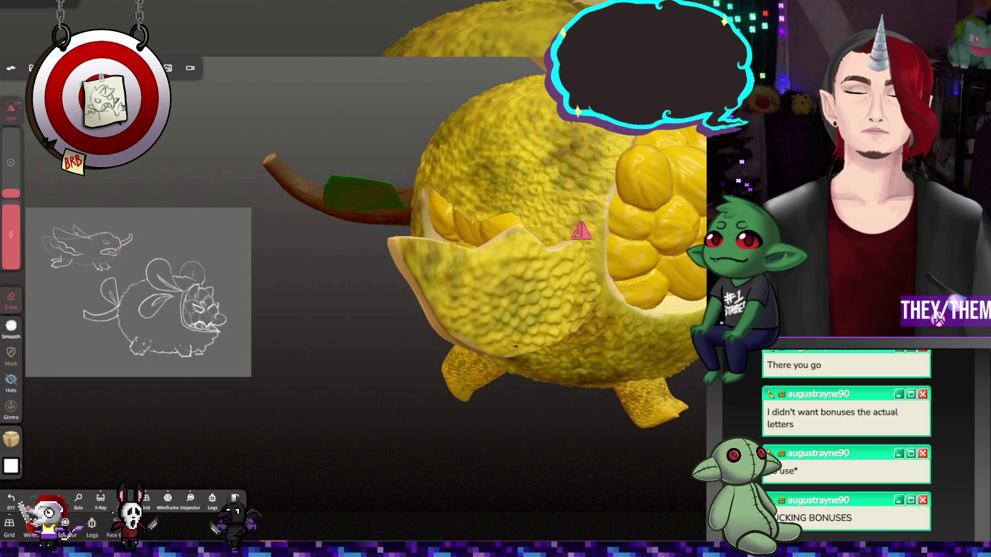
{"action": "mouse_move", "coordinate": [581, 231]}
{"action": "left_mouse_down"}
{"action": "mouse_move", "coordinate": [652, 221]}
{"action": "mouse_move", "coordinate": [593, 339]}
{"action": "mouse_move", "coordinate": [526, 308]}
{"action": "mouse_move", "coordinate": [506, 312]}
{"action": "mouse_move", "coordinate": [628, 294]}
{"action": "mouse_move", "coordinate": [524, 351]}
{"action": "mouse_move", "coordinate": [470, 419]}
{"action": "mouse_move", "coordinate": [473, 391]}
{"action": "mouse_move", "coordinate": [505, 355]}
{"action": "mouse_move", "coordinate": [432, 308]}
{"action": "mouse_move", "coordinate": [440, 322]}
{"action": "left_mouse_up"}
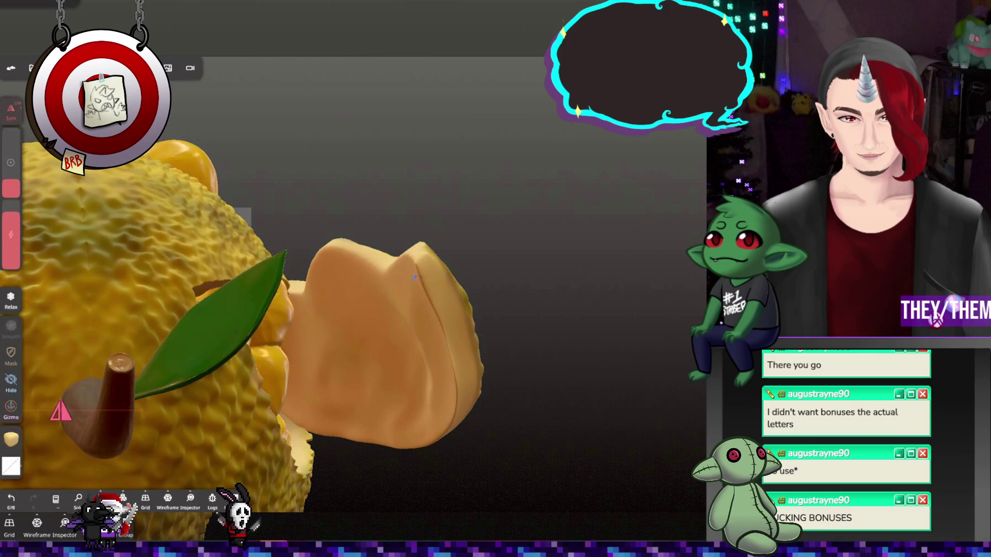
Close in on the pods and upright flap and paint a small mark
{"action": "left_click_drag", "start_coordinate": [547, 361], "coordinate": [453, 319]}
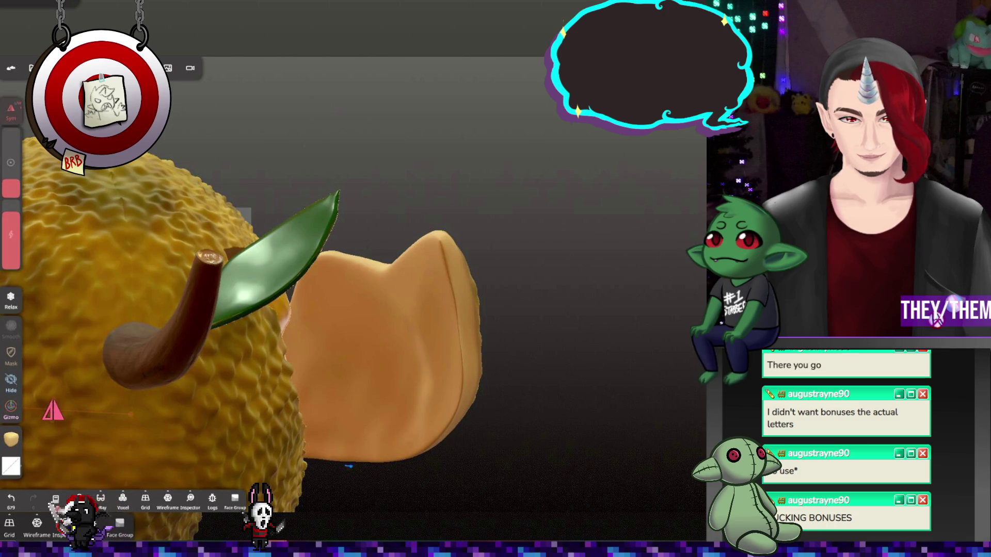
{"action": "mouse_move", "coordinate": [307, 458]}
{"action": "left_mouse_down"}
{"action": "mouse_move", "coordinate": [524, 458]}
{"action": "mouse_move", "coordinate": [427, 367]}
{"action": "mouse_move", "coordinate": [398, 393]}
{"action": "mouse_move", "coordinate": [354, 470]}
{"action": "left_mouse_up"}
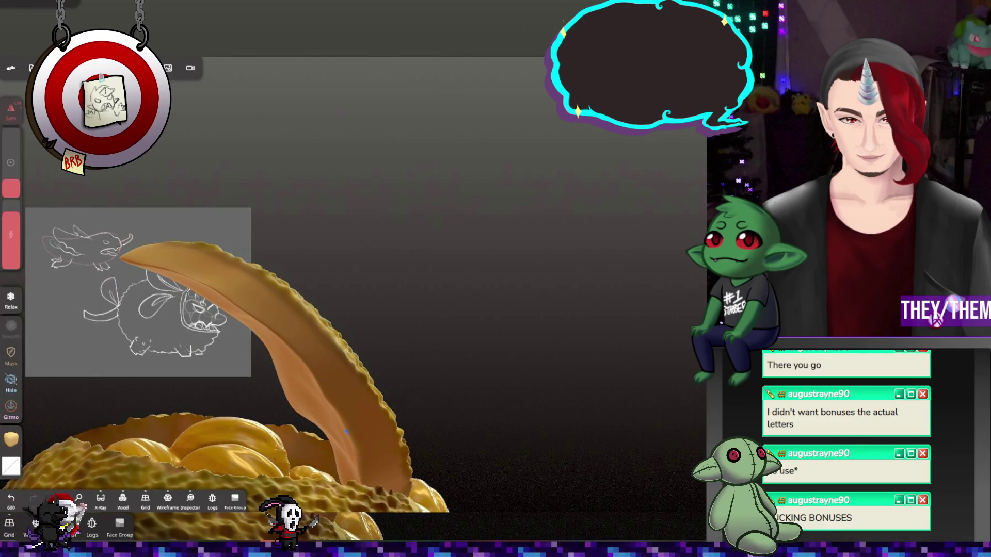
{"action": "mouse_move", "coordinate": [354, 471]}
{"action": "left_mouse_down"}
{"action": "mouse_move", "coordinate": [509, 324]}
{"action": "mouse_move", "coordinate": [584, 408]}
{"action": "mouse_move", "coordinate": [461, 249]}
{"action": "mouse_move", "coordinate": [513, 290]}
{"action": "mouse_move", "coordinate": [426, 250]}
{"action": "mouse_move", "coordinate": [437, 254]}
{"action": "left_mouse_up"}
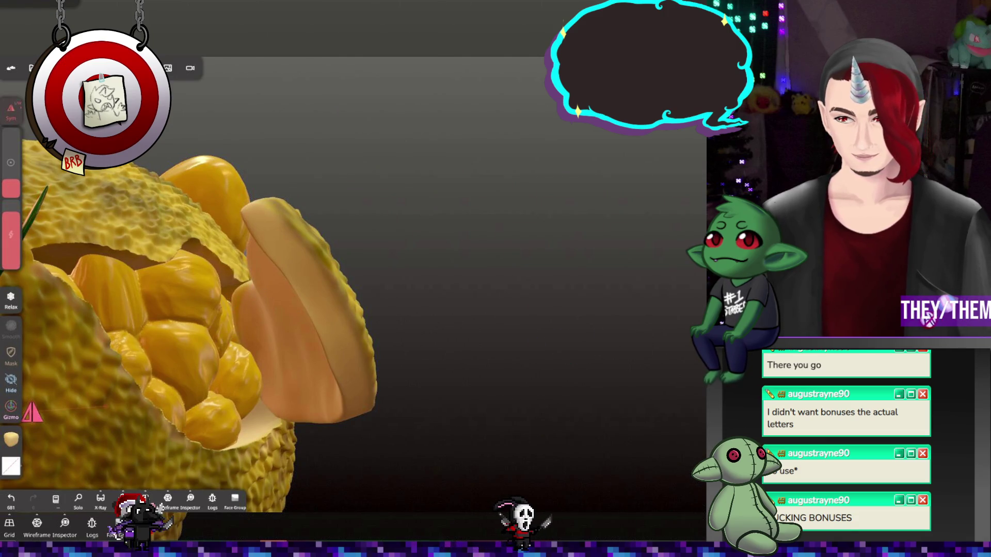
{"action": "left_click", "coordinate": [235, 326]}
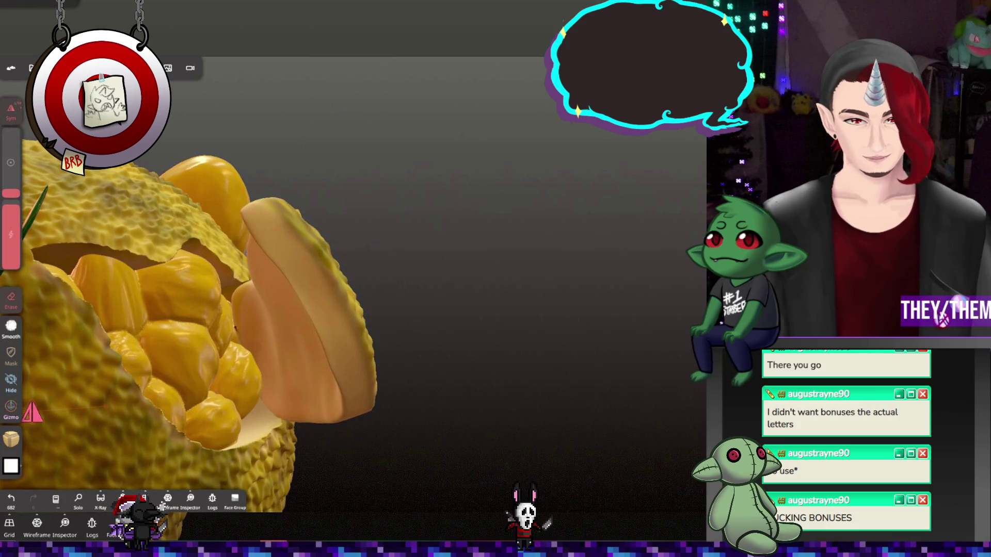
{"action": "right_click_drag", "start_coordinate": [75, 294], "coordinate": [14, 299]}
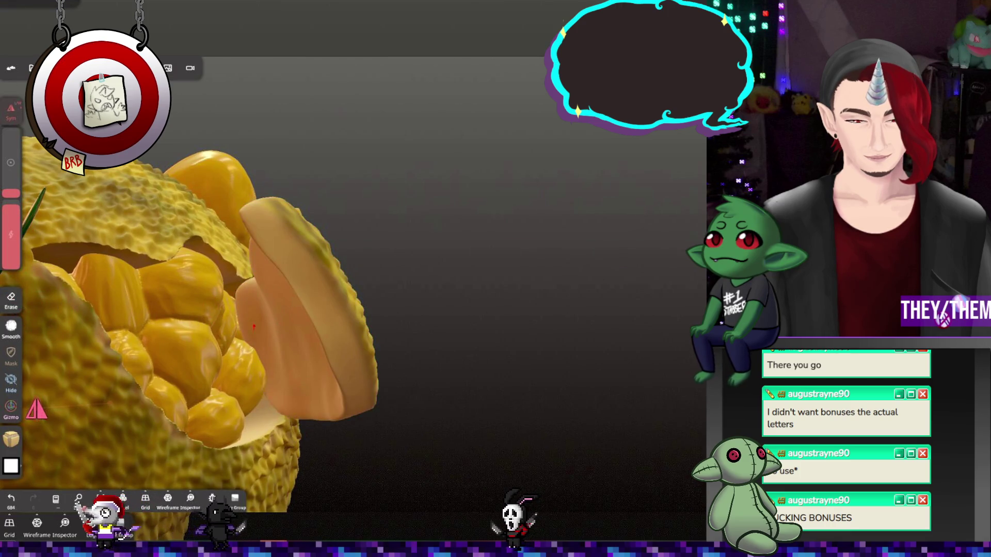
Paint the yellow rind texture across and down the front peel flap
{"action": "left_click", "coordinate": [296, 329]}
{"action": "mouse_move", "coordinate": [297, 330]}
{"action": "right_mouse_down"}
{"action": "mouse_move", "coordinate": [463, 403]}
{"action": "mouse_move", "coordinate": [304, 386]}
{"action": "mouse_move", "coordinate": [604, 358]}
{"action": "mouse_move", "coordinate": [515, 356]}
{"action": "mouse_move", "coordinate": [519, 339]}
{"action": "mouse_move", "coordinate": [379, 361]}
{"action": "mouse_move", "coordinate": [453, 340]}
{"action": "right_mouse_up"}
{"action": "left_click_drag", "start_coordinate": [164, 261], "coordinate": [261, 362]}
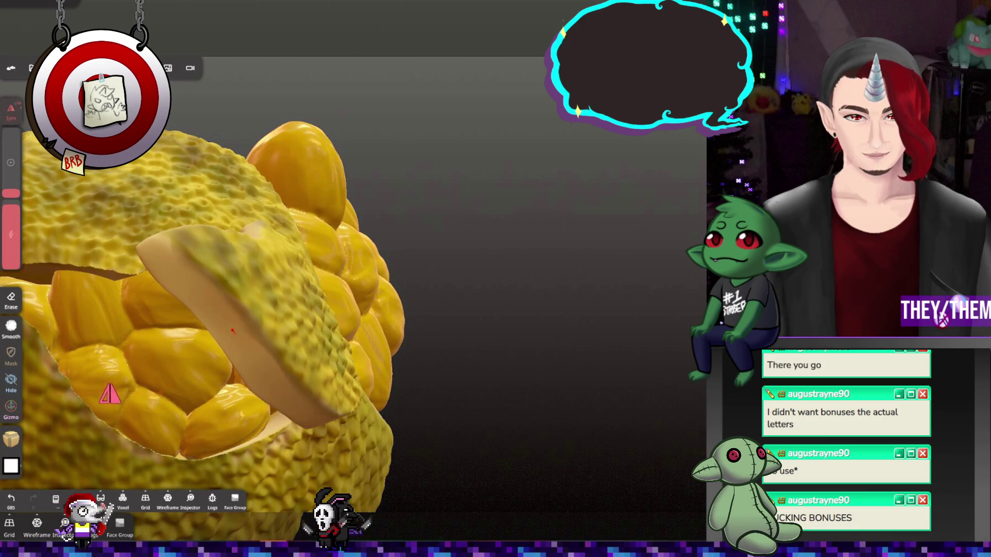
{"action": "mouse_move", "coordinate": [254, 363]}
{"action": "right_mouse_down"}
{"action": "mouse_move", "coordinate": [389, 405]}
{"action": "mouse_move", "coordinate": [412, 324]}
{"action": "mouse_move", "coordinate": [458, 323]}
{"action": "mouse_move", "coordinate": [280, 297]}
{"action": "mouse_move", "coordinate": [458, 356]}
{"action": "mouse_move", "coordinate": [654, 219]}
{"action": "mouse_move", "coordinate": [635, 276]}
{"action": "mouse_move", "coordinate": [671, 246]}
{"action": "mouse_move", "coordinate": [544, 283]}
{"action": "mouse_move", "coordinate": [543, 253]}
{"action": "right_mouse_up"}
{"action": "key", "text": "f"}
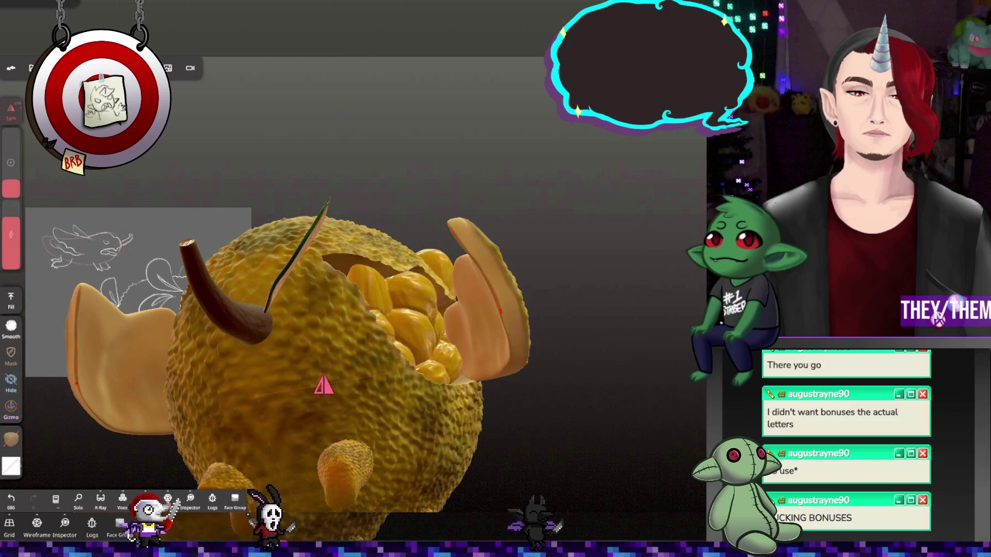
Paint a mirrored mark on both wing edges with symmetry, then zoom toward the cavity
{"action": "right_click_drag", "start_coordinate": [568, 258], "coordinate": [454, 263]}
{"action": "left_click", "coordinate": [511, 334]}
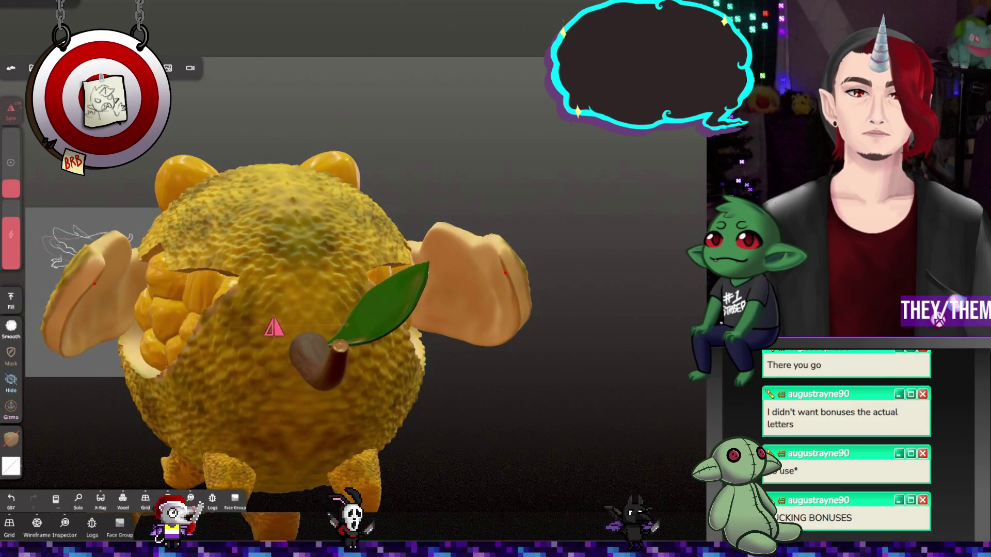
{"action": "mouse_move", "coordinate": [501, 312]}
{"action": "left_mouse_down"}
{"action": "mouse_move", "coordinate": [522, 294]}
{"action": "mouse_move", "coordinate": [511, 283]}
{"action": "left_mouse_up"}
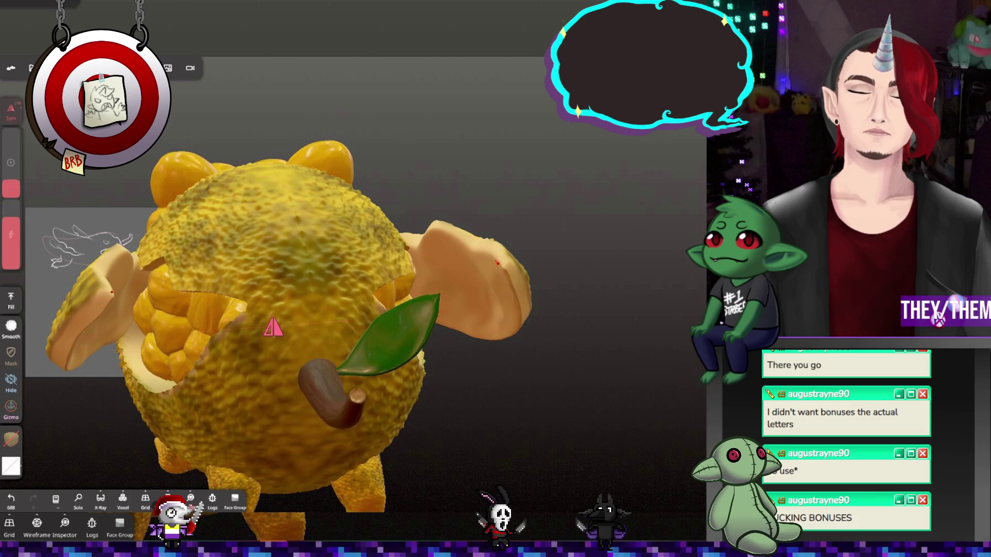
{"action": "left_click_drag", "start_coordinate": [498, 302], "coordinate": [413, 310]}
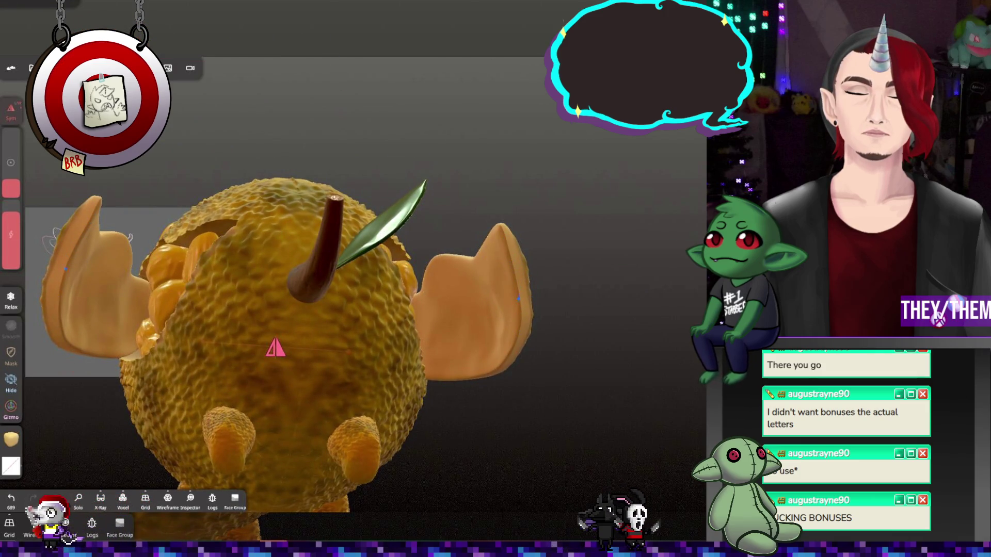
{"action": "mouse_move", "coordinate": [349, 352]}
{"action": "left_mouse_down"}
{"action": "mouse_move", "coordinate": [571, 377]}
{"action": "mouse_move", "coordinate": [495, 342]}
{"action": "mouse_move", "coordinate": [397, 368]}
{"action": "mouse_move", "coordinate": [434, 360]}
{"action": "mouse_move", "coordinate": [458, 370]}
{"action": "mouse_move", "coordinate": [699, 281]}
{"action": "mouse_move", "coordinate": [492, 305]}
{"action": "left_mouse_up"}
{"action": "scroll", "coordinate": [491, 304], "scroll_direction": "up", "scroll_amount": 5}
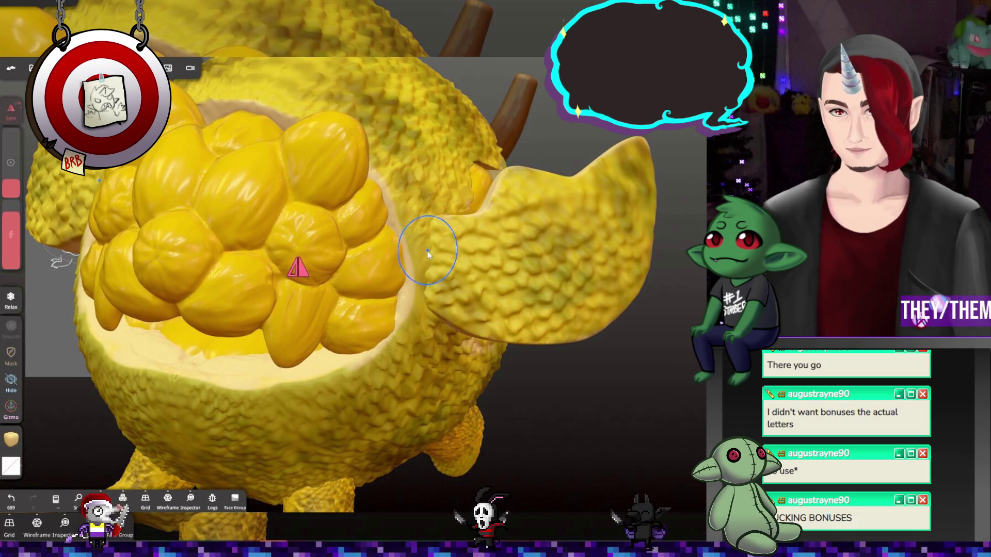
Enlarge the brush, switch it to subtractive, and select the peel piece
{"action": "left_click_drag", "start_coordinate": [428, 252], "coordinate": [435, 253]}
{"action": "mouse_move", "coordinate": [214, 287]}
{"action": "left_mouse_down"}
{"action": "mouse_move", "coordinate": [410, 297]}
{"action": "mouse_move", "coordinate": [539, 324]}
{"action": "mouse_move", "coordinate": [539, 334]}
{"action": "mouse_move", "coordinate": [511, 333]}
{"action": "left_mouse_up"}
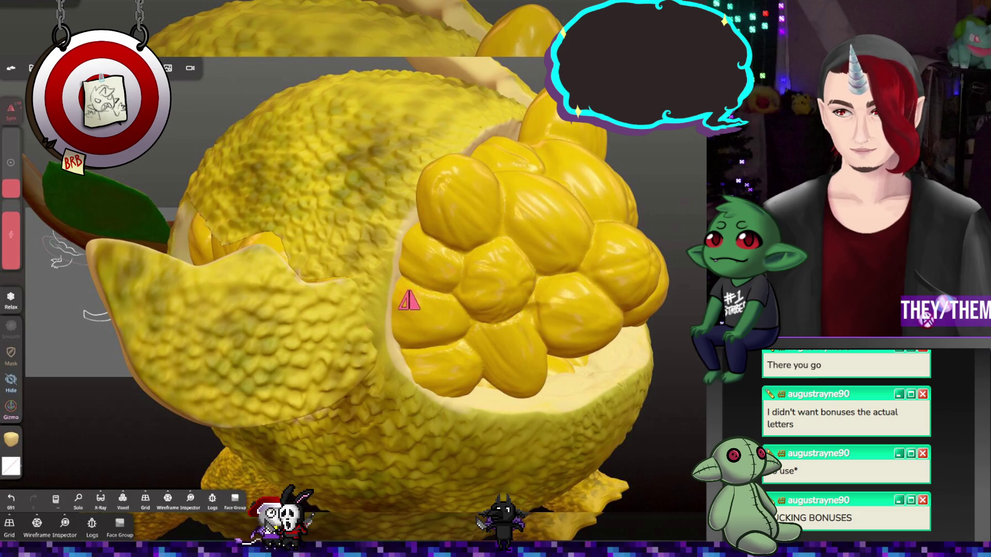
{"action": "key", "text": "bracketright"}
{"action": "key", "text": "bracketright"}
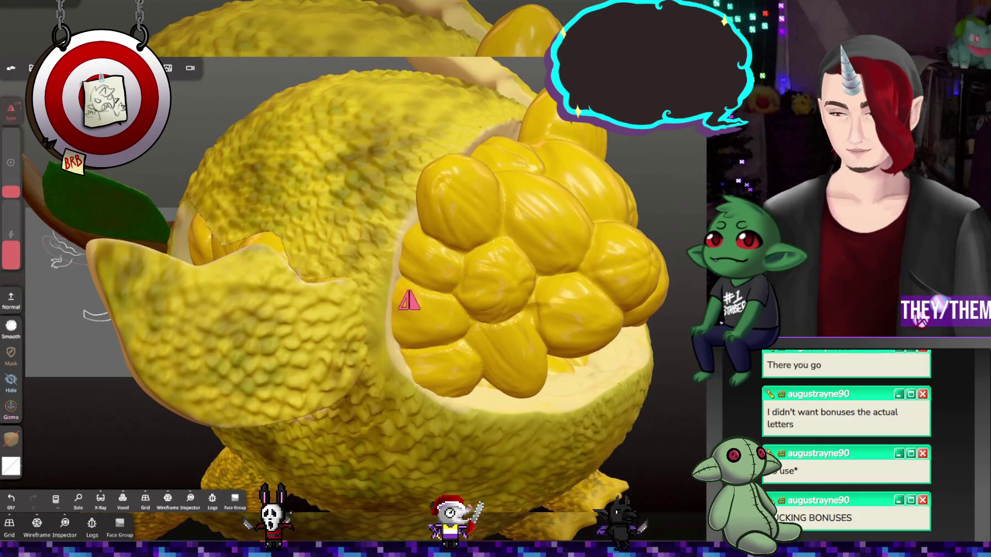
{"action": "left_click", "coordinate": [8, 300]}
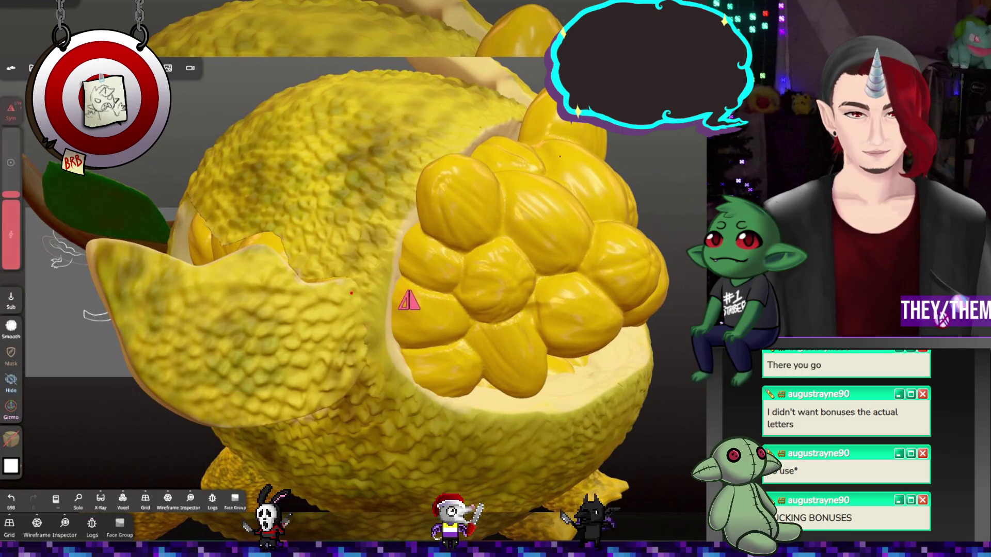
{"action": "middle_click_drag", "start_coordinate": [360, 358], "coordinate": [363, 344]}
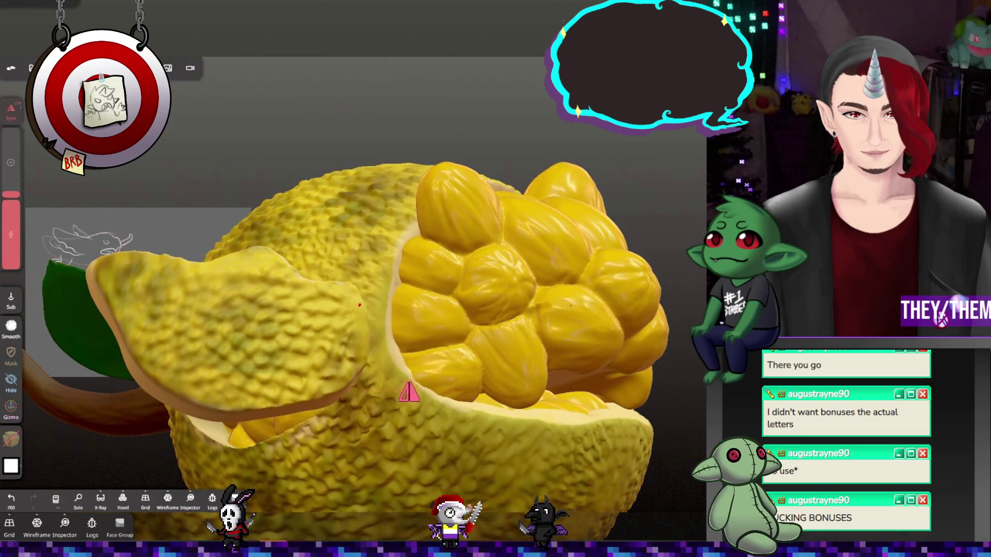
{"action": "left_click", "coordinate": [360, 327]}
{"action": "left_click", "coordinate": [358, 298]}
{"action": "left_click", "coordinate": [357, 294]}
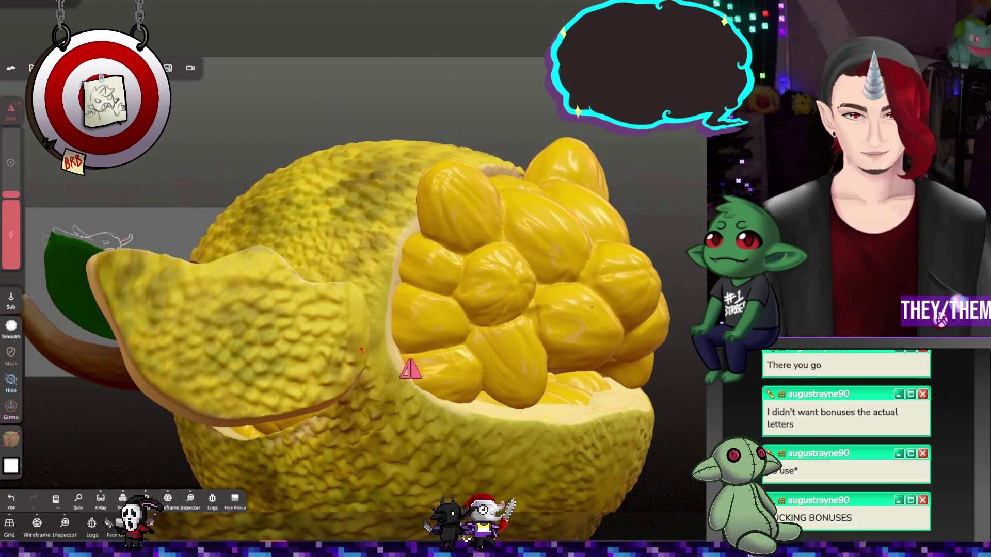
Relax the peel surface, then test a stamp on the flap and undo it
{"action": "left_click", "coordinate": [367, 312]}
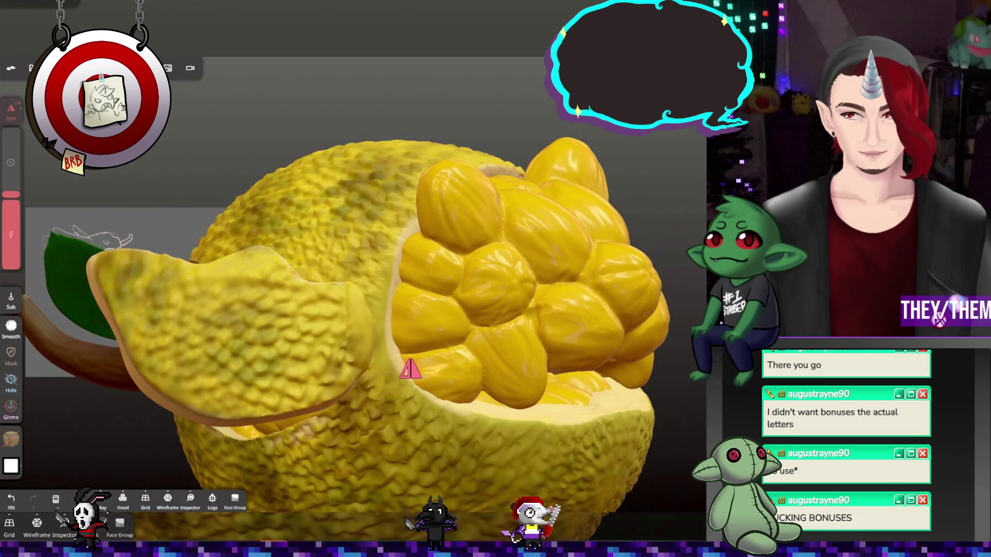
{"action": "left_click_drag", "start_coordinate": [327, 306], "coordinate": [359, 373]}
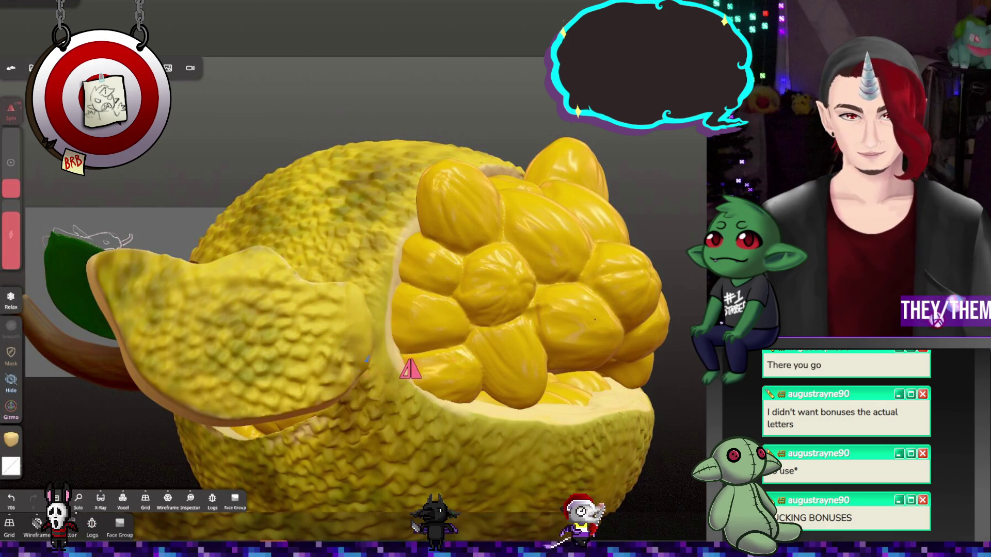
{"action": "key", "text": "shift"}
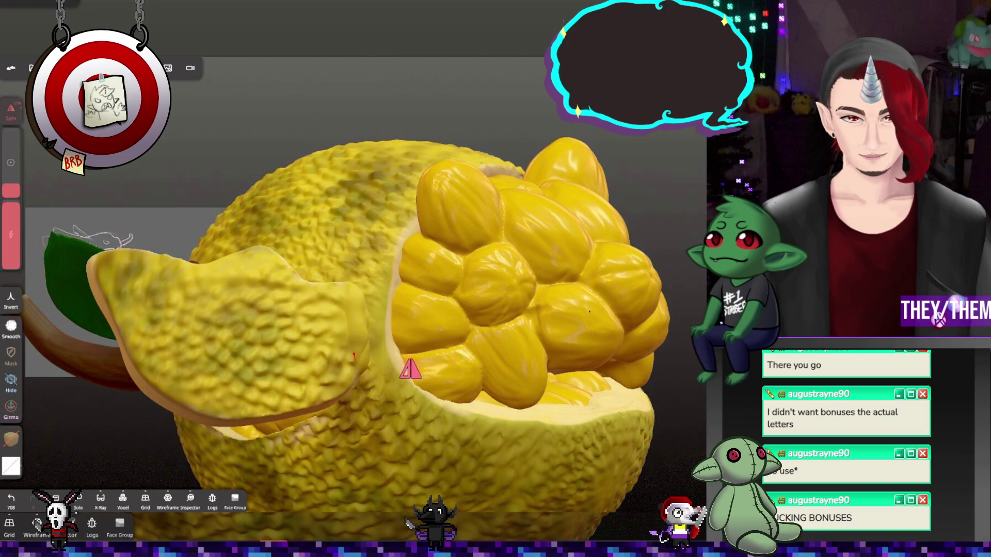
{"action": "mouse_move", "coordinate": [342, 308]}
{"action": "right_mouse_down"}
{"action": "mouse_move", "coordinate": [370, 370]}
{"action": "mouse_move", "coordinate": [438, 330]}
{"action": "mouse_move", "coordinate": [658, 298]}
{"action": "right_mouse_up"}
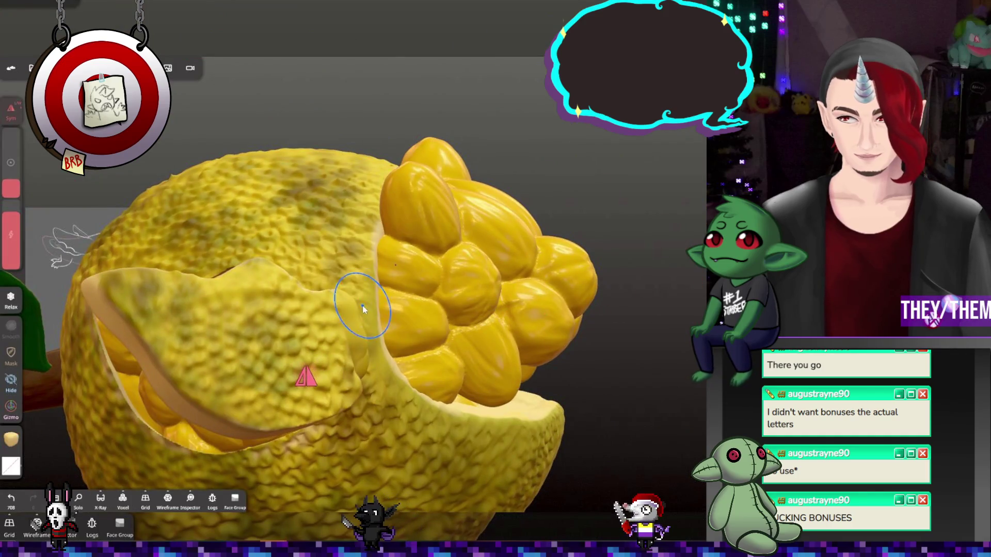
{"action": "right_click_drag", "start_coordinate": [369, 365], "coordinate": [348, 406]}
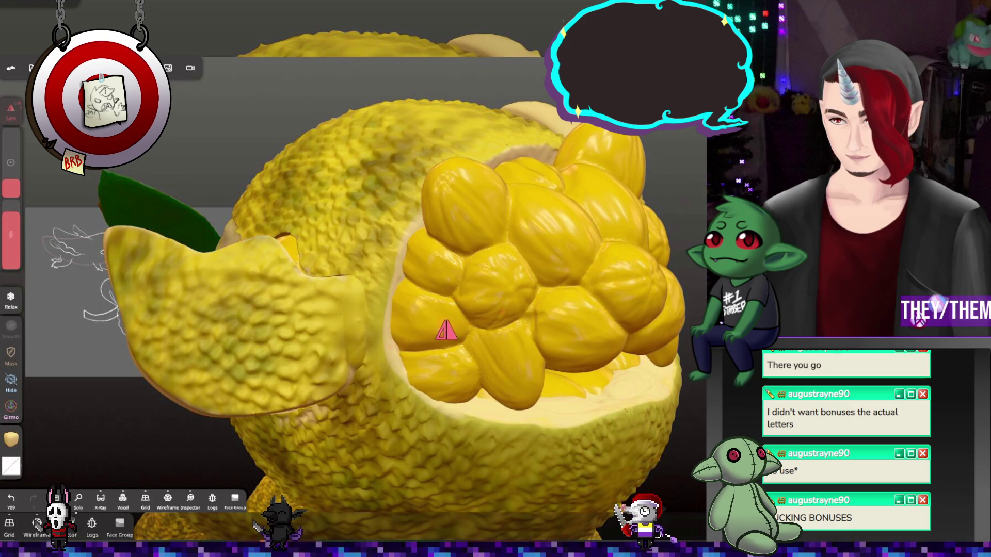
{"action": "left_click", "coordinate": [337, 325]}
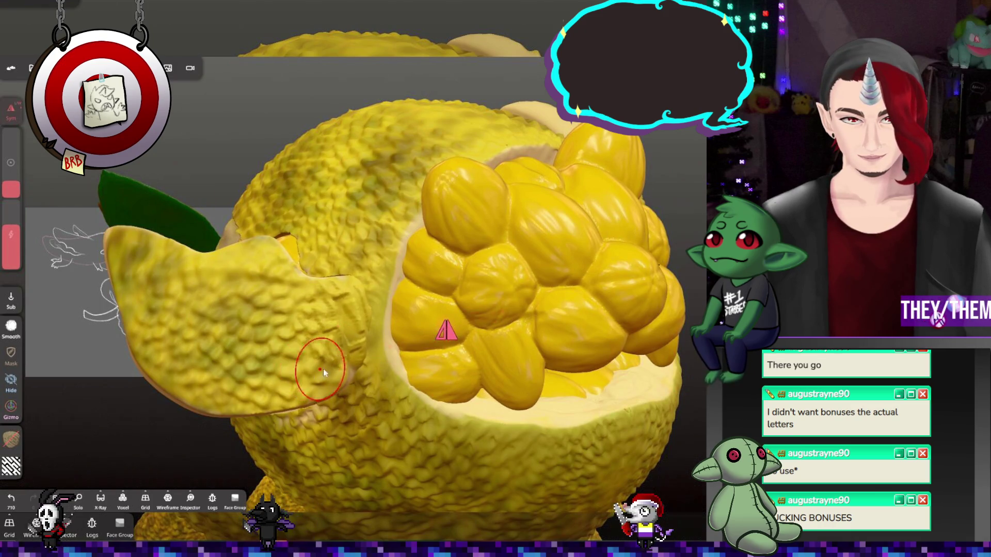
{"action": "key", "text": "ctrl+z"}
{"action": "key", "text": "ctrl+z"}
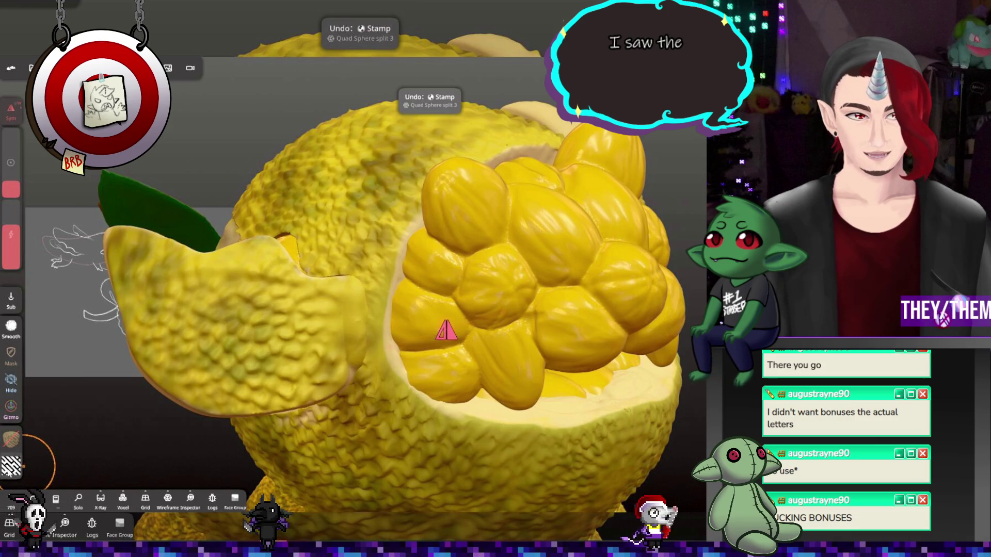
Stamp a new fine alpha across the front peel flap, undo it, and enlarge the brush for relaxing
{"action": "left_click", "coordinate": [10, 467]}
{"action": "scroll", "coordinate": [103, 413], "scroll_direction": "up", "scroll_amount": 3}
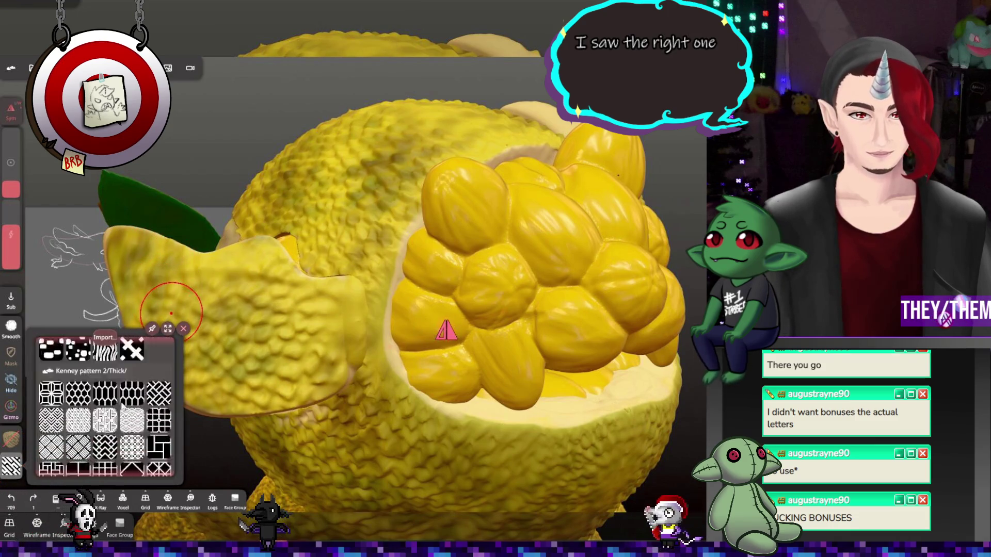
{"action": "left_click", "coordinate": [103, 436]}
{"action": "left_click", "coordinate": [342, 332]}
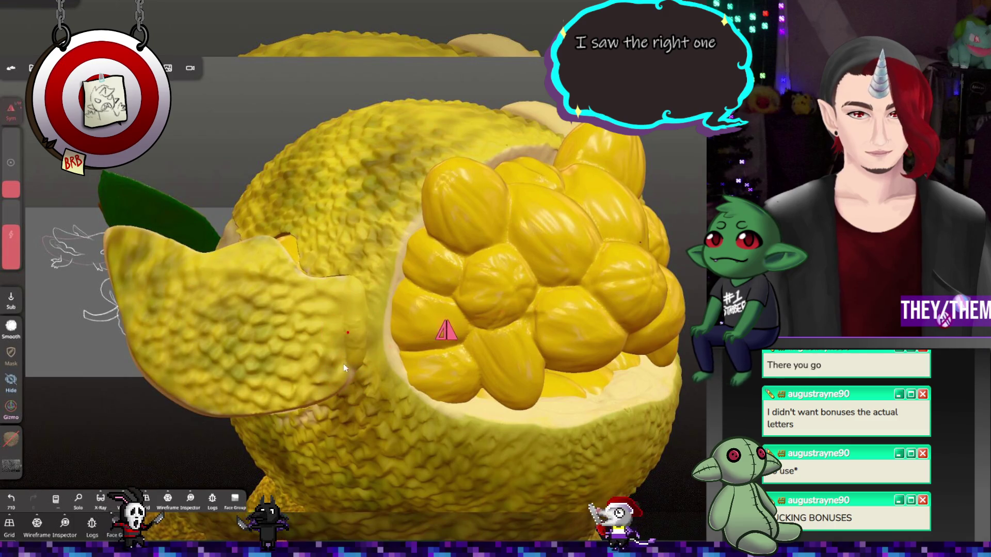
{"action": "mouse_move", "coordinate": [345, 367]}
{"action": "left_mouse_down"}
{"action": "mouse_move", "coordinate": [289, 351]}
{"action": "mouse_move", "coordinate": [321, 310]}
{"action": "mouse_move", "coordinate": [317, 338]}
{"action": "mouse_move", "coordinate": [331, 331]}
{"action": "mouse_move", "coordinate": [361, 361]}
{"action": "mouse_move", "coordinate": [194, 420]}
{"action": "mouse_move", "coordinate": [199, 440]}
{"action": "left_mouse_up"}
{"action": "key", "text": "ctrl+z"}
{"action": "key", "text": "ctrl+z"}
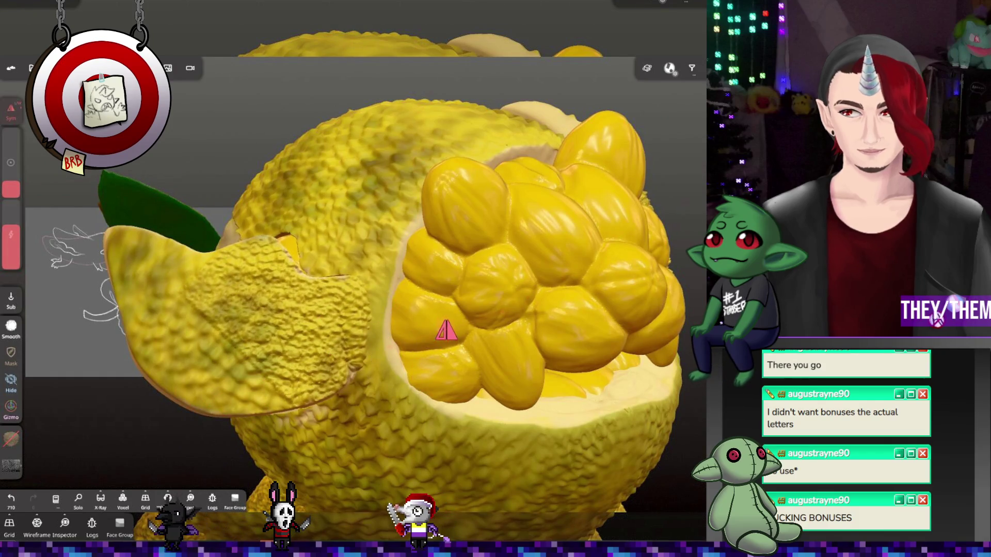
{"action": "mouse_move", "coordinate": [13, 243]}
{"action": "left_mouse_down"}
{"action": "mouse_move", "coordinate": [14, 229]}
{"action": "mouse_move", "coordinate": [13, 244]}
{"action": "left_mouse_up"}
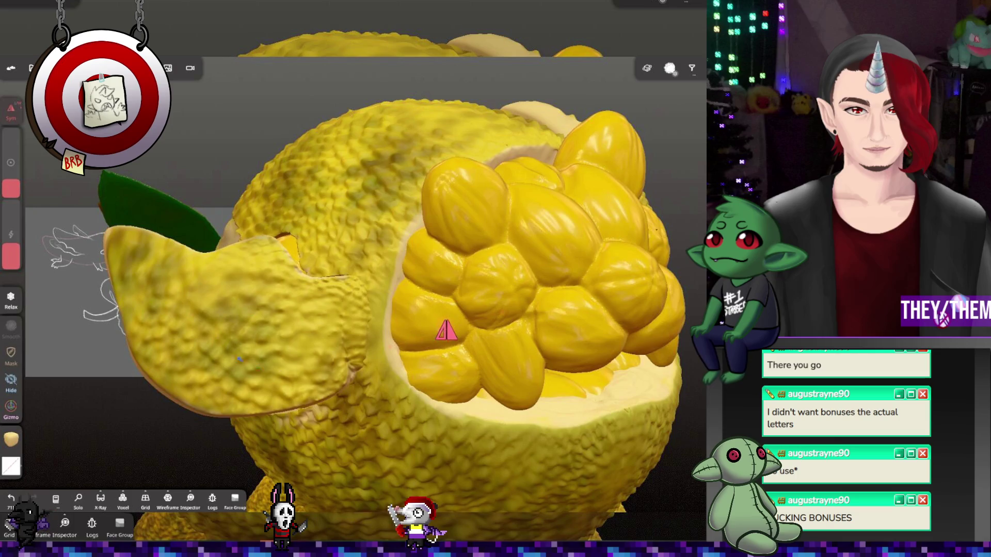
{"action": "mouse_move", "coordinate": [320, 444]}
{"action": "left_mouse_down"}
{"action": "mouse_move", "coordinate": [463, 416]}
{"action": "mouse_move", "coordinate": [659, 295]}
{"action": "mouse_move", "coordinate": [568, 347]}
{"action": "mouse_move", "coordinate": [498, 322]}
{"action": "mouse_move", "coordinate": [567, 363]}
{"action": "left_mouse_up"}
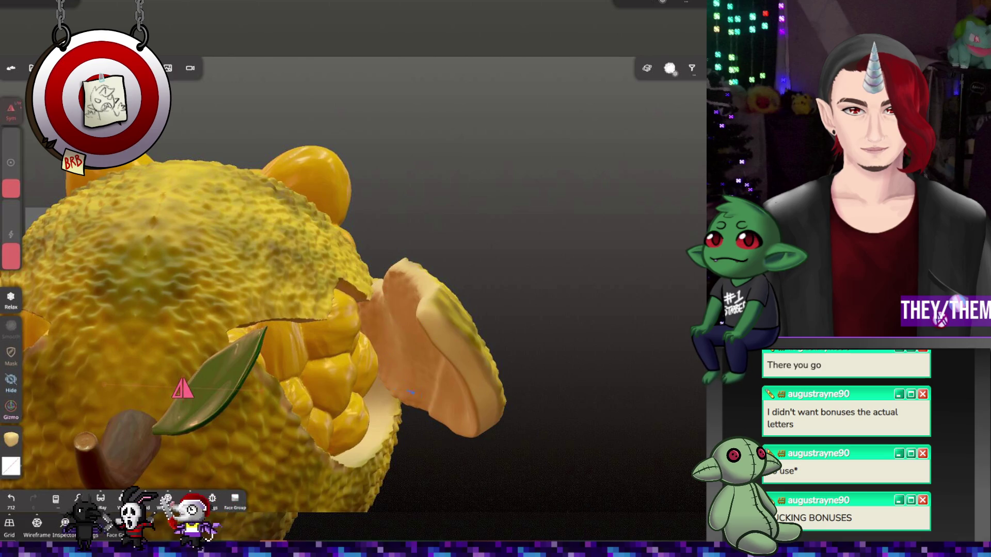
Undo the recent smoothing and stamp strokes on the fruit
{"action": "mouse_move", "coordinate": [395, 307]}
{"action": "left_mouse_down"}
{"action": "mouse_move", "coordinate": [571, 340]}
{"action": "mouse_move", "coordinate": [413, 352]}
{"action": "left_mouse_up"}
{"action": "key", "text": "ctrl+z"}
{"action": "mouse_move", "coordinate": [479, 452]}
{"action": "left_mouse_down"}
{"action": "mouse_move", "coordinate": [269, 370]}
{"action": "mouse_move", "coordinate": [563, 338]}
{"action": "mouse_move", "coordinate": [153, 403]}
{"action": "left_mouse_up"}
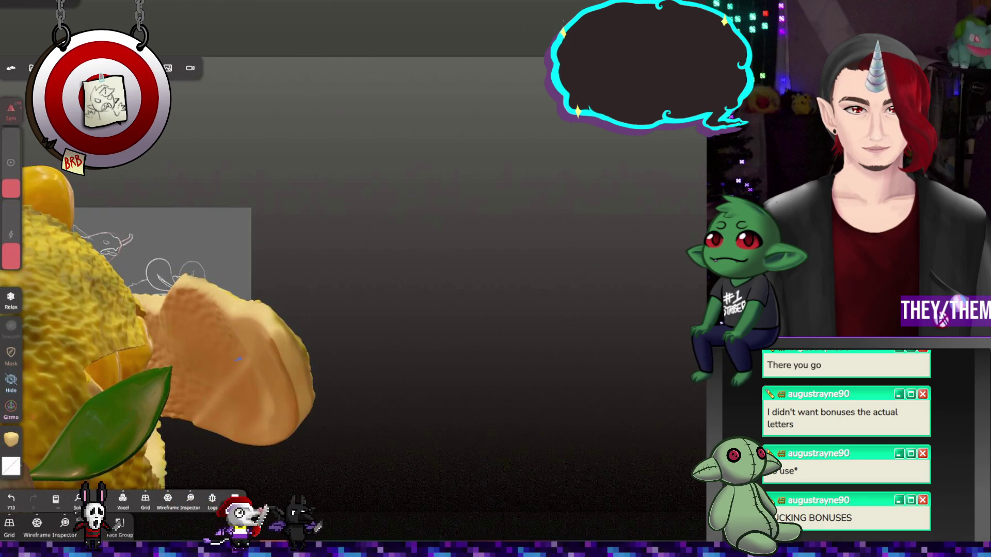
{"action": "key", "text": "ctrl+z"}
{"action": "key", "text": "ctrl+z"}
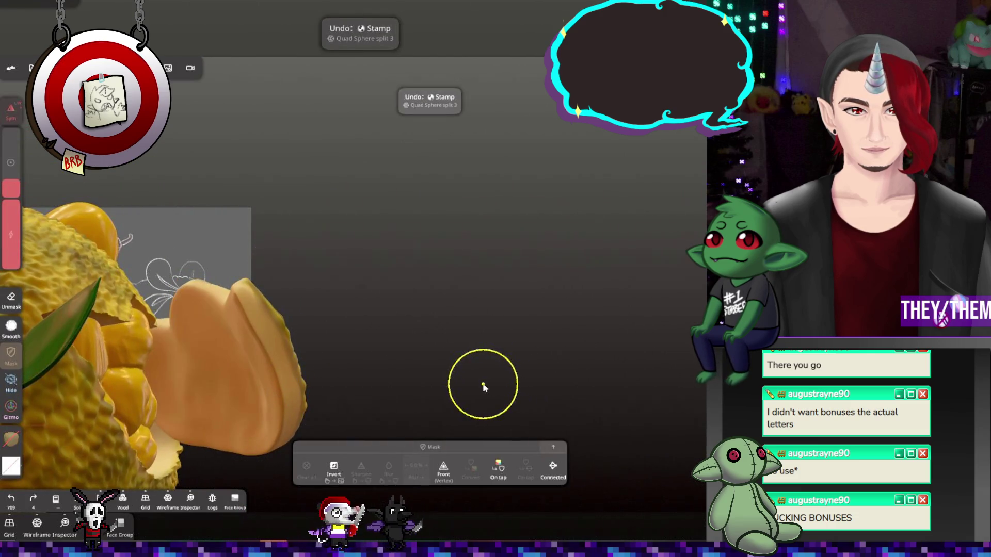
{"action": "key", "text": "ctrl+z"}
{"action": "key", "text": "ctrl+z"}
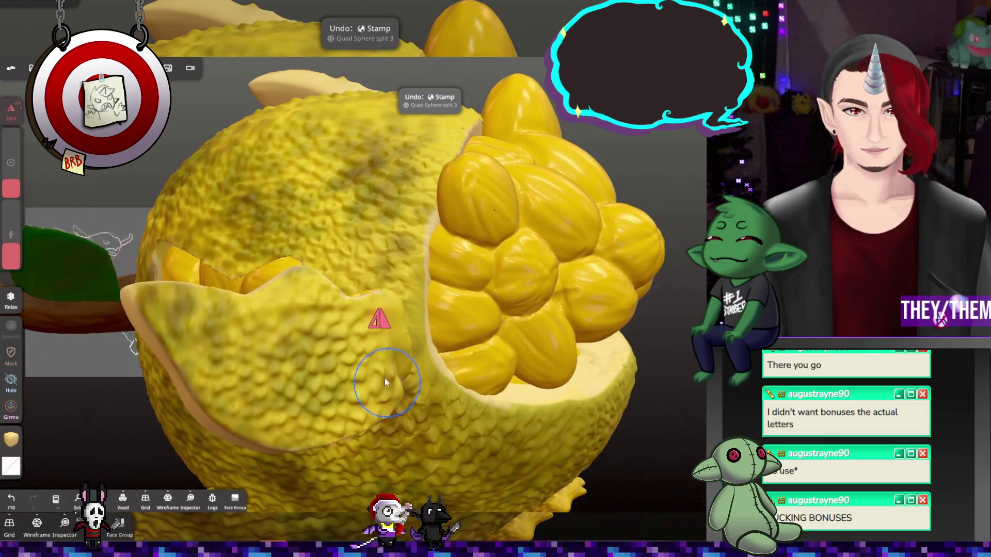
Relax the front peel flap's surface and undo the crease strokes
{"action": "left_click_drag", "start_coordinate": [389, 388], "coordinate": [286, 333]}
{"action": "mouse_move", "coordinate": [361, 362]}
{"action": "middle_mouse_down"}
{"action": "mouse_move", "coordinate": [289, 382]}
{"action": "mouse_move", "coordinate": [406, 388]}
{"action": "middle_mouse_up"}
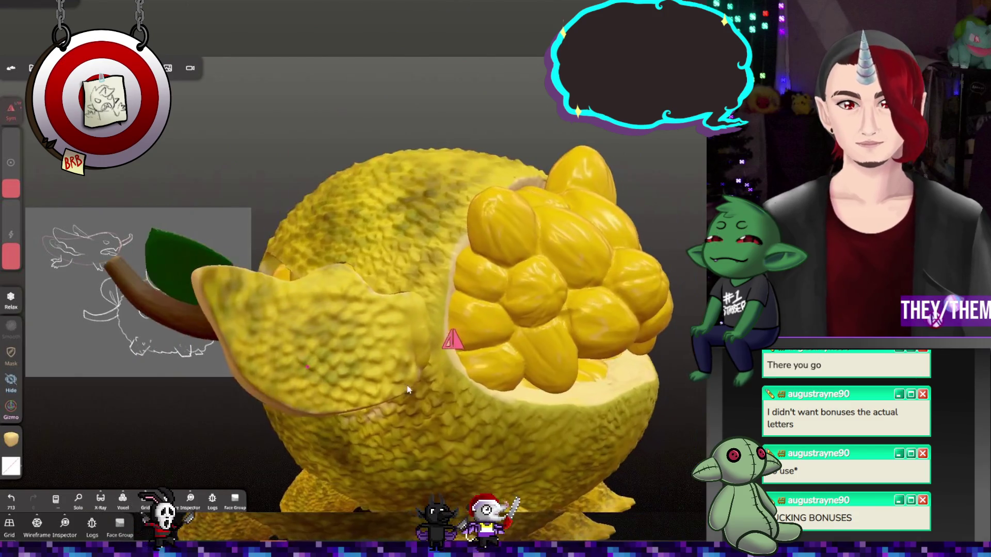
{"action": "key", "text": "ctrl+z"}
{"action": "key", "text": "ctrl+z"}
{"action": "key", "text": "ctrl+z"}
{"action": "key", "text": "ctrl+z"}
{"action": "middle_click_drag", "start_coordinate": [670, 357], "coordinate": [361, 281]}
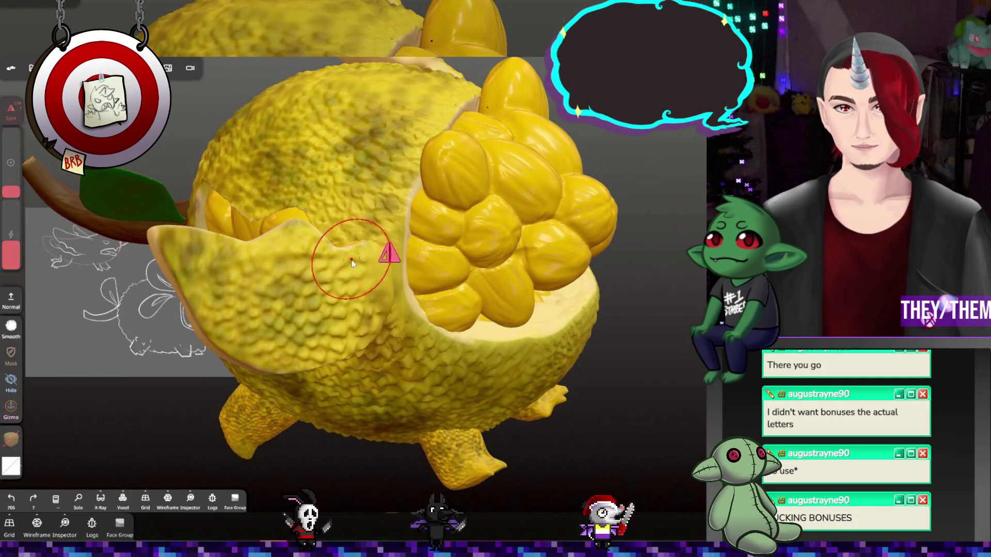
{"action": "mouse_move", "coordinate": [412, 293]}
{"action": "middle_mouse_down"}
{"action": "mouse_move", "coordinate": [640, 295]}
{"action": "mouse_move", "coordinate": [411, 290]}
{"action": "mouse_move", "coordinate": [423, 355]}
{"action": "middle_mouse_up"}
Select the Mirror group and validate it into a single Cylinder 1 object
{"action": "left_click", "coordinate": [379, 324]}
{"action": "mouse_move", "coordinate": [361, 368]}
{"action": "middle_mouse_down"}
{"action": "mouse_move", "coordinate": [577, 351]}
{"action": "mouse_move", "coordinate": [361, 221]}
{"action": "middle_mouse_up"}
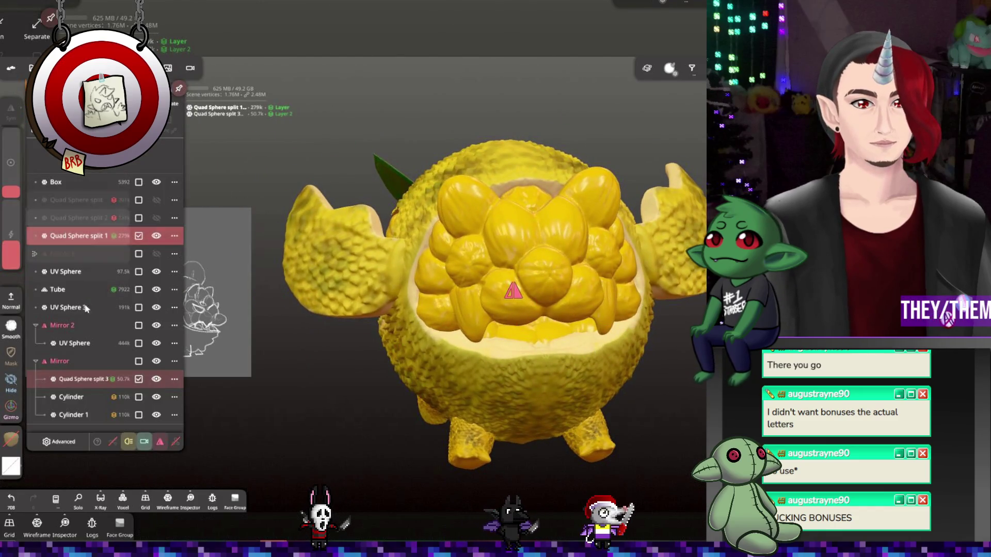
{"action": "left_click", "coordinate": [102, 364]}
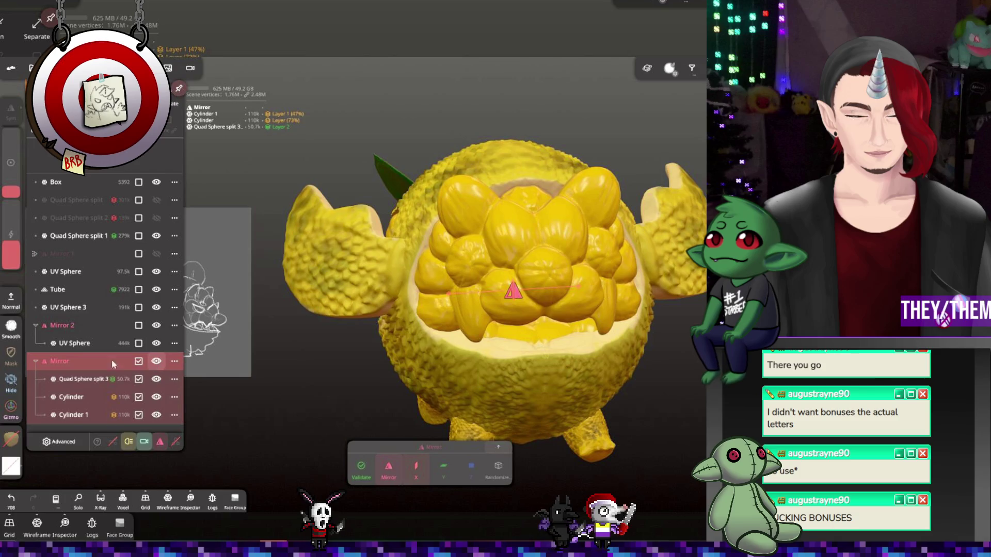
{"action": "mouse_move", "coordinate": [295, 320]}
{"action": "middle_mouse_down"}
{"action": "mouse_move", "coordinate": [405, 296]}
{"action": "mouse_move", "coordinate": [371, 318]}
{"action": "mouse_move", "coordinate": [316, 295]}
{"action": "middle_mouse_up"}
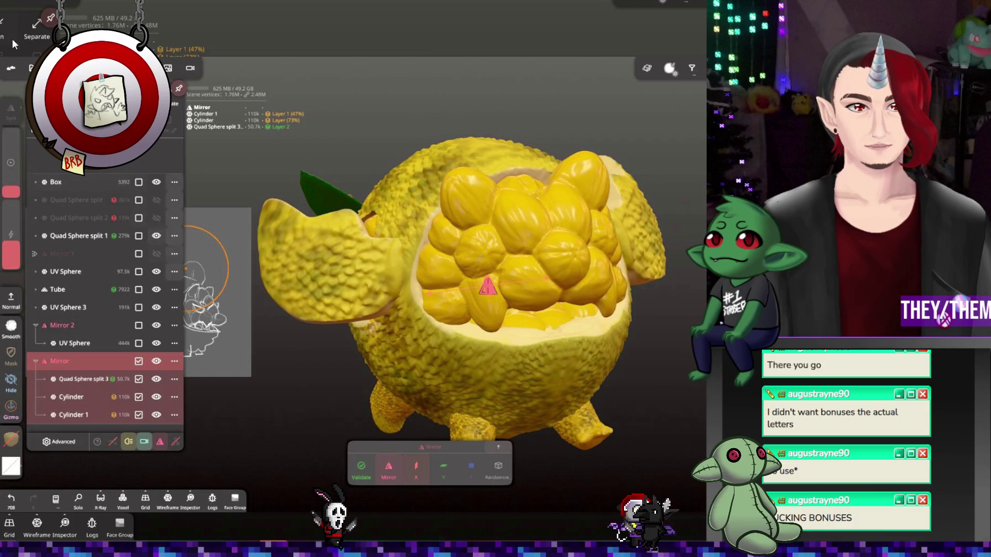
{"action": "left_click", "coordinate": [362, 466]}
Place Cylinder 1 under Quad Sphere split 1 and merge them into Cylinder 1
{"action": "left_click", "coordinate": [138, 362]}
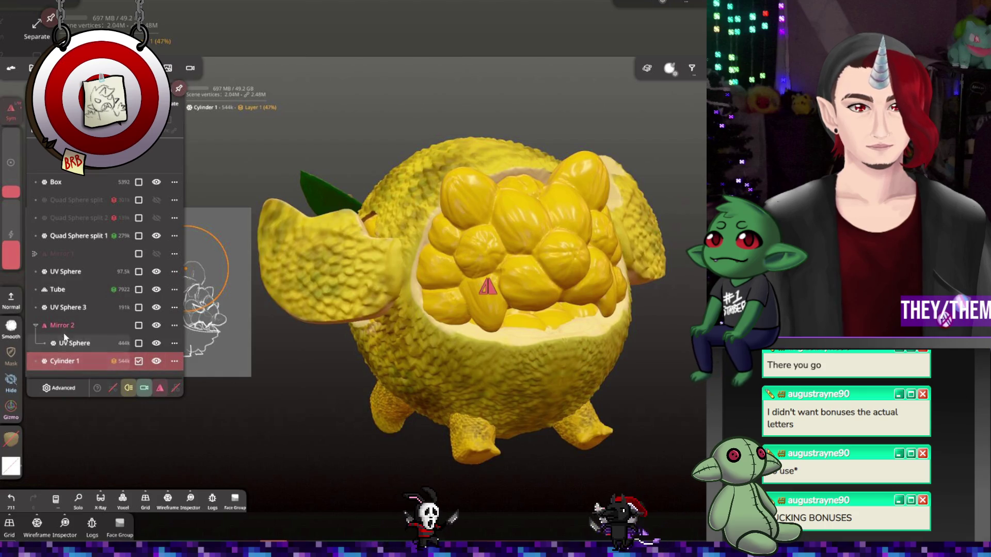
{"action": "left_click_drag", "start_coordinate": [98, 362], "coordinate": [71, 322]}
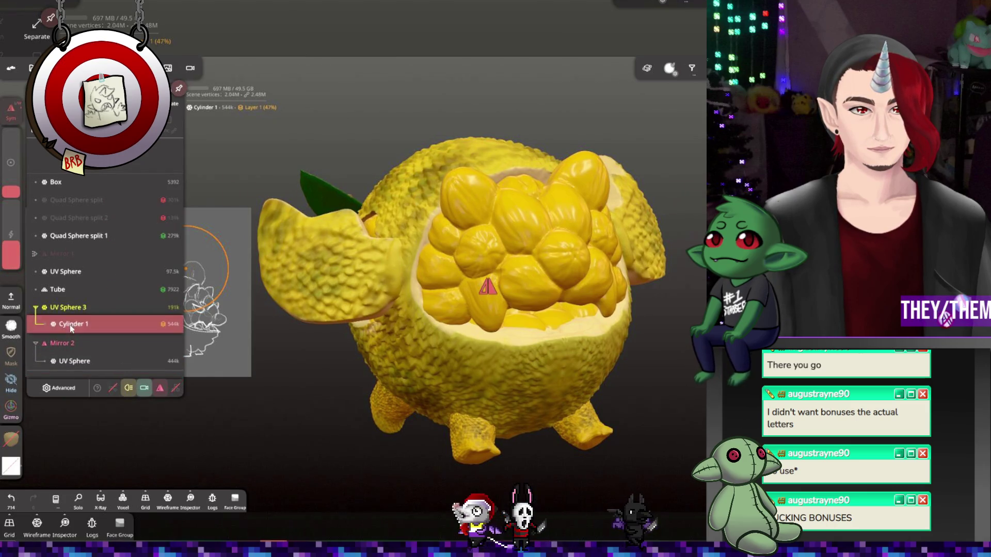
{"action": "left_click", "coordinate": [160, 312]}
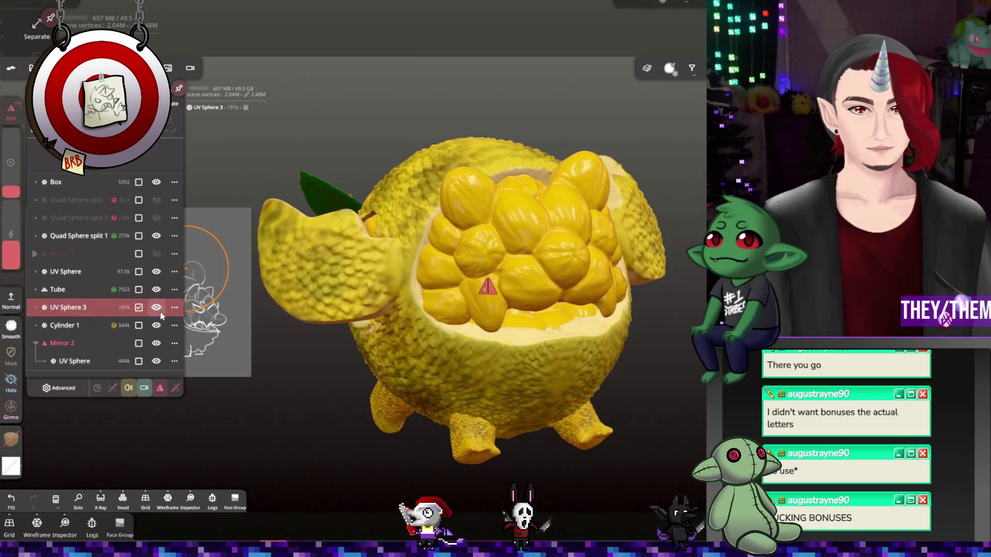
{"action": "left_click", "coordinate": [156, 310]}
{"action": "left_click", "coordinate": [157, 309]}
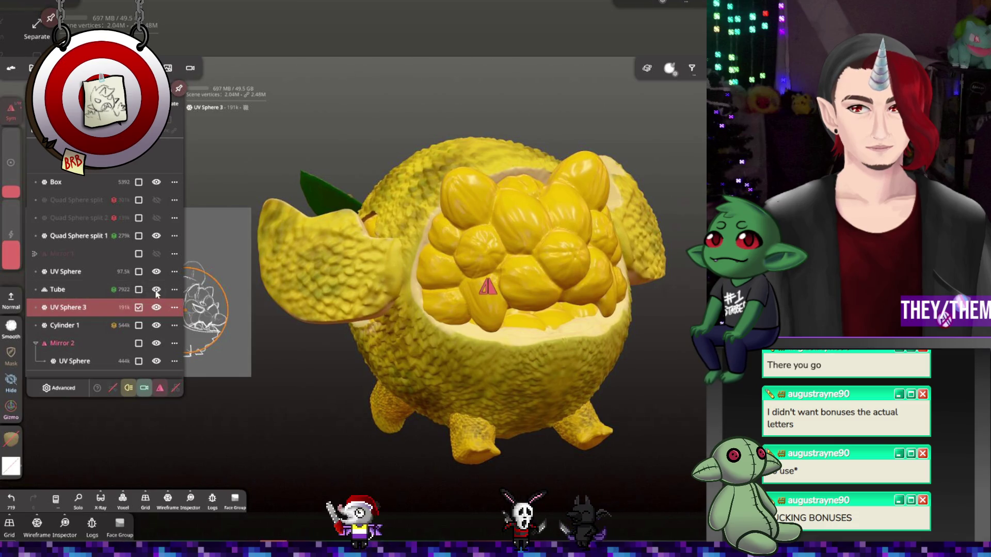
{"action": "left_click", "coordinate": [156, 272]}
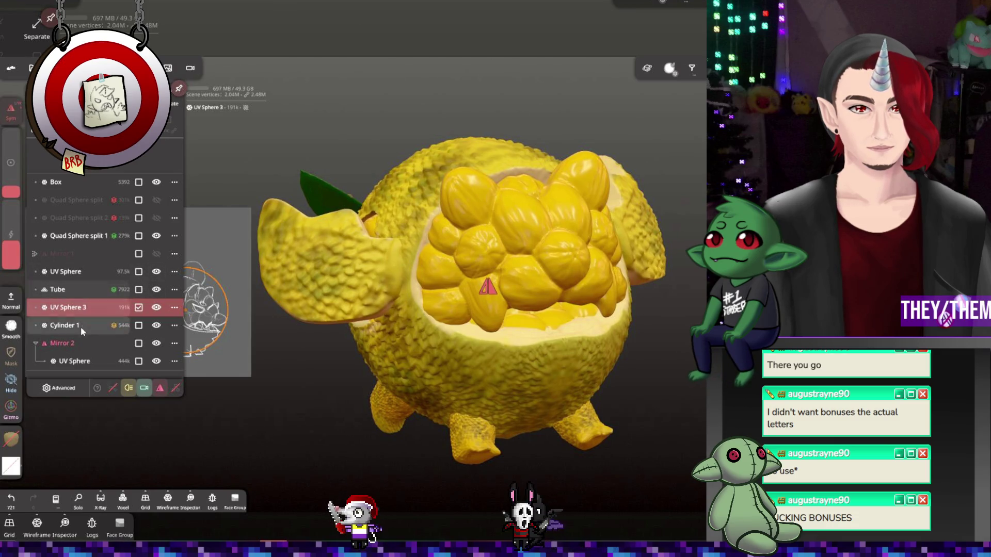
{"action": "left_click_drag", "start_coordinate": [77, 327], "coordinate": [88, 259]}
{"action": "left_click", "coordinate": [157, 236]}
{"action": "left_click", "coordinate": [156, 236]}
{"action": "left_click", "coordinate": [89, 237]}
{"action": "left_click", "coordinate": [25, 26]}
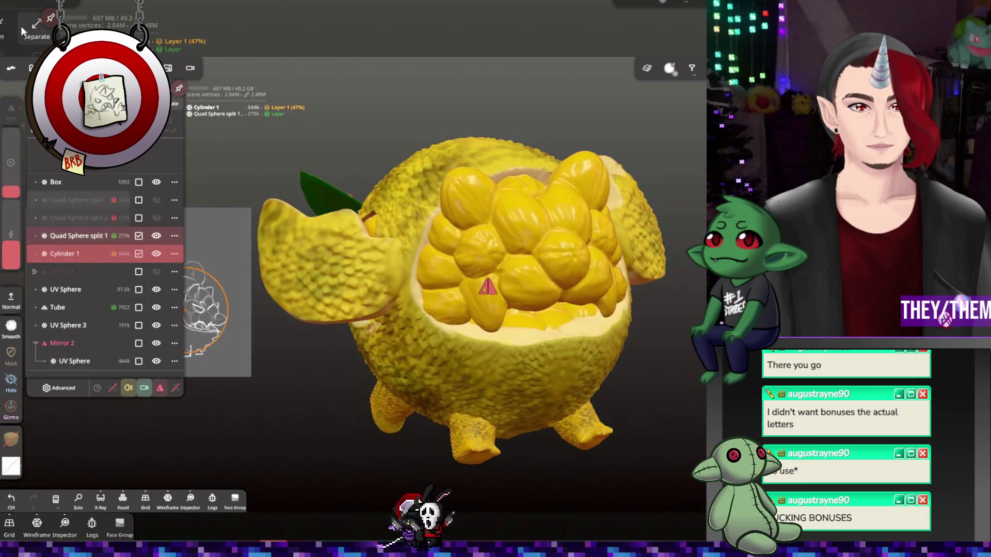
{"action": "mouse_move", "coordinate": [422, 241]}
{"action": "right_mouse_down"}
{"action": "mouse_move", "coordinate": [582, 198]}
{"action": "mouse_move", "coordinate": [574, 398]}
{"action": "mouse_move", "coordinate": [584, 271]}
{"action": "mouse_move", "coordinate": [409, 309]}
{"action": "mouse_move", "coordinate": [454, 263]}
{"action": "mouse_move", "coordinate": [475, 222]}
{"action": "mouse_move", "coordinate": [444, 343]}
{"action": "mouse_move", "coordinate": [423, 336]}
{"action": "right_mouse_up"}
Select the top object and smooth the left foot where it meets the body
{"action": "mouse_move", "coordinate": [249, 282]}
{"action": "right_mouse_down"}
{"action": "mouse_move", "coordinate": [320, 339]}
{"action": "mouse_move", "coordinate": [362, 330]}
{"action": "right_mouse_up"}
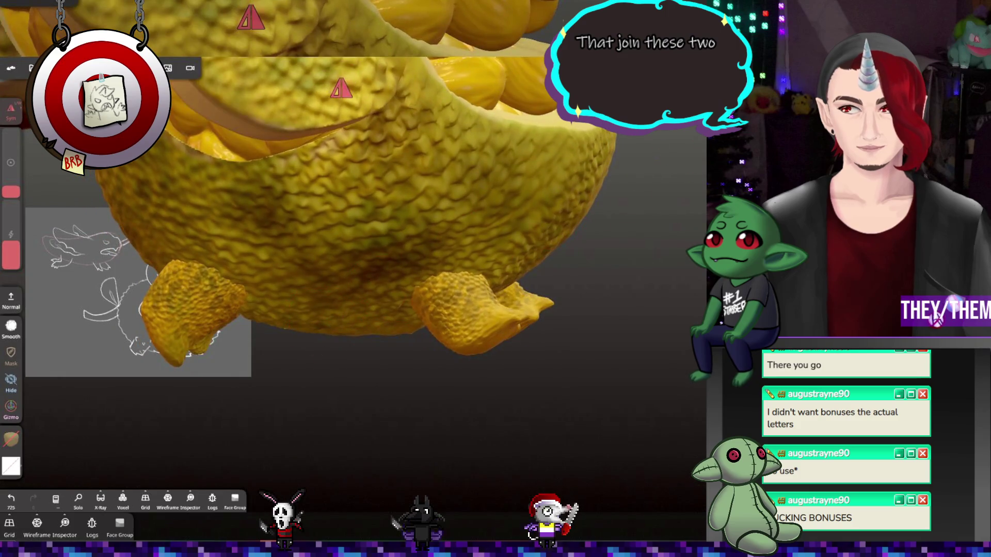
{"action": "left_click", "coordinate": [694, 154]}
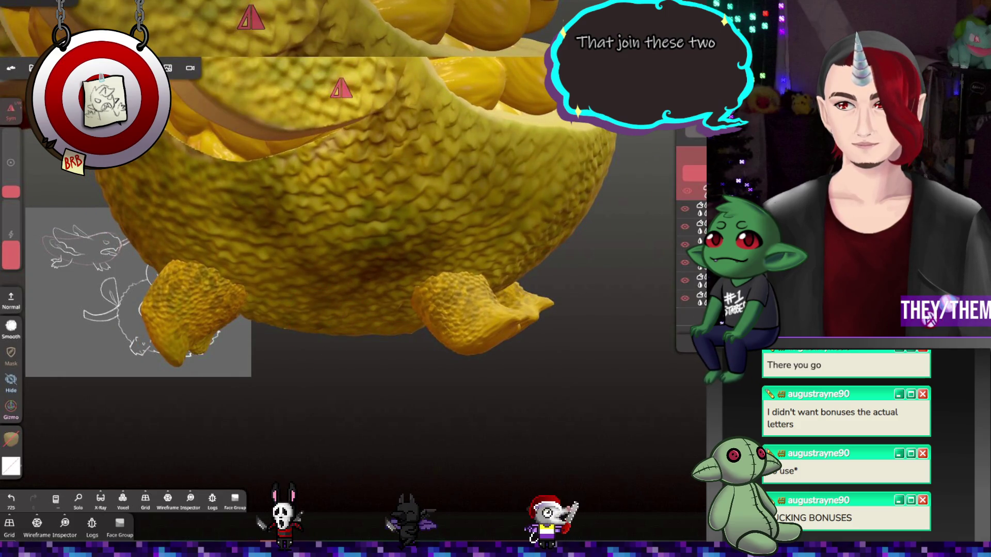
{"action": "right_click_drag", "start_coordinate": [457, 232], "coordinate": [222, 287]}
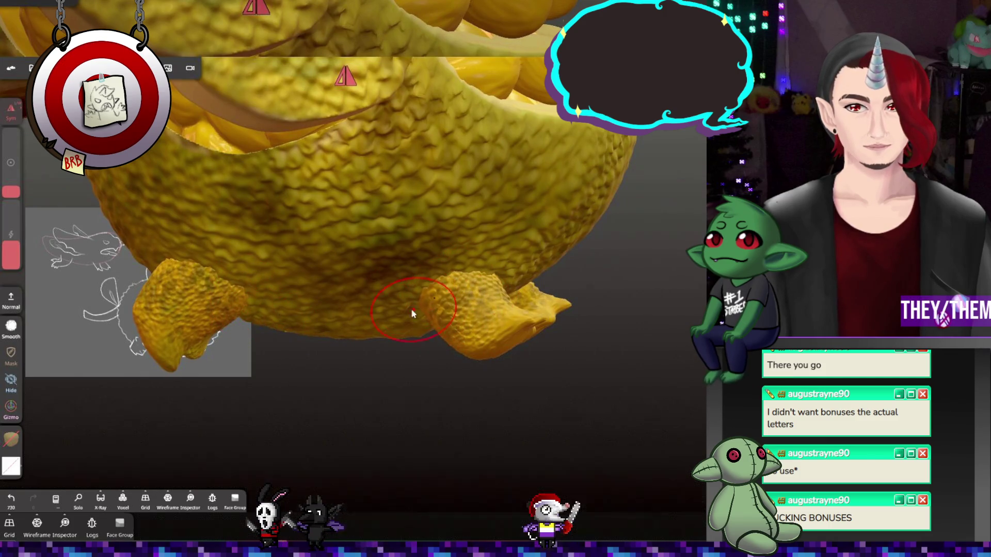
{"action": "right_click_drag", "start_coordinate": [415, 314], "coordinate": [428, 274]}
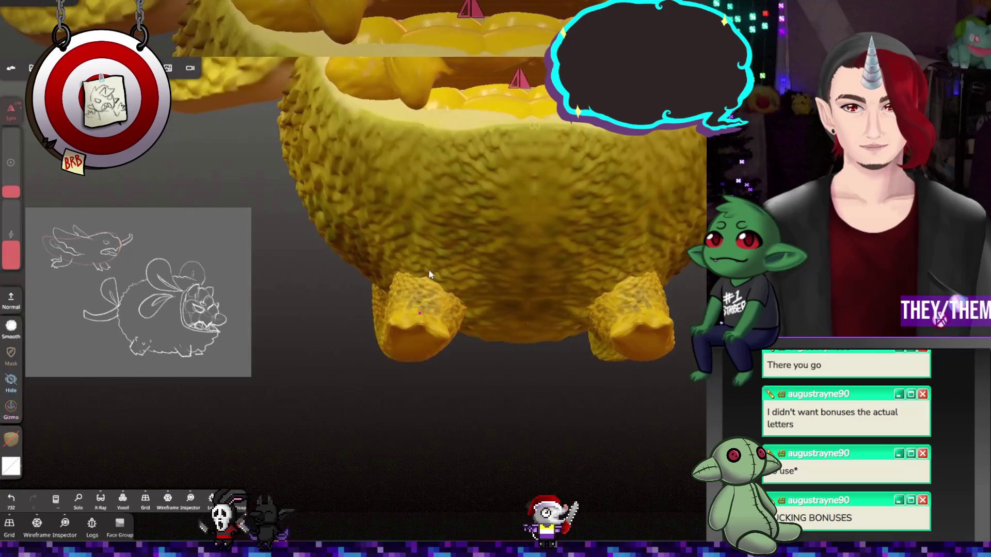
{"action": "left_click_drag", "start_coordinate": [361, 291], "coordinate": [402, 279]}
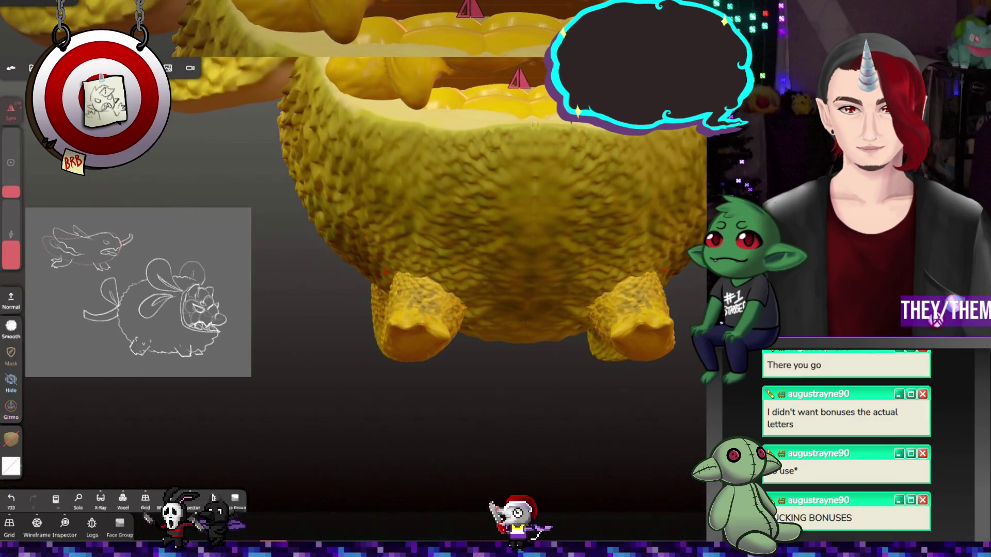
{"action": "right_click_drag", "start_coordinate": [362, 264], "coordinate": [622, 309]}
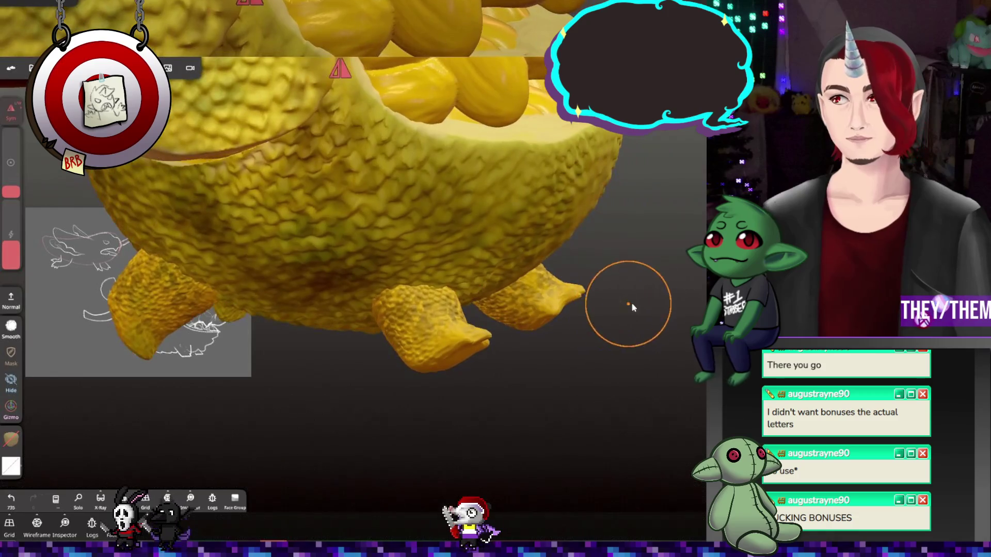
Relax the feet's surface while viewing the underside from several angles
{"action": "left_click", "coordinate": [10, 300]}
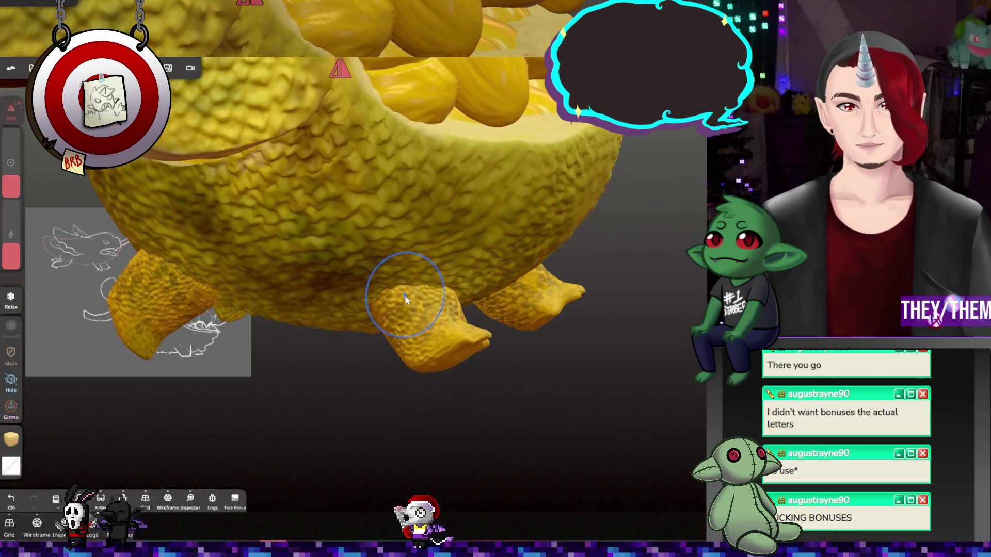
{"action": "mouse_move", "coordinate": [188, 292]}
{"action": "right_mouse_down"}
{"action": "mouse_move", "coordinate": [420, 259]}
{"action": "mouse_move", "coordinate": [577, 315]}
{"action": "mouse_move", "coordinate": [123, 317]}
{"action": "right_mouse_up"}
{"action": "mouse_move", "coordinate": [249, 368]}
{"action": "right_mouse_down"}
{"action": "mouse_move", "coordinate": [254, 294]}
{"action": "mouse_move", "coordinate": [361, 320]}
{"action": "mouse_move", "coordinate": [582, 336]}
{"action": "mouse_move", "coordinate": [304, 346]}
{"action": "right_mouse_up"}
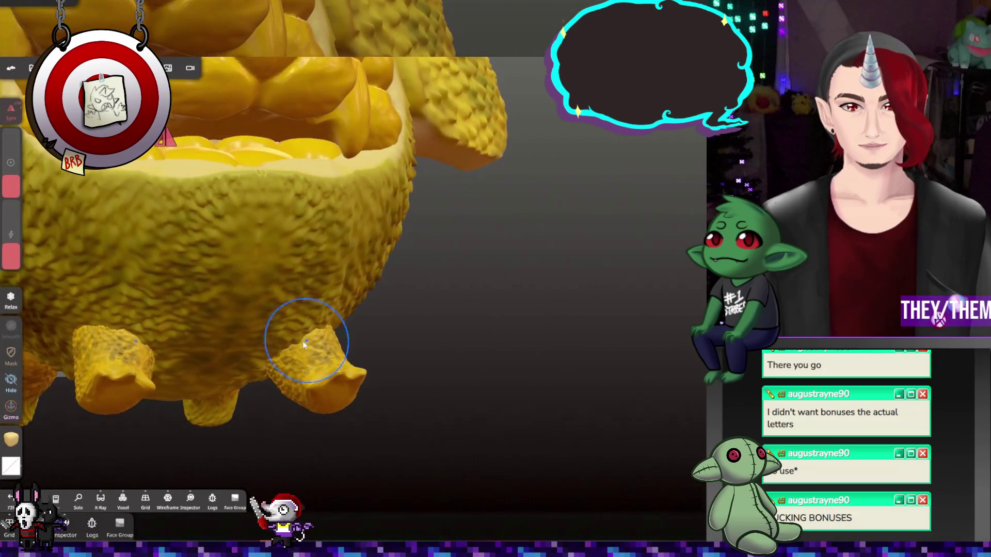
{"action": "left_click_drag", "start_coordinate": [227, 362], "coordinate": [304, 261]}
{"action": "mouse_move", "coordinate": [475, 268]}
{"action": "left_mouse_down"}
{"action": "mouse_move", "coordinate": [436, 321]}
{"action": "mouse_move", "coordinate": [537, 270]}
{"action": "mouse_move", "coordinate": [686, 282]}
{"action": "mouse_move", "coordinate": [454, 288]}
{"action": "left_mouse_up"}
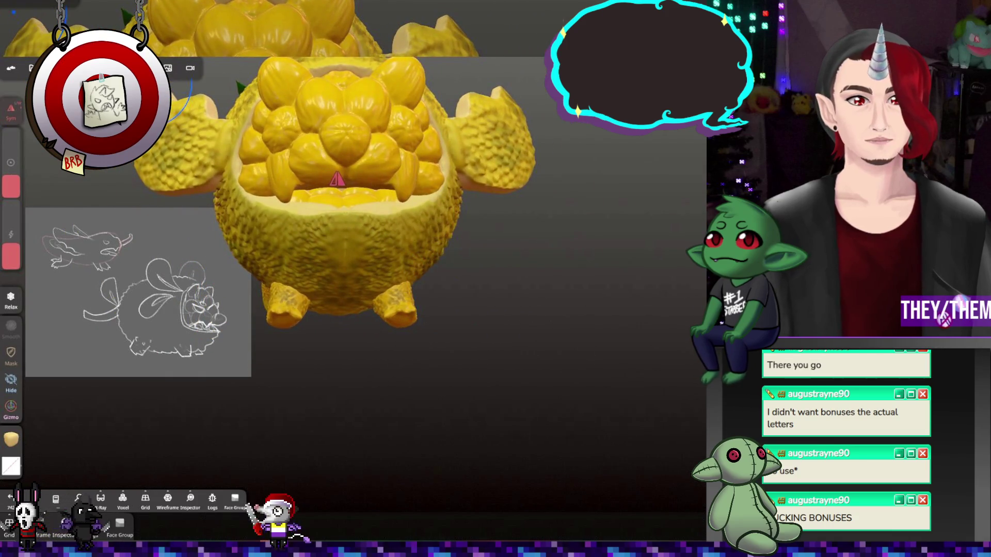
{"action": "left_click", "coordinate": [122, 499]}
Voxel-remesh Cylinder 1 at resolution 821.7, accepting the high-memory warning
{"action": "left_click", "coordinate": [82, 228]}
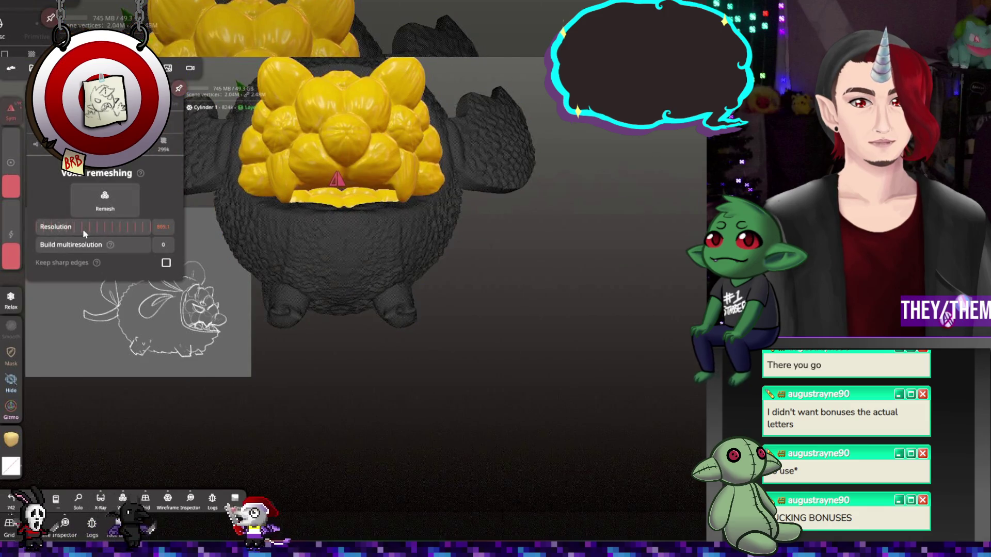
{"action": "left_click_drag", "start_coordinate": [79, 229], "coordinate": [75, 230]}
{"action": "left_click", "coordinate": [105, 199]}
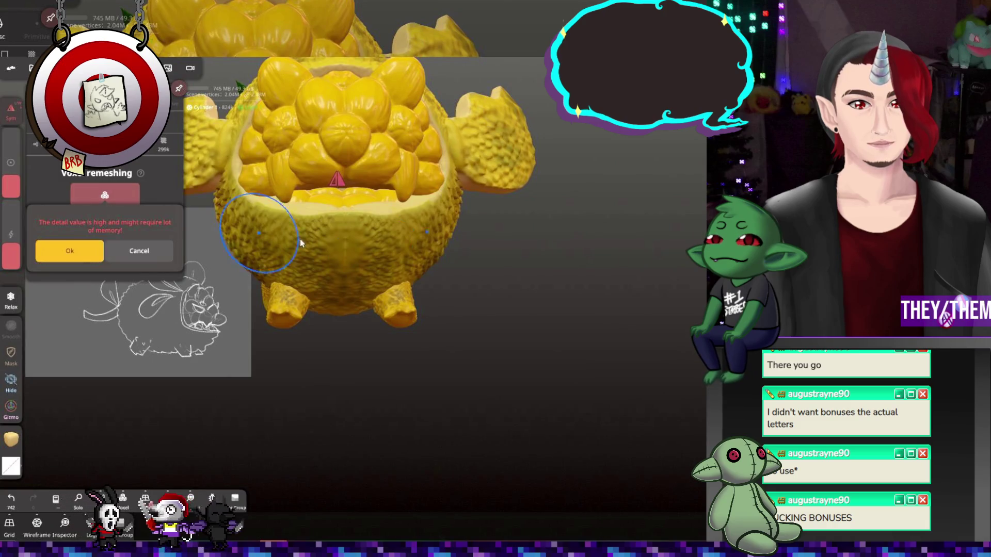
{"action": "left_click", "coordinate": [76, 248]}
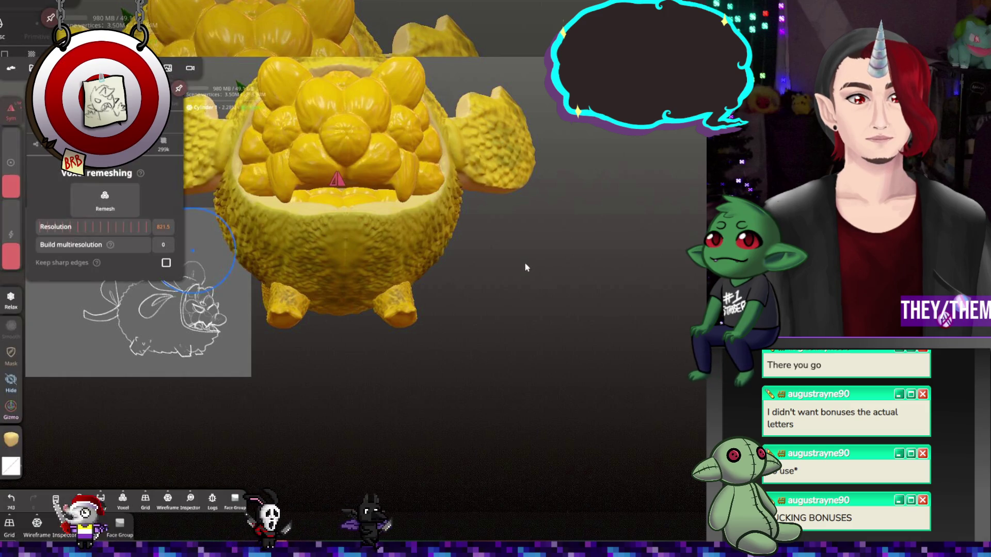
{"action": "mouse_move", "coordinate": [535, 250]}
{"action": "left_mouse_down"}
{"action": "mouse_move", "coordinate": [585, 274]}
{"action": "mouse_move", "coordinate": [363, 250]}
{"action": "mouse_move", "coordinate": [639, 287]}
{"action": "mouse_move", "coordinate": [595, 297]}
{"action": "mouse_move", "coordinate": [535, 281]}
{"action": "mouse_move", "coordinate": [476, 289]}
{"action": "mouse_move", "coordinate": [625, 280]}
{"action": "mouse_move", "coordinate": [447, 317]}
{"action": "mouse_move", "coordinate": [510, 317]}
{"action": "mouse_move", "coordinate": [491, 264]}
{"action": "left_mouse_up"}
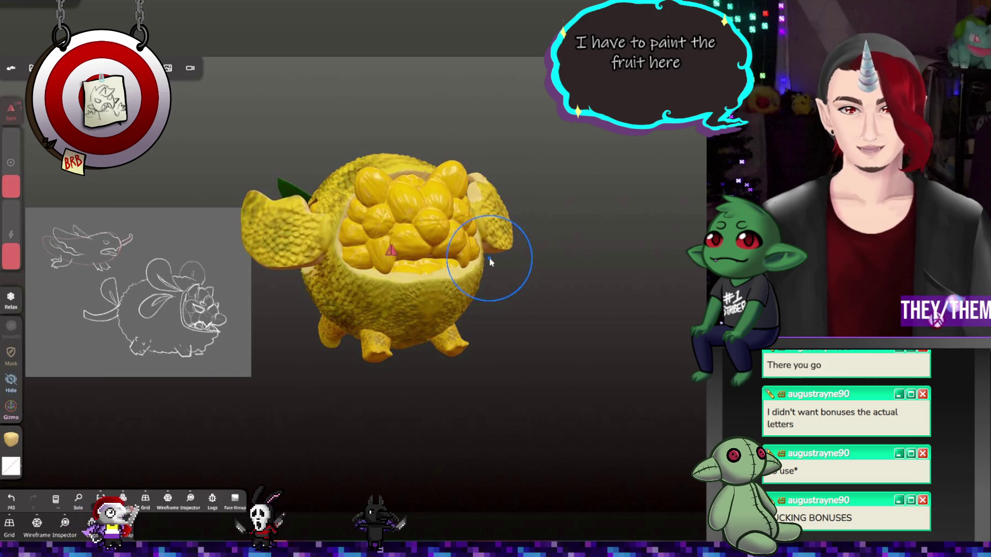
{"action": "scroll", "coordinate": [426, 266], "scroll_direction": "up", "scroll_amount": 10}
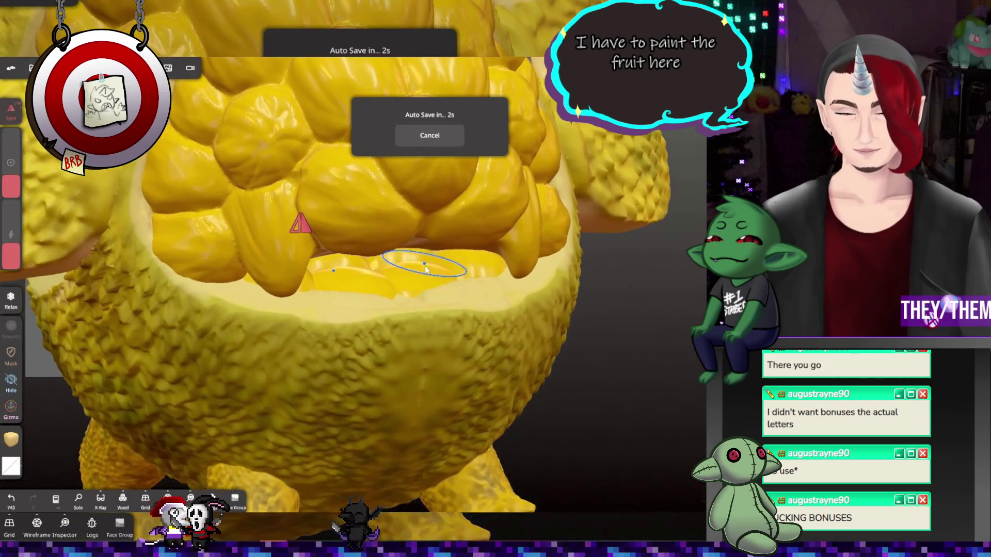
{"action": "scroll", "coordinate": [425, 265], "scroll_direction": "down", "scroll_amount": 10}
{"action": "mouse_move", "coordinate": [516, 320]}
{"action": "left_mouse_down"}
{"action": "mouse_move", "coordinate": [575, 322]}
{"action": "mouse_move", "coordinate": [681, 294]}
{"action": "mouse_move", "coordinate": [528, 303]}
{"action": "left_mouse_up"}
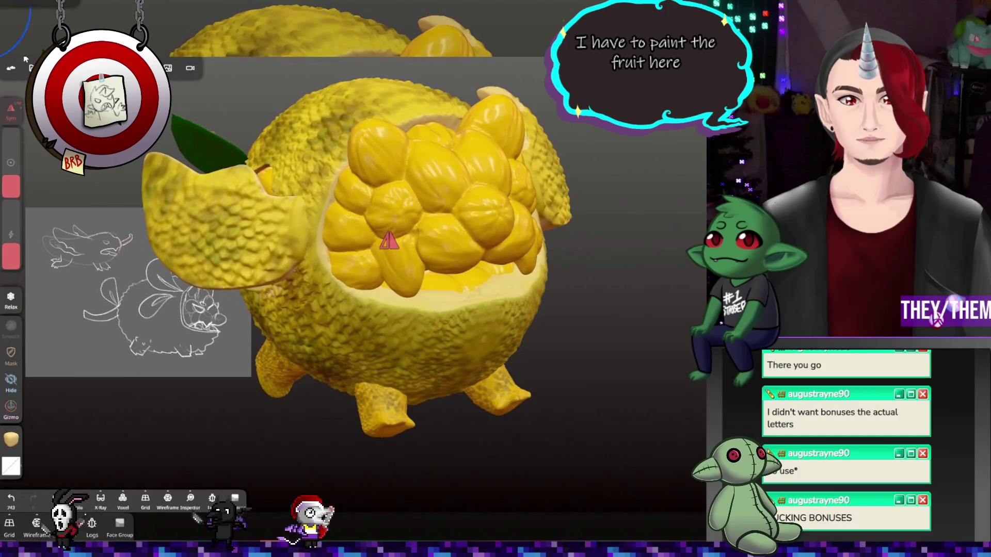
{"action": "left_click", "coordinate": [10, 68]}
{"action": "left_click", "coordinate": [501, 228]}
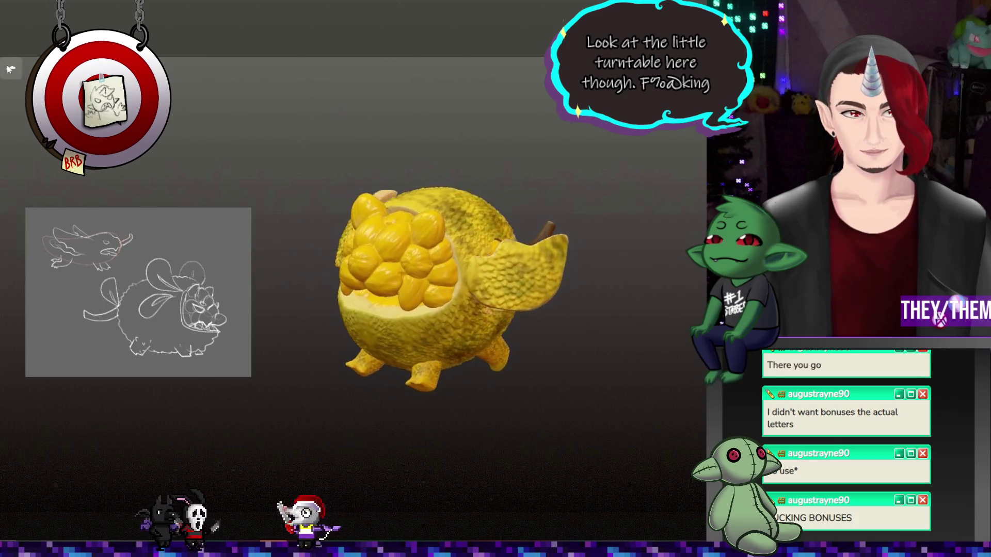
{"action": "left_click", "coordinate": [11, 71]}
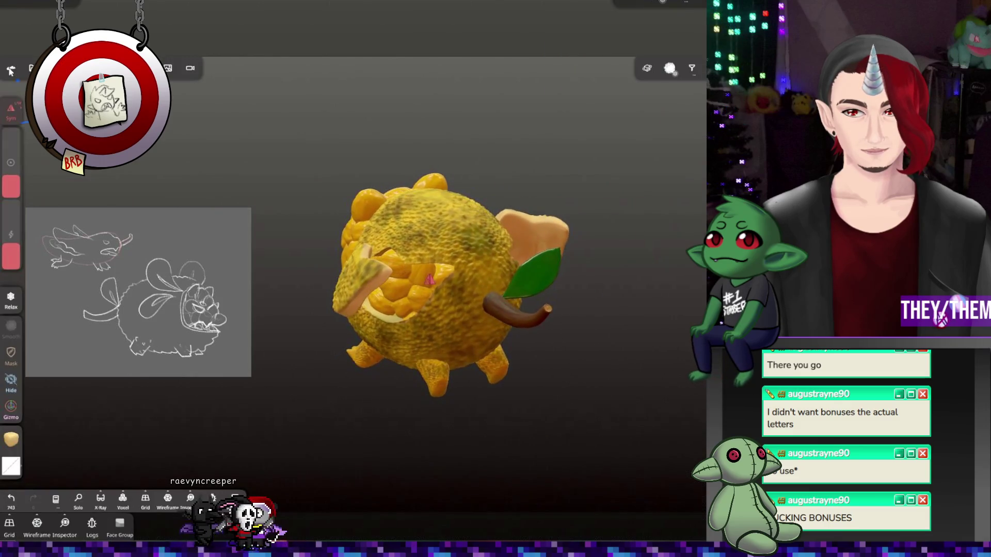
{"action": "mouse_move", "coordinate": [283, 203]}
{"action": "left_mouse_down"}
{"action": "mouse_move", "coordinate": [380, 210]}
{"action": "mouse_move", "coordinate": [660, 184]}
{"action": "mouse_move", "coordinate": [537, 215]}
{"action": "mouse_move", "coordinate": [468, 262]}
{"action": "mouse_move", "coordinate": [465, 289]}
{"action": "left_mouse_up"}
{"action": "left_click", "coordinate": [372, 294]}
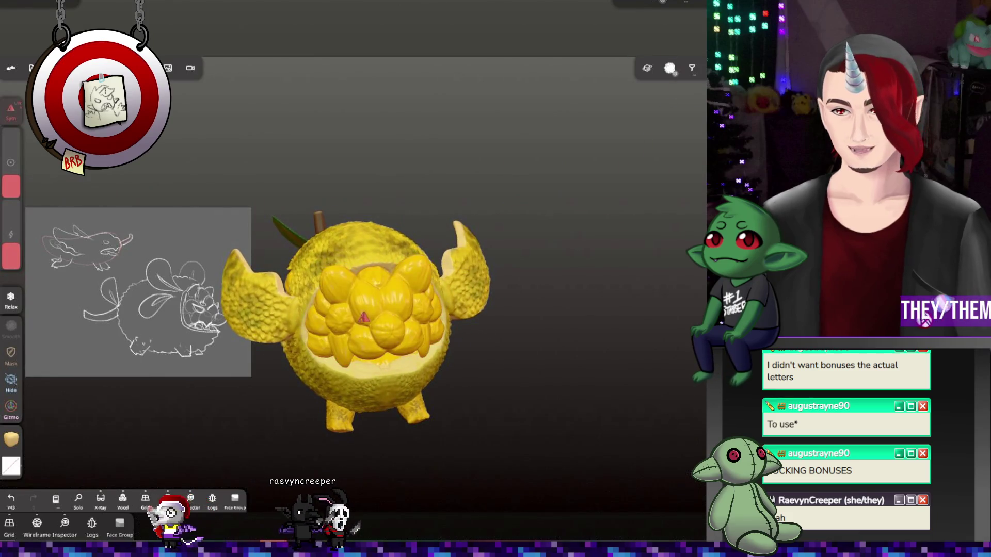
{"action": "scroll", "coordinate": [364, 318], "scroll_direction": "up", "scroll_amount": 5}
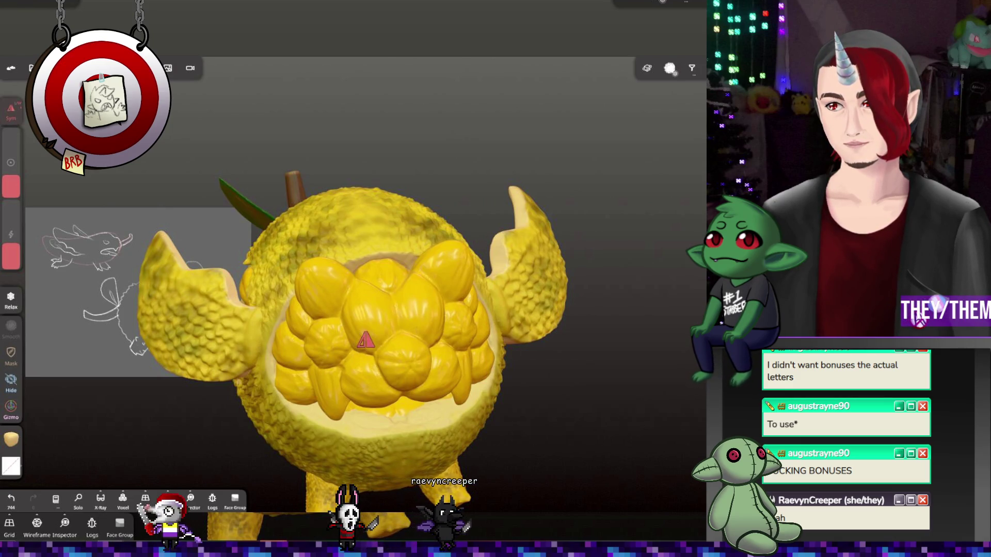
{"action": "scroll", "coordinate": [312, 365], "scroll_direction": "up", "scroll_amount": 5}
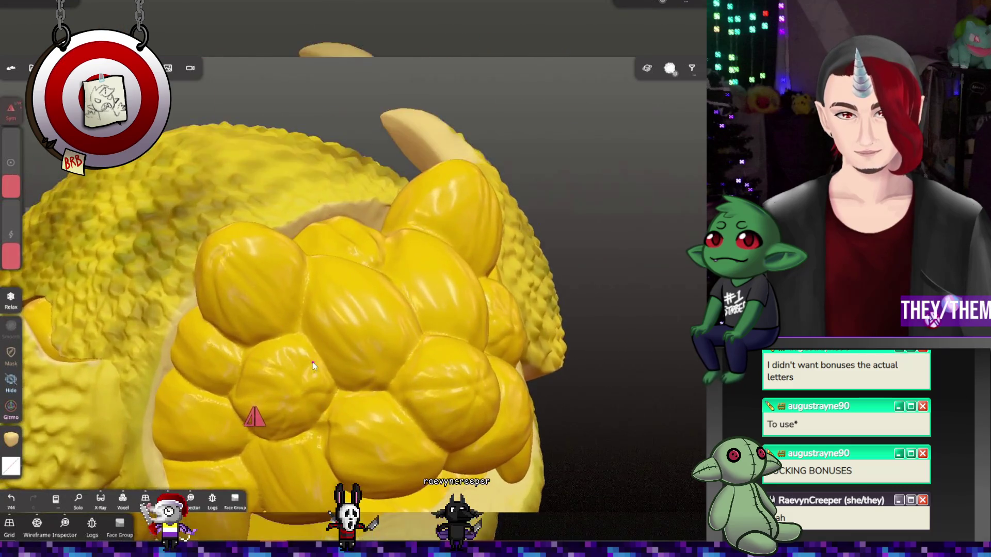
{"action": "scroll", "coordinate": [312, 365], "scroll_direction": "up", "scroll_amount": 2}
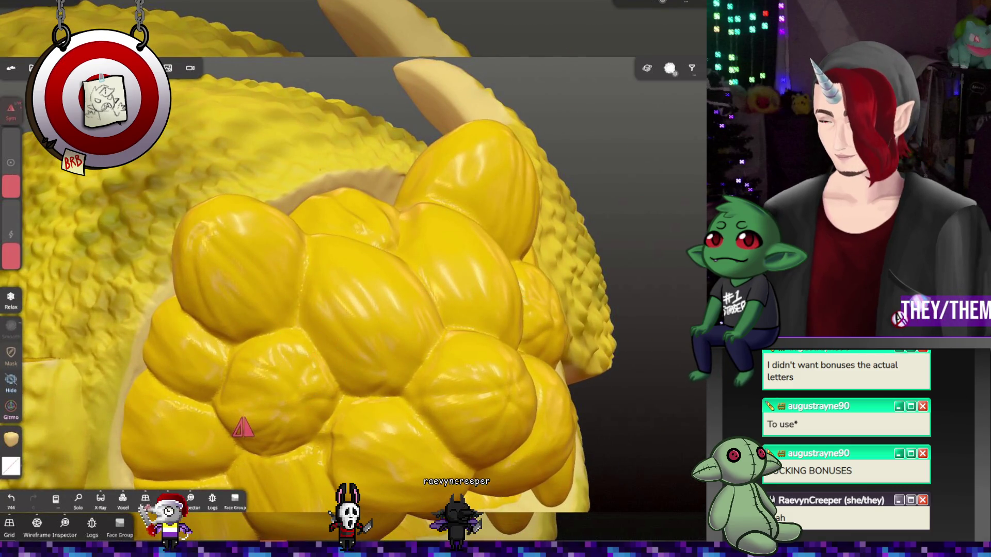
Paint and brighten light streaks along the seams of the central seed pods
{"action": "key", "text": "p"}
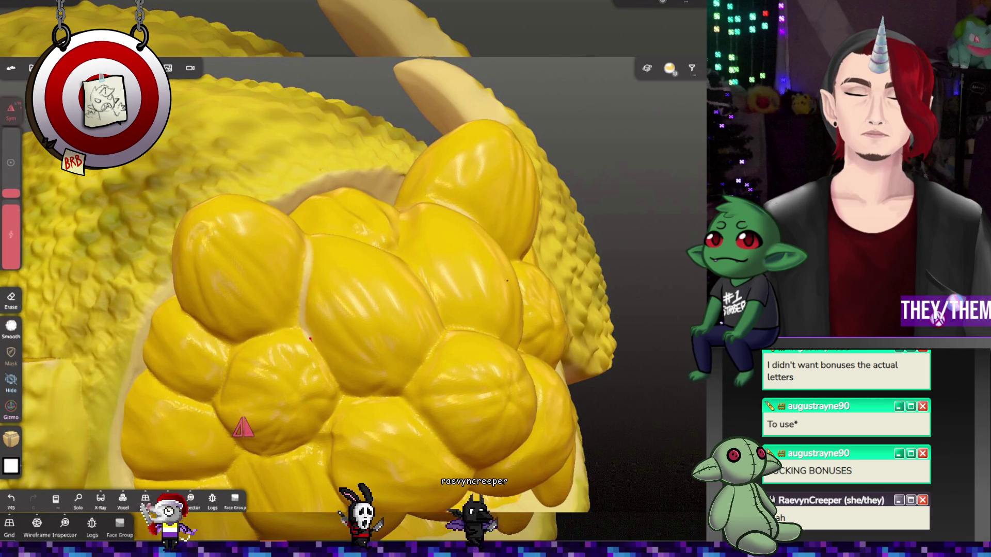
{"action": "left_click_drag", "start_coordinate": [315, 248], "coordinate": [401, 391]}
{"action": "left_click_drag", "start_coordinate": [480, 242], "coordinate": [516, 320]}
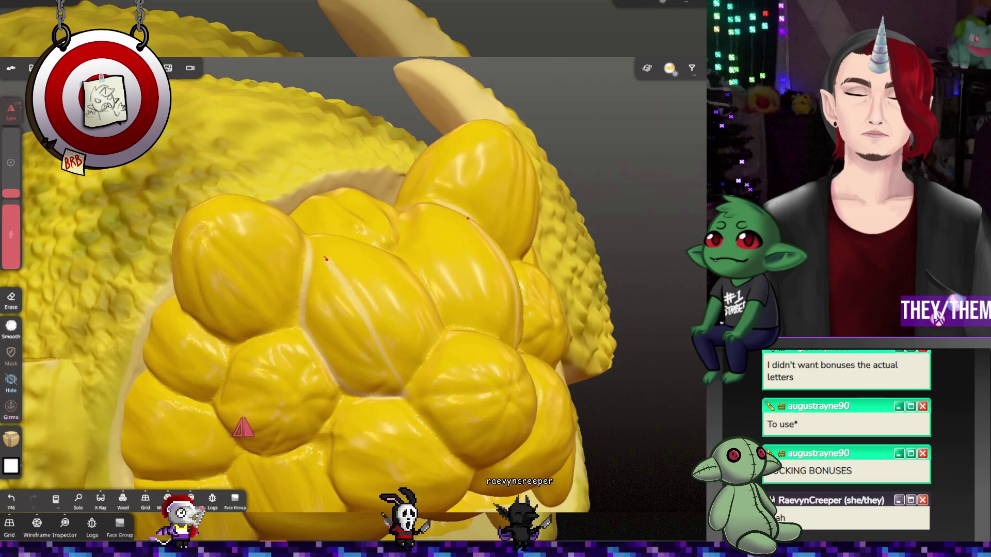
{"action": "left_click_drag", "start_coordinate": [335, 248], "coordinate": [408, 387]}
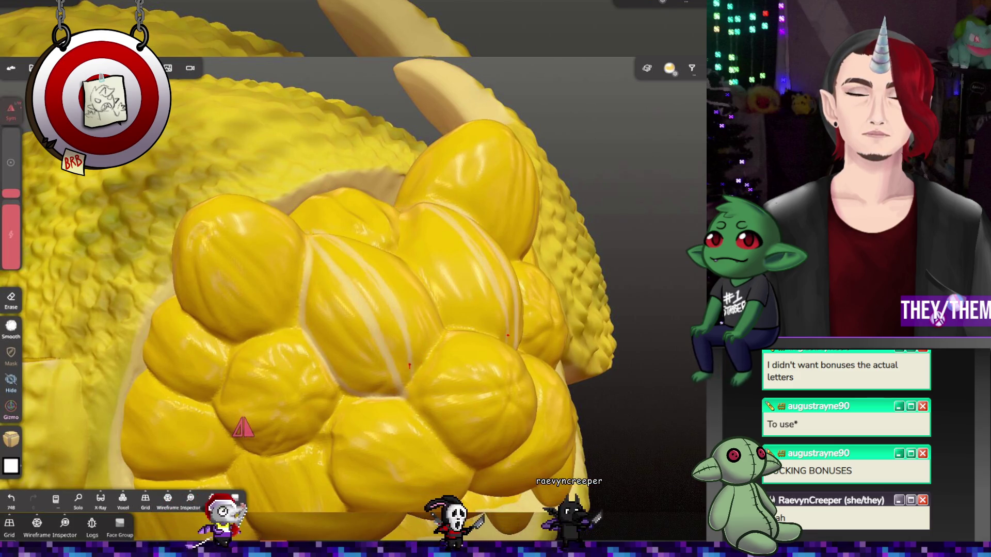
{"action": "mouse_move", "coordinate": [317, 258]}
{"action": "left_mouse_down"}
{"action": "mouse_move", "coordinate": [403, 385]}
{"action": "mouse_move", "coordinate": [339, 347]}
{"action": "mouse_move", "coordinate": [312, 232]}
{"action": "left_mouse_up"}
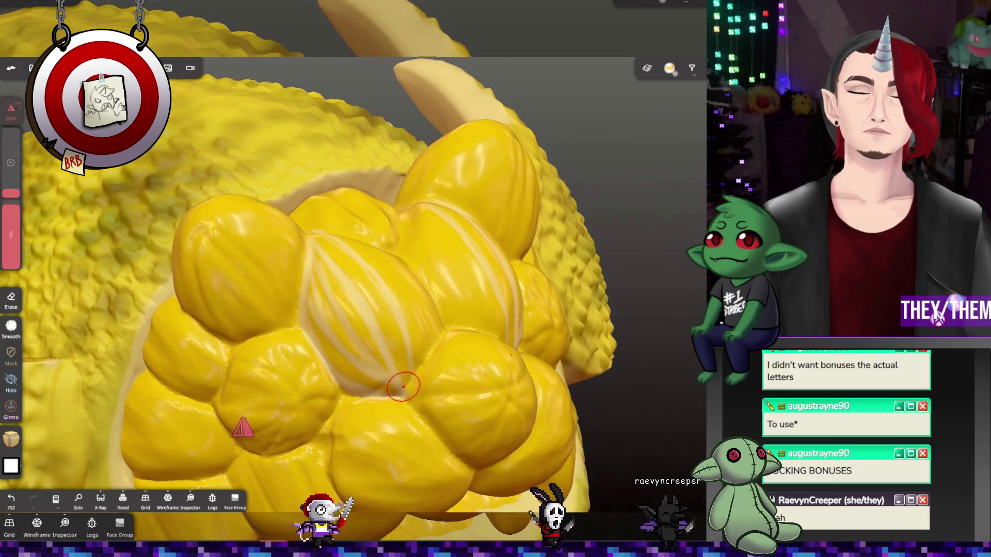
{"action": "mouse_move", "coordinate": [241, 422]}
{"action": "left_mouse_down"}
{"action": "mouse_move", "coordinate": [283, 361]}
{"action": "mouse_move", "coordinate": [355, 324]}
{"action": "left_mouse_up"}
{"action": "left_click_drag", "start_coordinate": [393, 222], "coordinate": [415, 279]}
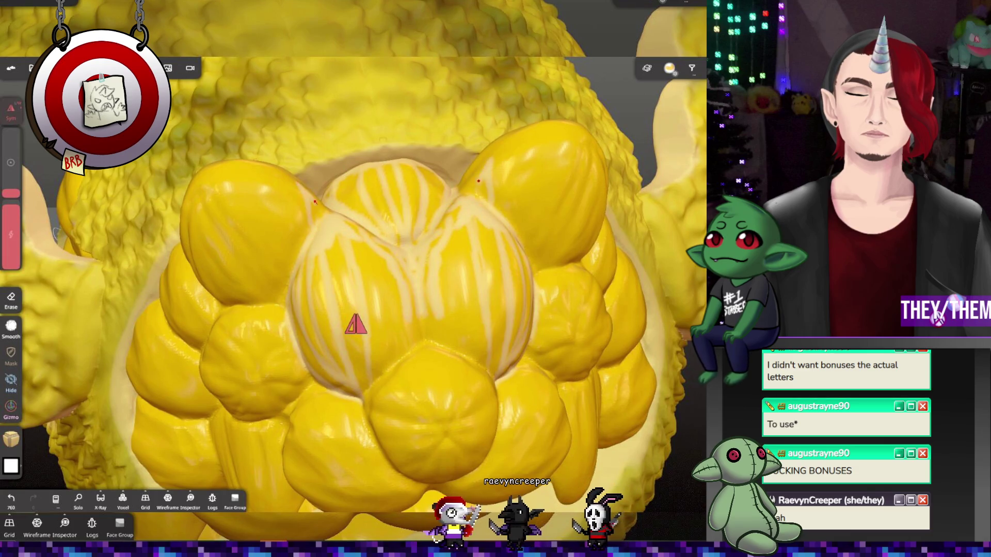
Paint white stripes on the upper-left and top pods, then smooth the left pod
{"action": "mouse_move", "coordinate": [213, 179]}
{"action": "left_mouse_down"}
{"action": "mouse_move", "coordinate": [271, 289]}
{"action": "mouse_move", "coordinate": [222, 288]}
{"action": "mouse_move", "coordinate": [201, 222]}
{"action": "mouse_move", "coordinate": [258, 304]}
{"action": "mouse_move", "coordinate": [279, 302]}
{"action": "mouse_move", "coordinate": [245, 209]}
{"action": "mouse_move", "coordinate": [263, 248]}
{"action": "mouse_move", "coordinate": [270, 224]}
{"action": "mouse_move", "coordinate": [317, 227]}
{"action": "left_mouse_up"}
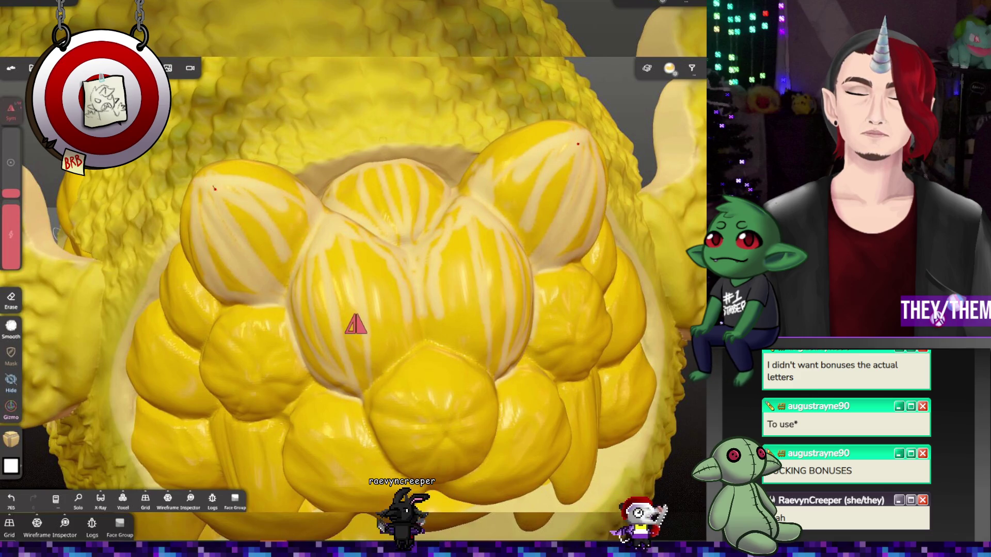
{"action": "mouse_move", "coordinate": [356, 324]}
{"action": "middle_mouse_down"}
{"action": "mouse_move", "coordinate": [243, 277]}
{"action": "mouse_move", "coordinate": [251, 338]}
{"action": "middle_mouse_up"}
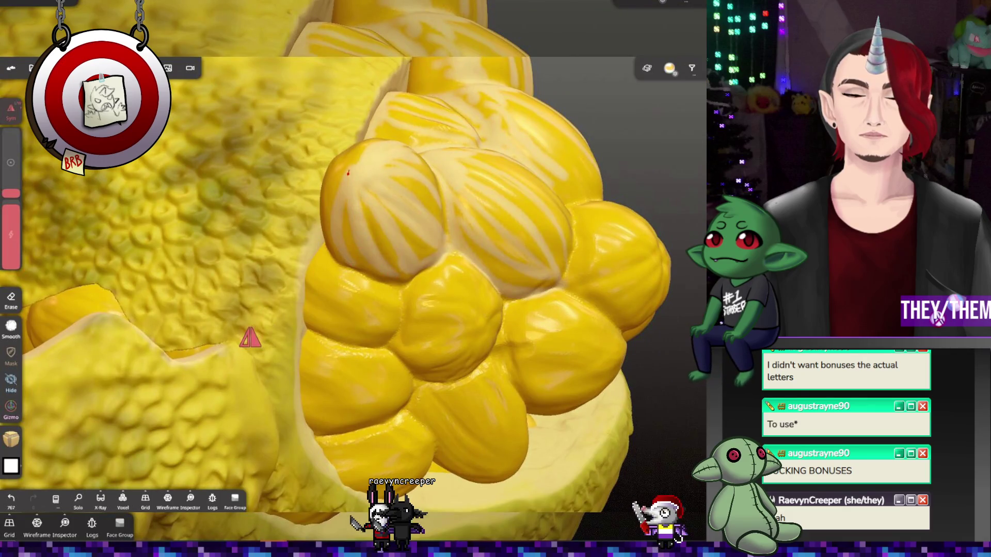
{"action": "middle_click_drag", "start_coordinate": [250, 338], "coordinate": [111, 456]}
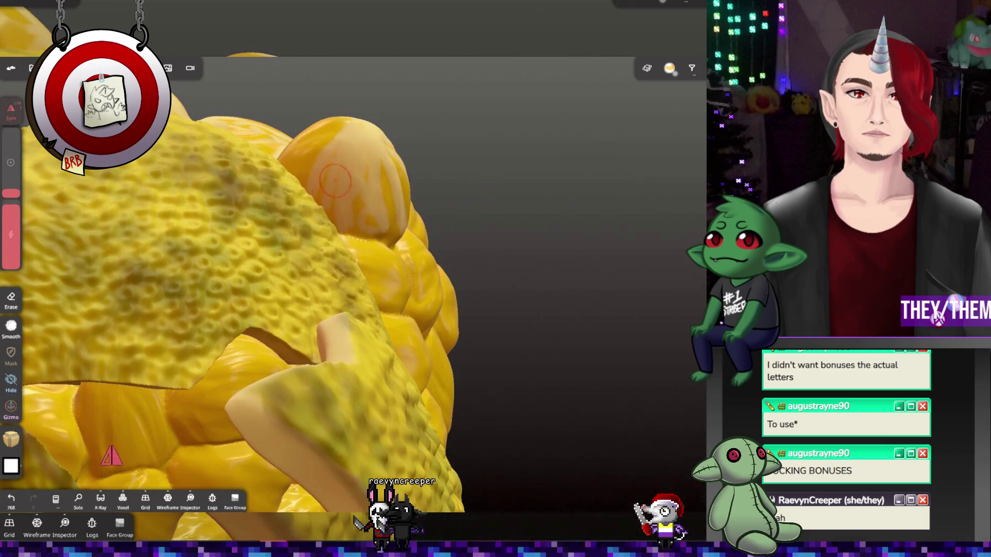
{"action": "mouse_move", "coordinate": [111, 456]}
{"action": "middle_mouse_down"}
{"action": "mouse_move", "coordinate": [146, 466]}
{"action": "mouse_move", "coordinate": [364, 199]}
{"action": "middle_mouse_up"}
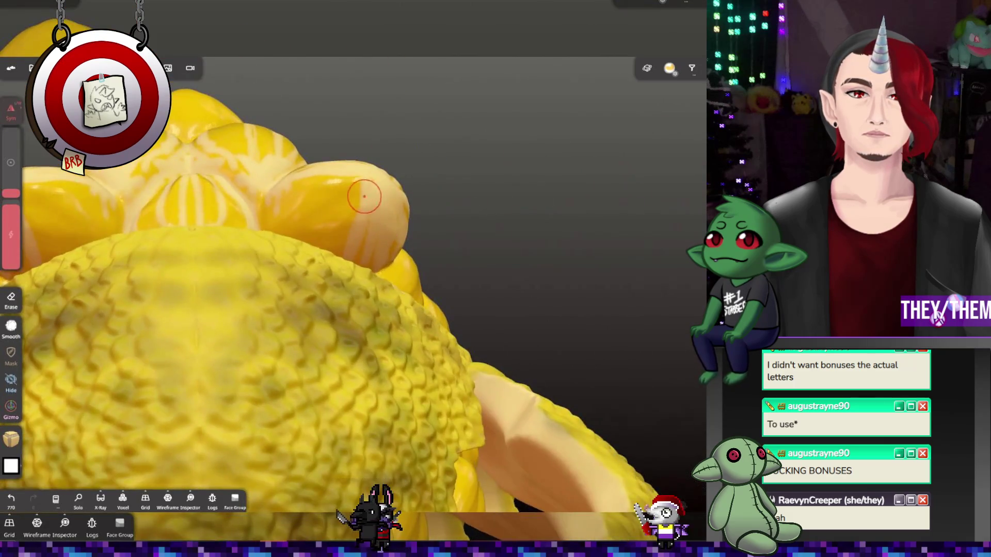
{"action": "left_click_drag", "start_coordinate": [349, 214], "coordinate": [277, 246]}
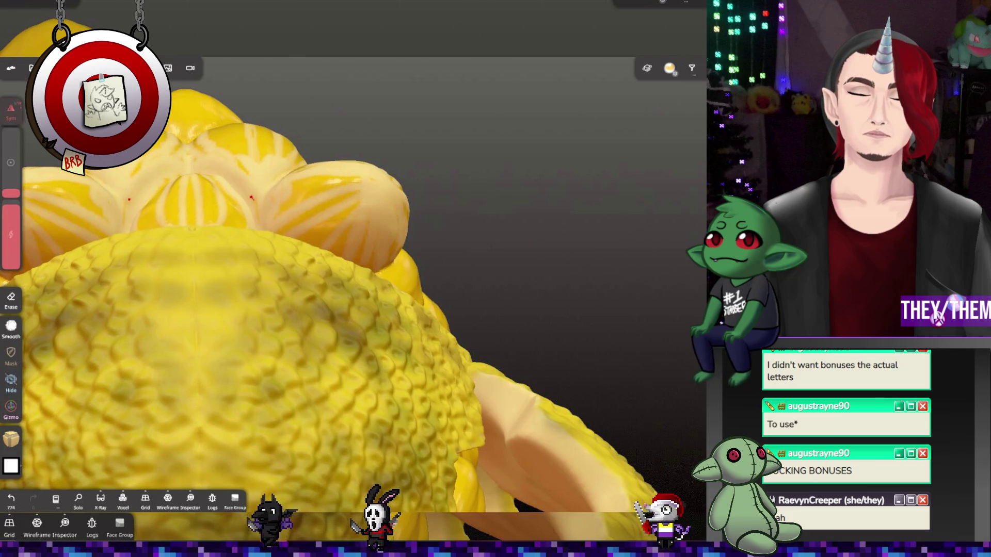
{"action": "key", "text": "shift"}
{"action": "left_click_drag", "start_coordinate": [88, 206], "coordinate": [41, 258], "text": "shift"}
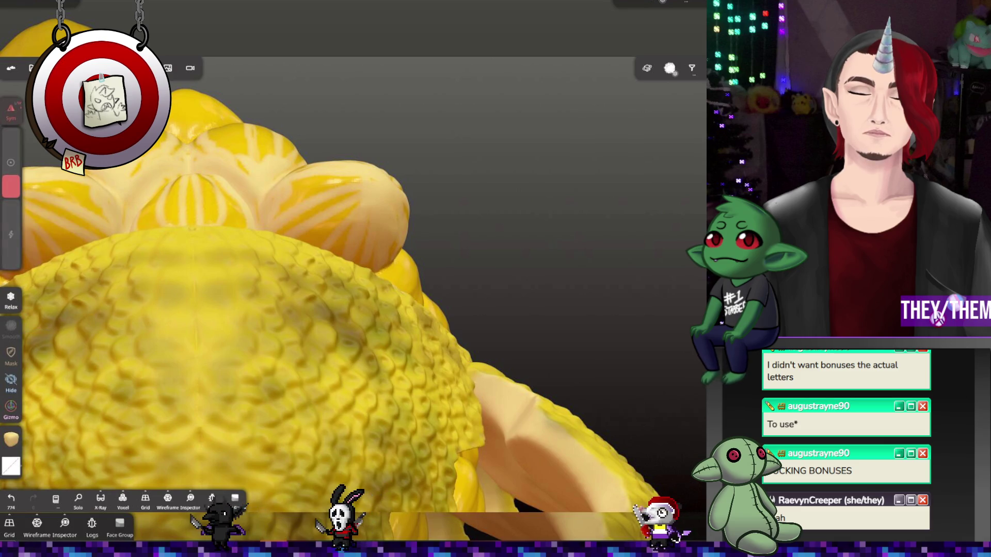
Smooth the upper bulbs of the pod cluster, checking them from the left
{"action": "mouse_move", "coordinate": [365, 206]}
{"action": "right_mouse_down"}
{"action": "mouse_move", "coordinate": [472, 192]}
{"action": "mouse_move", "coordinate": [500, 152]}
{"action": "right_mouse_up"}
{"action": "left_click_drag", "start_coordinate": [501, 152], "coordinate": [560, 228]}
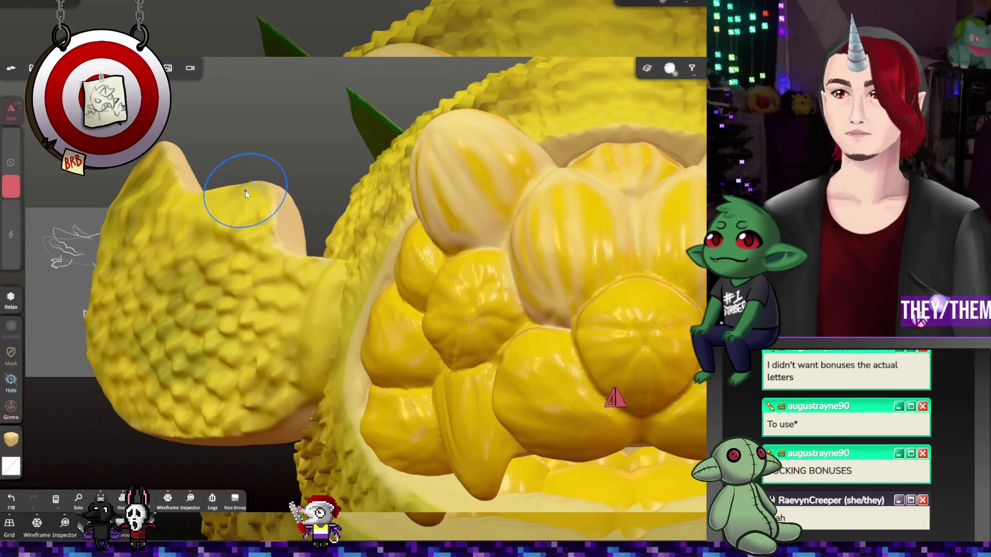
{"action": "mouse_move", "coordinate": [269, 151]}
{"action": "left_mouse_down"}
{"action": "mouse_move", "coordinate": [455, 215]}
{"action": "mouse_move", "coordinate": [435, 172]}
{"action": "mouse_move", "coordinate": [398, 155]}
{"action": "mouse_move", "coordinate": [403, 180]}
{"action": "mouse_move", "coordinate": [431, 215]}
{"action": "left_mouse_up"}
{"action": "scroll", "coordinate": [432, 215], "scroll_direction": "down", "scroll_amount": 10}
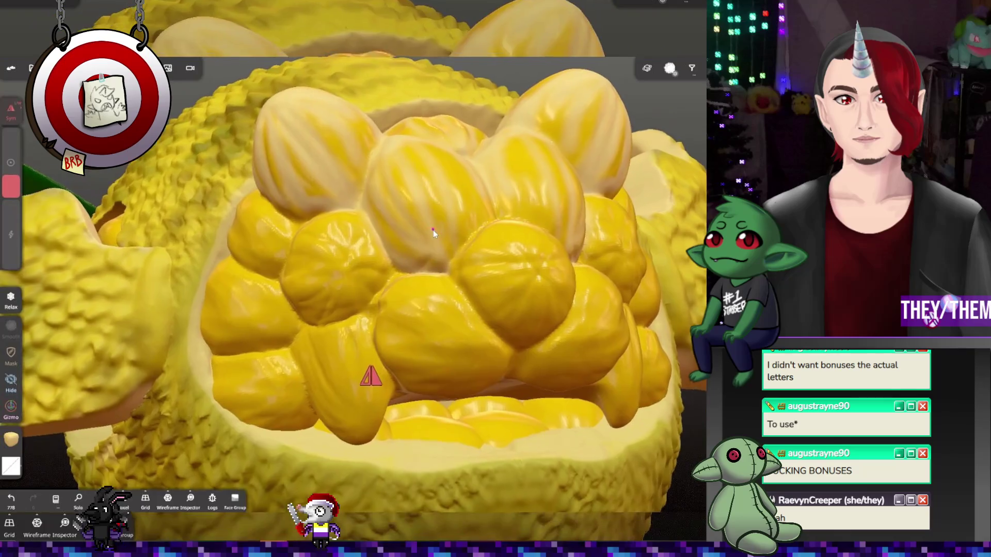
{"action": "scroll", "coordinate": [478, 222], "scroll_direction": "up", "scroll_amount": 3}
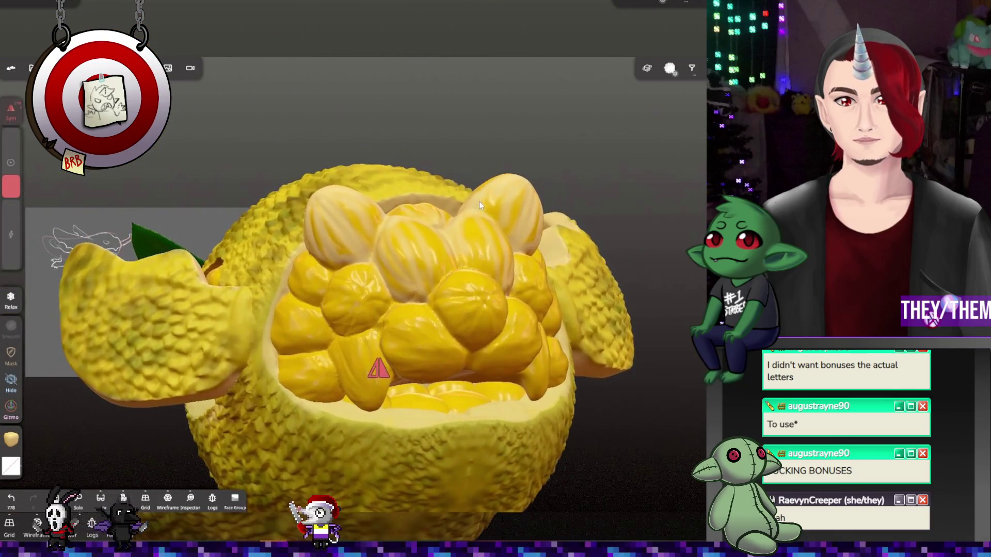
{"action": "key", "text": "p"}
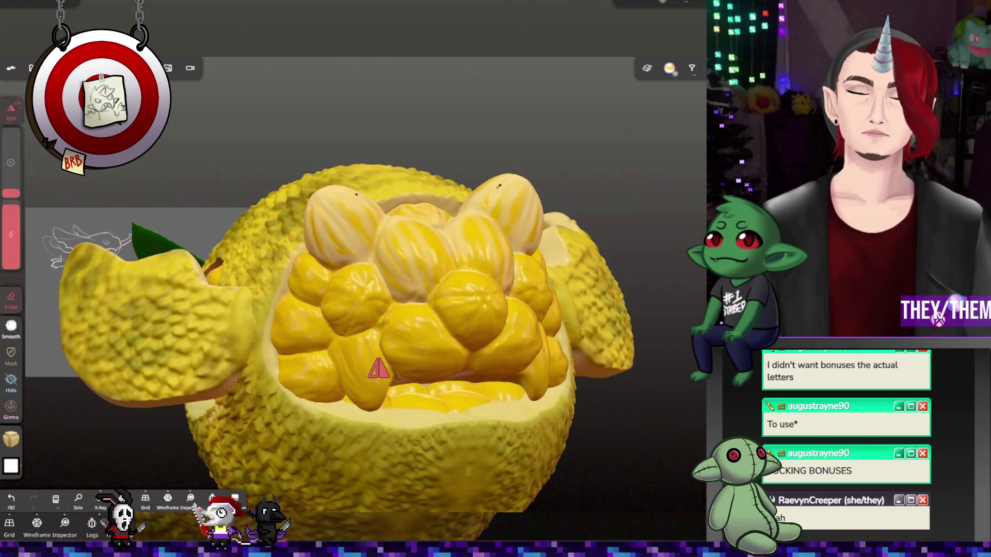
Brush pale stripes onto the front centre pods and a left-side pod
{"action": "middle_click_drag", "start_coordinate": [526, 206], "coordinate": [517, 243]}
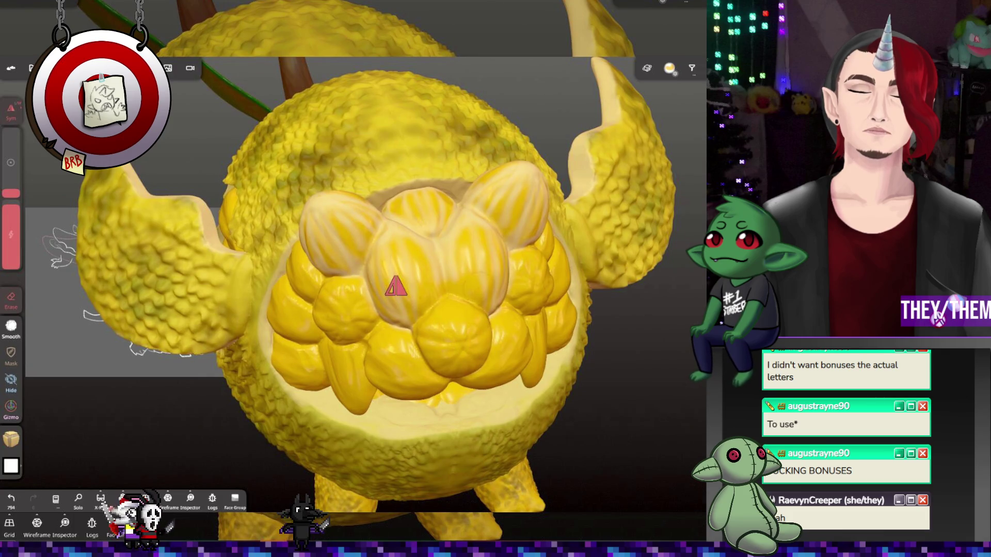
{"action": "mouse_move", "coordinate": [454, 294]}
{"action": "left_mouse_down"}
{"action": "mouse_move", "coordinate": [466, 298]}
{"action": "mouse_move", "coordinate": [409, 328]}
{"action": "left_mouse_up"}
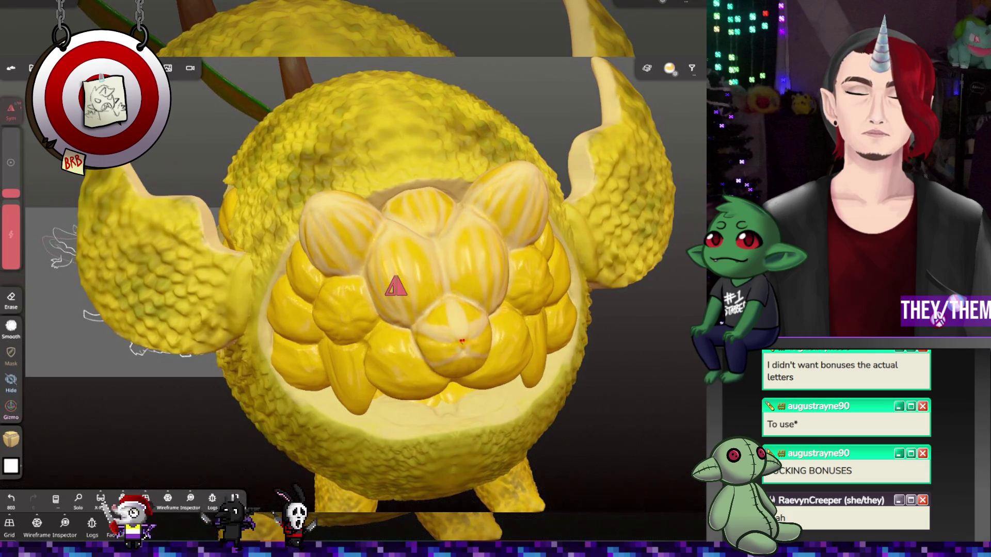
{"action": "mouse_move", "coordinate": [433, 336]}
{"action": "middle_mouse_down"}
{"action": "mouse_move", "coordinate": [466, 405]}
{"action": "mouse_move", "coordinate": [472, 454]}
{"action": "middle_mouse_up"}
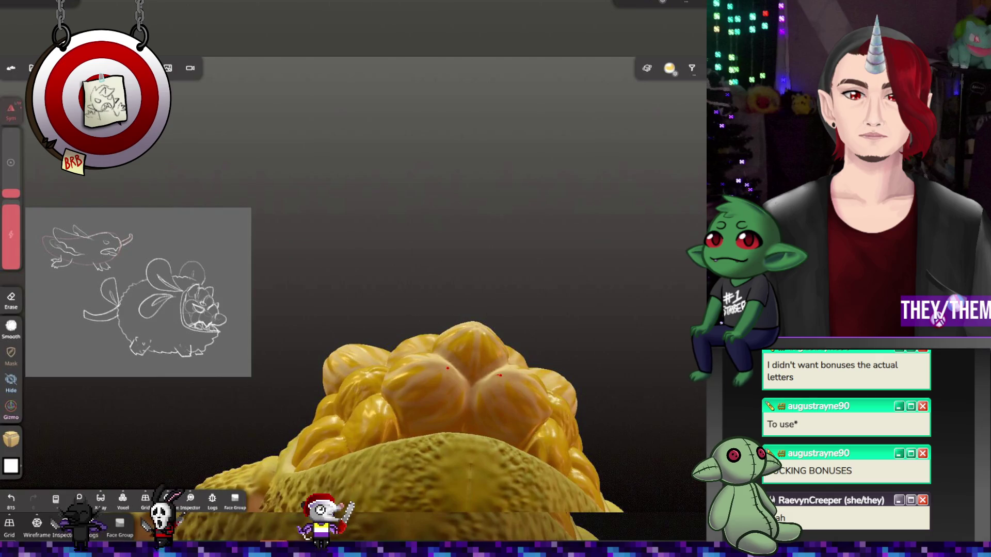
{"action": "mouse_move", "coordinate": [472, 454]}
{"action": "middle_mouse_down"}
{"action": "mouse_move", "coordinate": [398, 454]}
{"action": "mouse_move", "coordinate": [373, 356]}
{"action": "middle_mouse_up"}
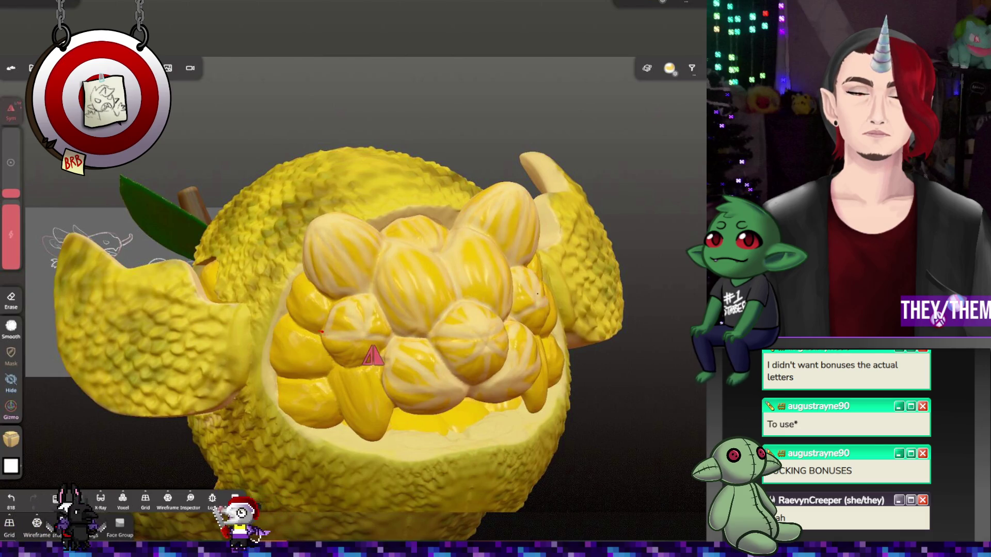
{"action": "mouse_move", "coordinate": [321, 342]}
{"action": "left_mouse_down"}
{"action": "mouse_move", "coordinate": [338, 361]}
{"action": "mouse_move", "coordinate": [360, 333]}
{"action": "left_mouse_up"}
{"action": "mouse_move", "coordinate": [373, 356]}
{"action": "middle_mouse_down"}
{"action": "mouse_move", "coordinate": [336, 325]}
{"action": "mouse_move", "coordinate": [206, 367]}
{"action": "middle_mouse_up"}
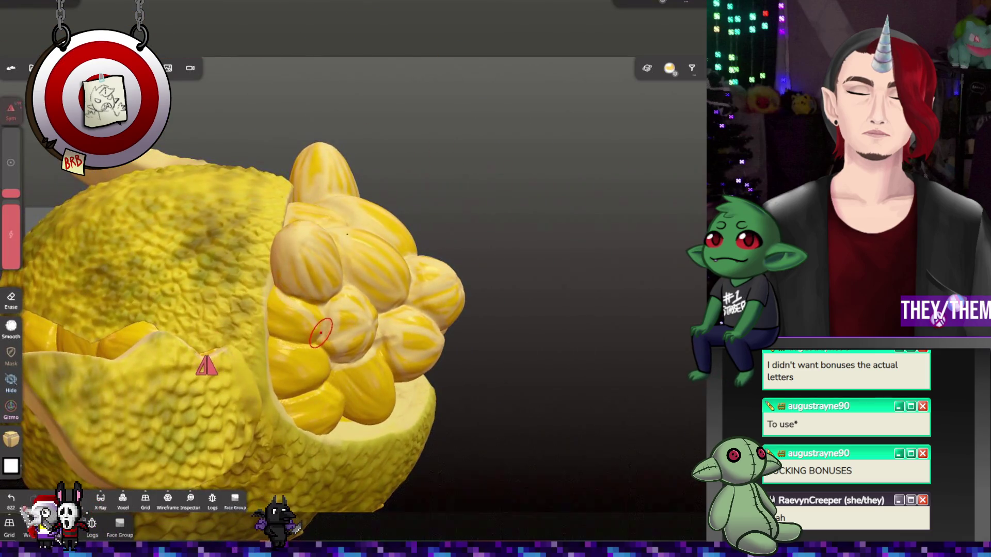